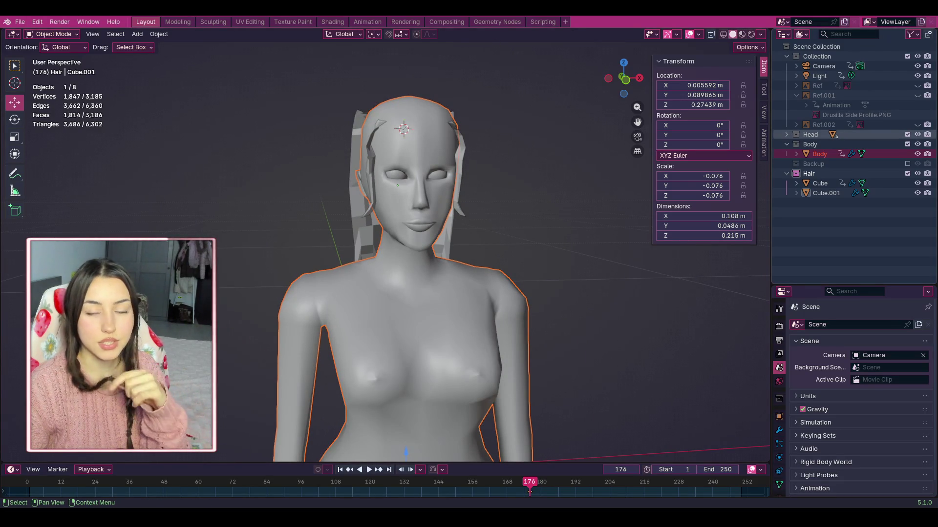
pyautogui.scroll(5, 636, 122)
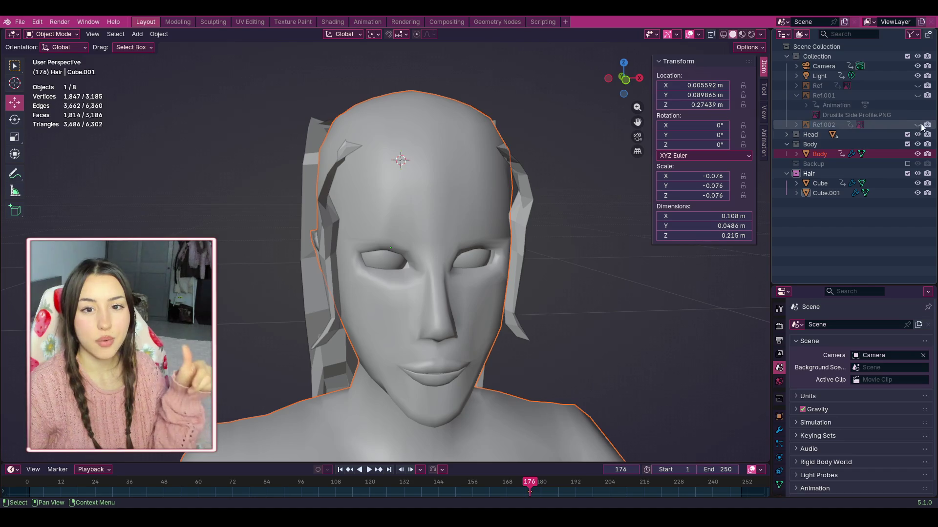
# Step: Make the Head collection active in the Outliner so the Body mesh is deselected
pyautogui.click(883, 136)
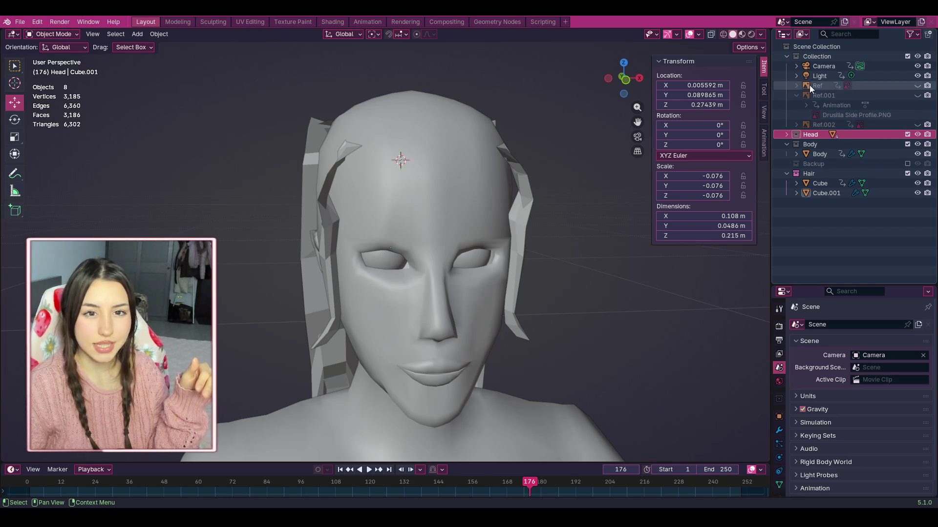
# Step: Expand the Head collection, unhide the Icosphere hair mesh and select it
pyautogui.click(796, 84)
pyautogui.click(797, 86)
pyautogui.click(796, 87)
pyautogui.click(796, 86)
pyautogui.click(788, 135)
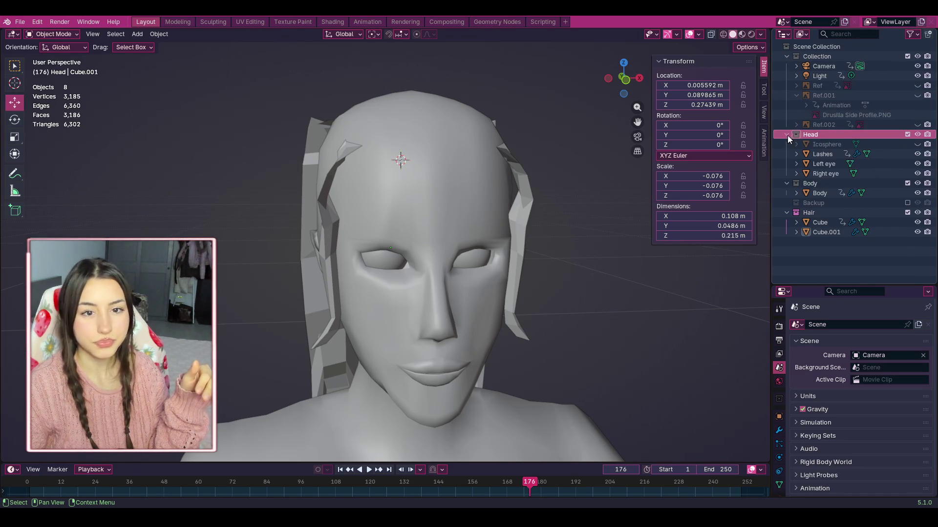
pyautogui.click(917, 144)
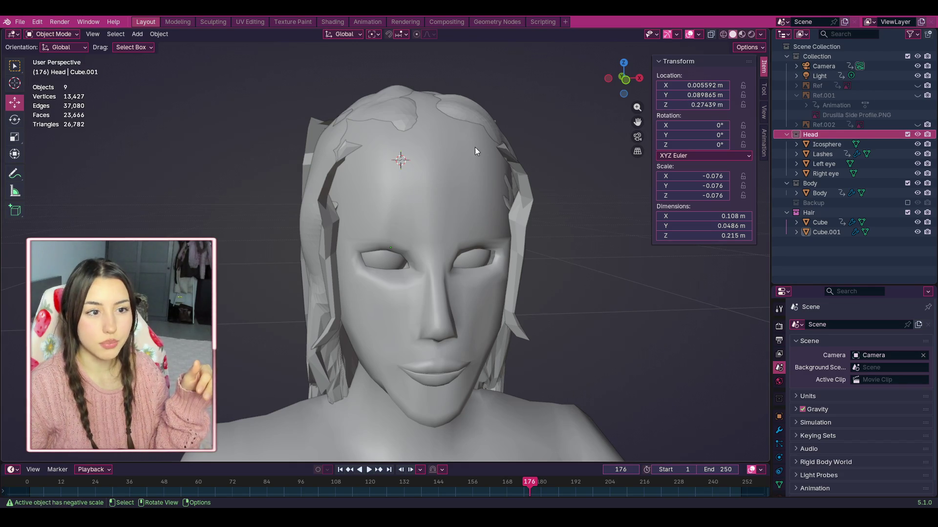
pyautogui.doubleClick(810, 135)
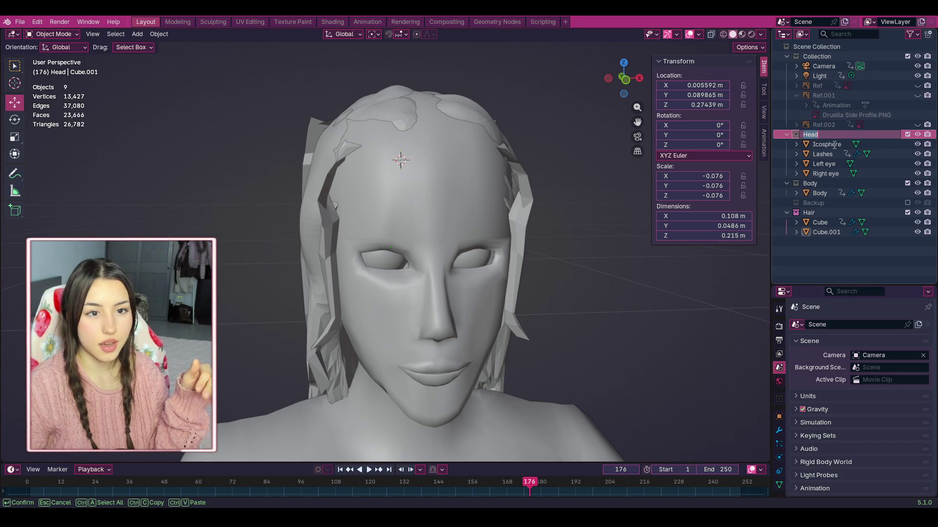
pyautogui.press('Escape')
pyautogui.click(801, 144)
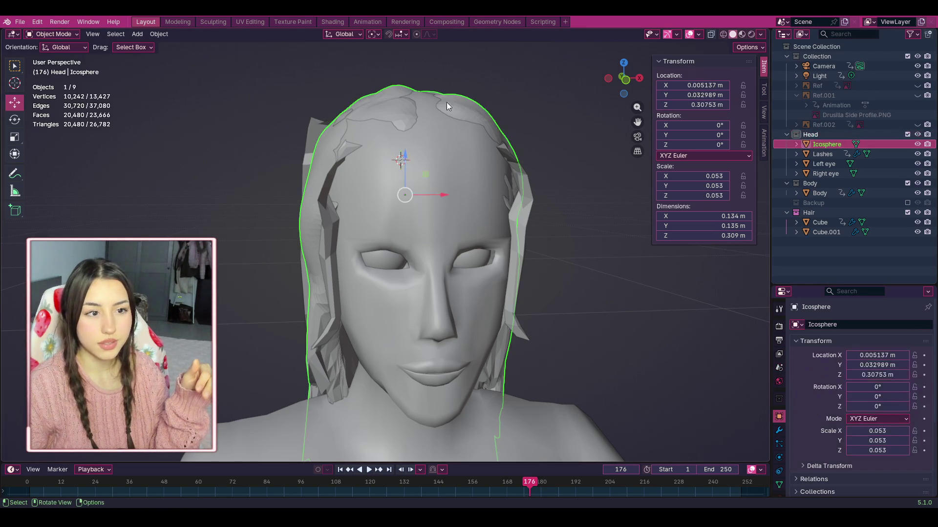
# Step: Raise the Icosphere hair on the head and push it slightly back along Y
pyautogui.moveTo(400, 156)
pyautogui.mouseDown()
pyautogui.moveTo(417, 97)
pyautogui.moveTo(429, 131)
pyautogui.mouseUp()
pyautogui.moveTo(624, 78); pyautogui.dragTo(655, 81)
pyautogui.press('g')
pyautogui.press('y')
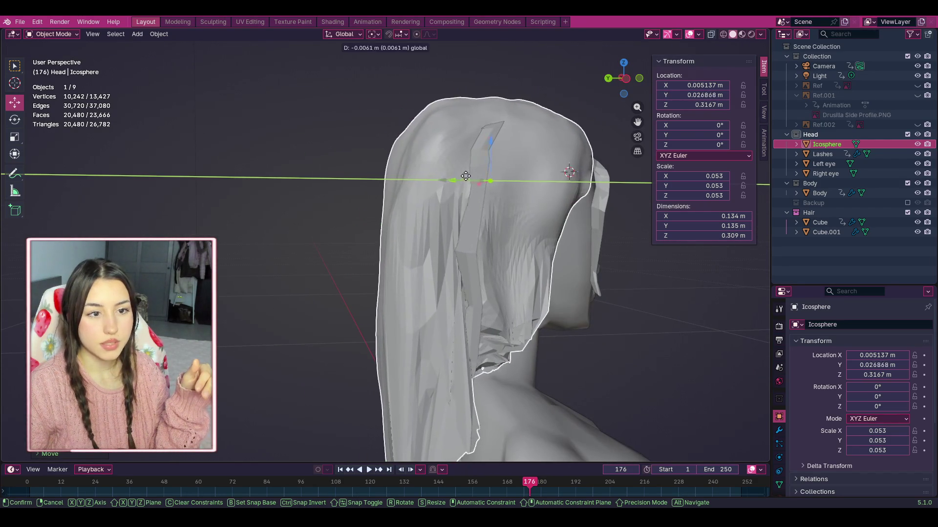
pyautogui.click(469, 177)
pyautogui.moveTo(624, 78); pyautogui.dragTo(608, 78)
pyautogui.scroll(-3, 521, 121)
pyautogui.click(630, 78)
# Step: Exclude the Hair collection, lower the Icosphere hair slightly, then re-include Hair
pyautogui.click(908, 212)
pyautogui.moveTo(390, 178); pyautogui.dragTo(389, 184)
pyautogui.moveTo(632, 97)
pyautogui.mouseDown()
pyautogui.moveTo(703, 97)
pyautogui.moveTo(705, 115)
pyautogui.moveTo(710, 97)
pyautogui.moveTo(683, 98)
pyautogui.moveTo(713, 100)
pyautogui.mouseUp()
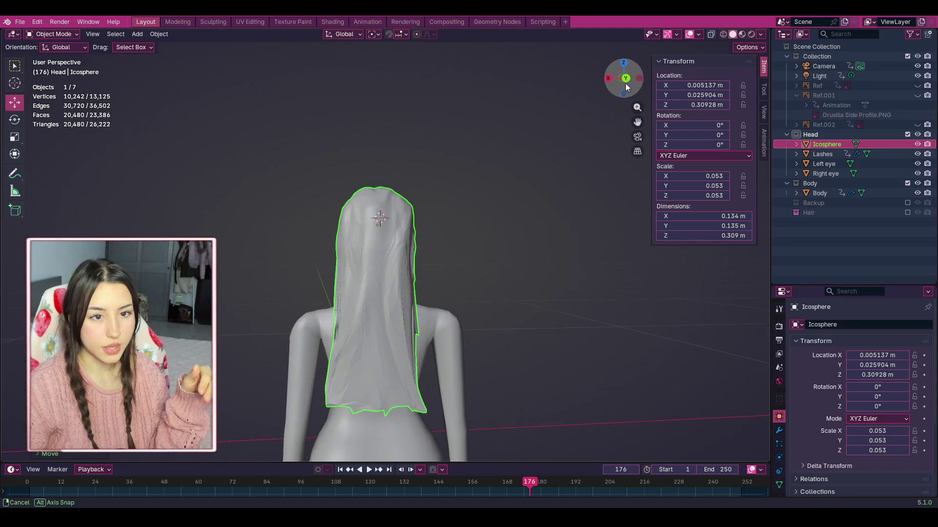
pyautogui.click(907, 213)
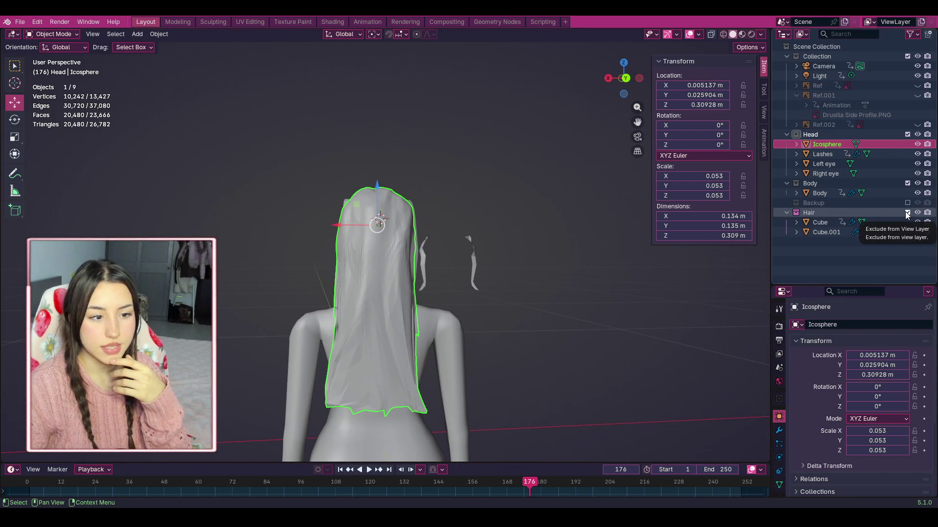
# Step: Try moving the Icosphere hair aside, undo that and the Hair re-inclusion, then hide Icosphere
pyautogui.press('g')
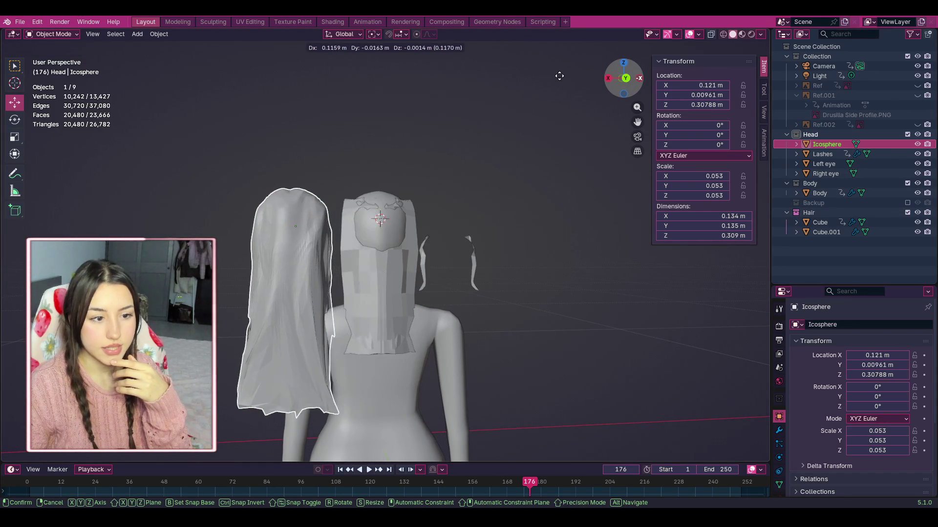
pyautogui.click(301, 325)
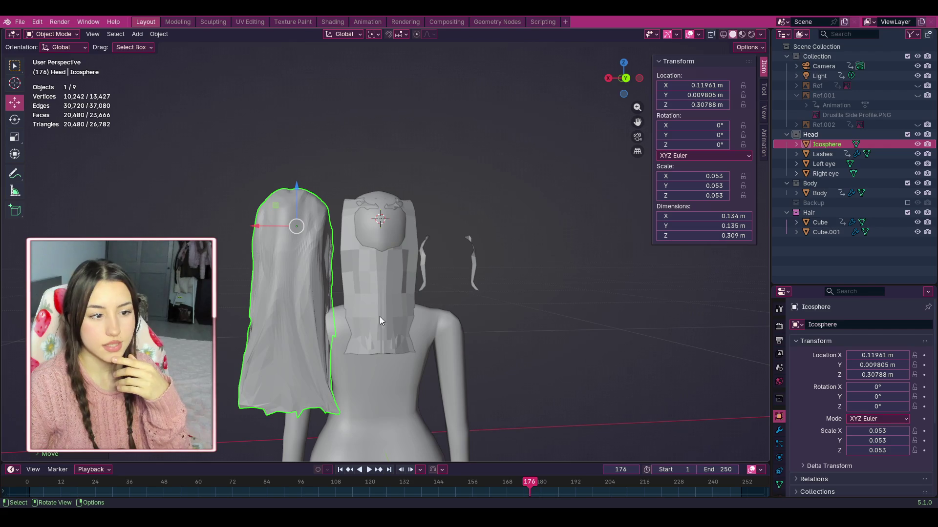
pyautogui.hotkey('ctrl', 'z')
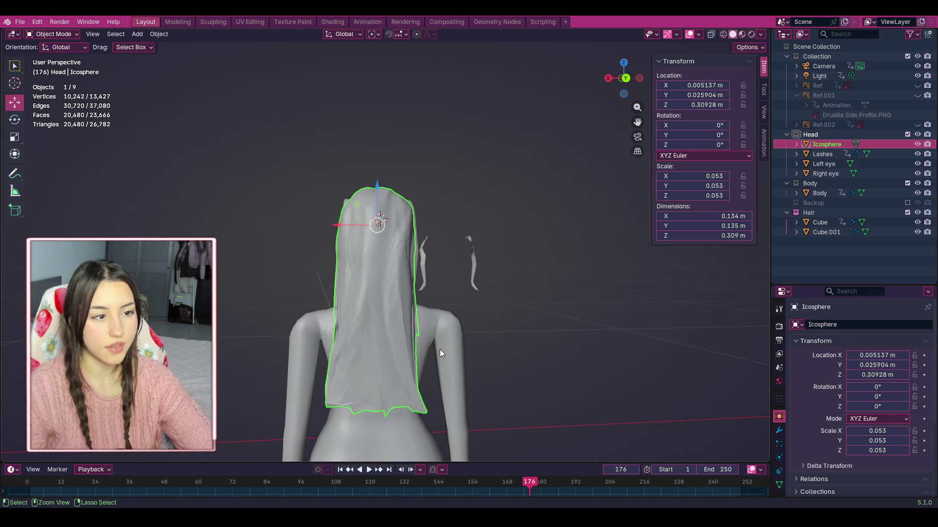
pyautogui.hotkey('ctrl', 'z')
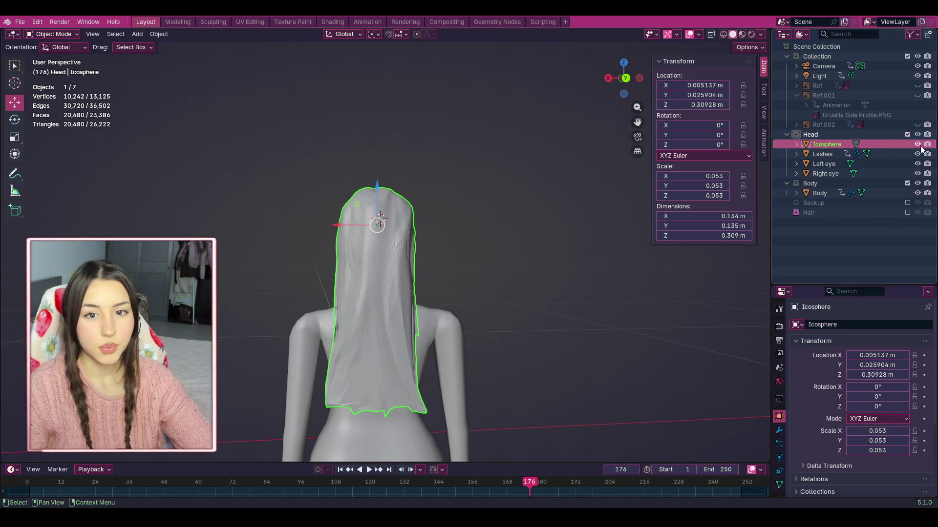
pyautogui.press('h')
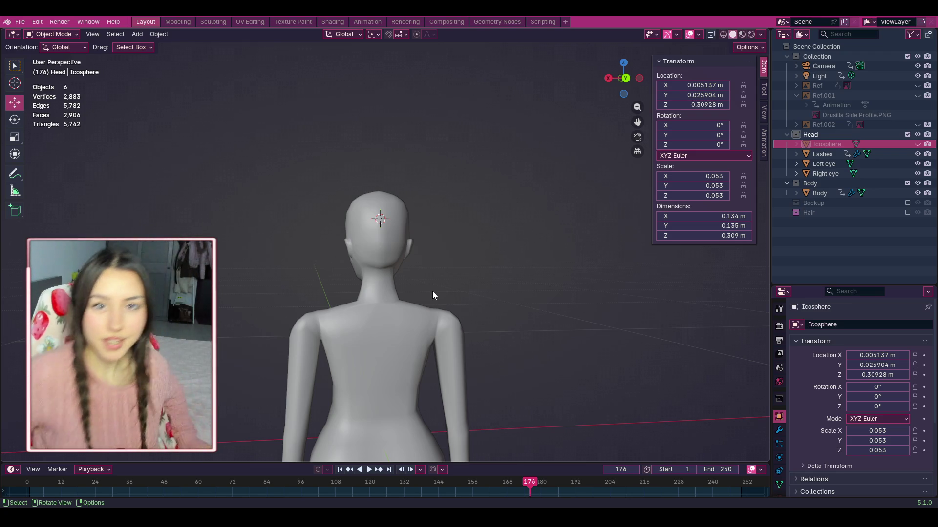
pyautogui.scroll(-3, 330, 200)
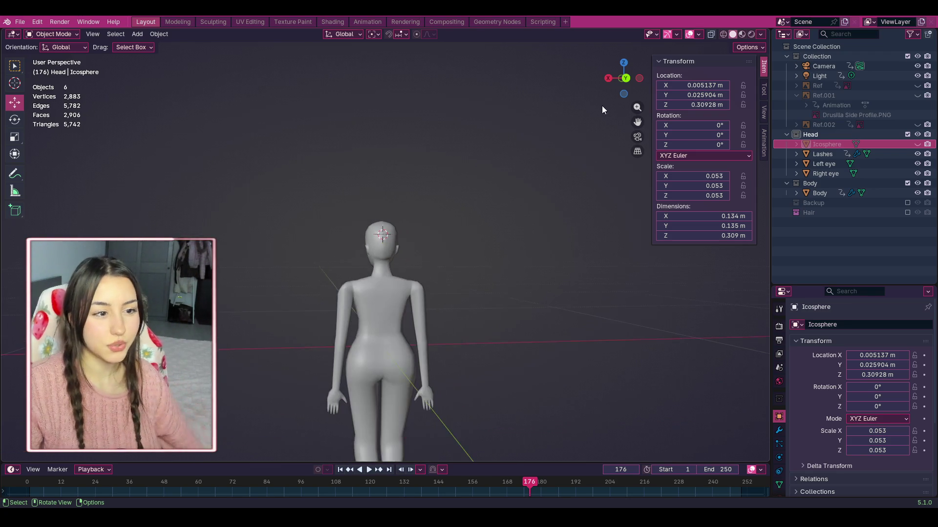
# Step: Snap to a straight front orthographic view and zoom in on the head
pyautogui.click(639, 83)
pyautogui.click(639, 83)
pyautogui.click(638, 83)
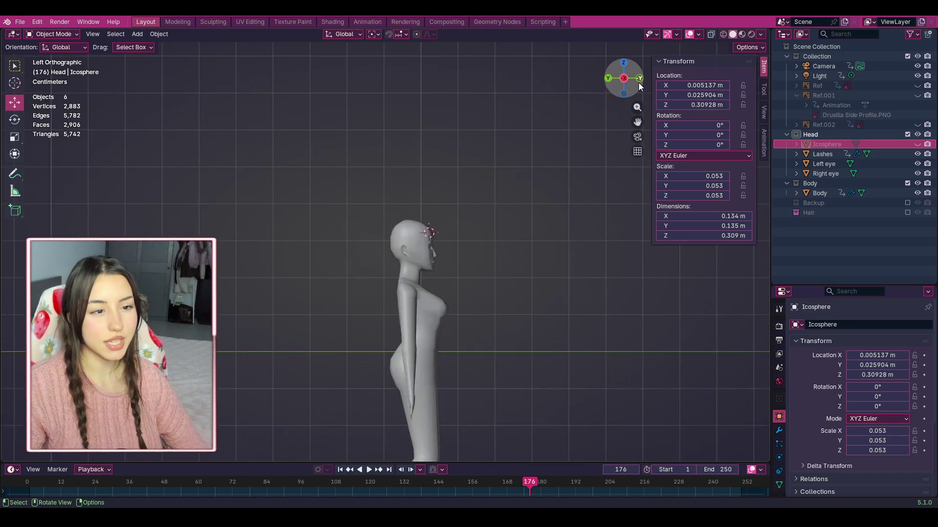
pyautogui.click(637, 83)
pyautogui.scroll(4, 493, 228)
pyautogui.scroll(3, 628, 131)
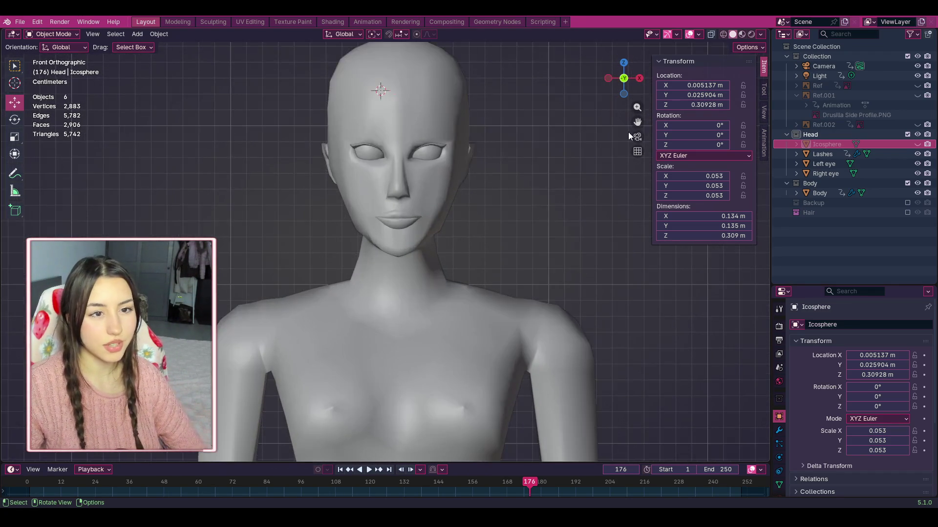
pyautogui.scroll(2, 638, 123)
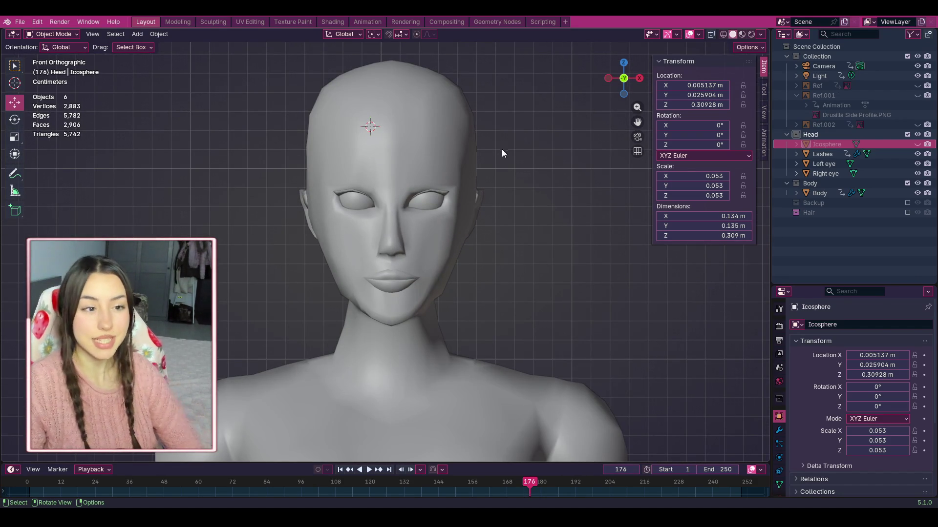
# Step: Include the Hair collection again and select only the Cube.001 hair strand
pyautogui.click(907, 212)
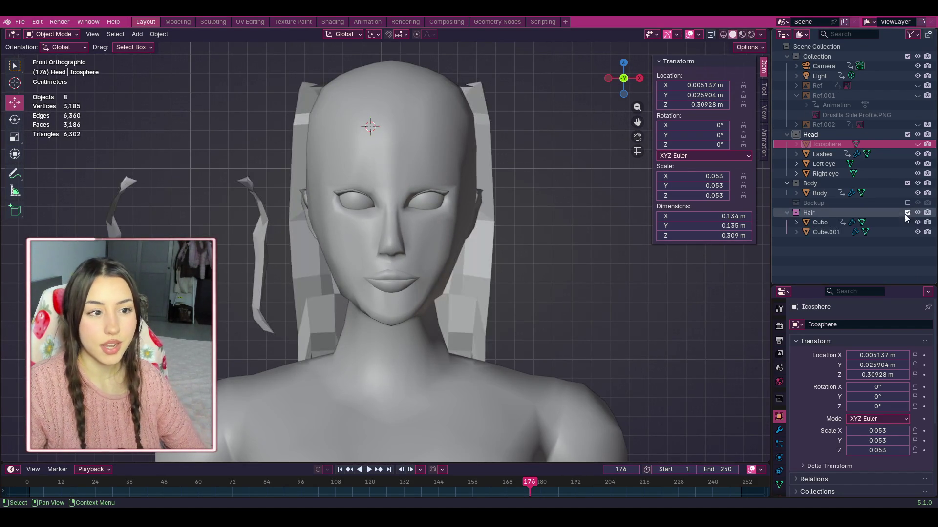
pyautogui.moveTo(477, 84); pyautogui.dragTo(373, 80)
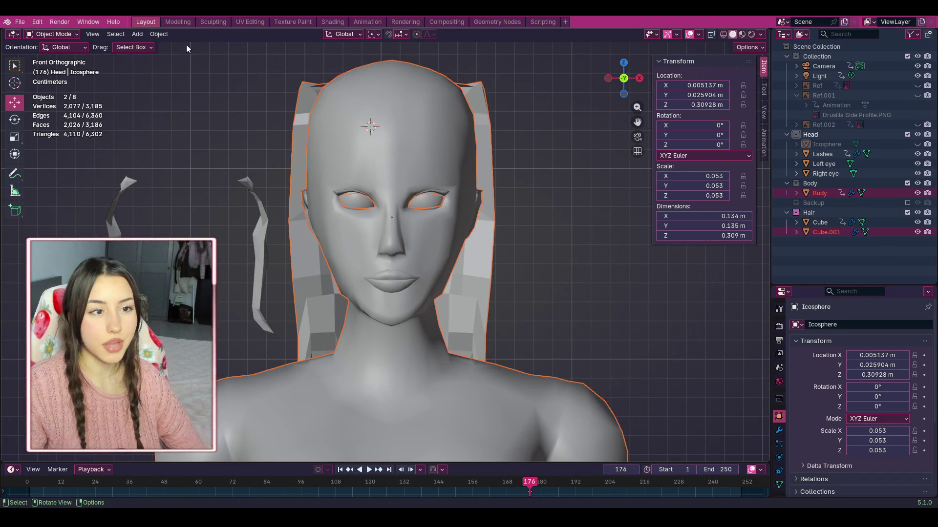
pyautogui.click(474, 105)
# Step: Reselect the Cube.001 hair strand and enter Edit Mode
pyautogui.click(492, 121)
pyautogui.click(476, 102)
pyautogui.click(62, 33)
pyautogui.click(58, 56)
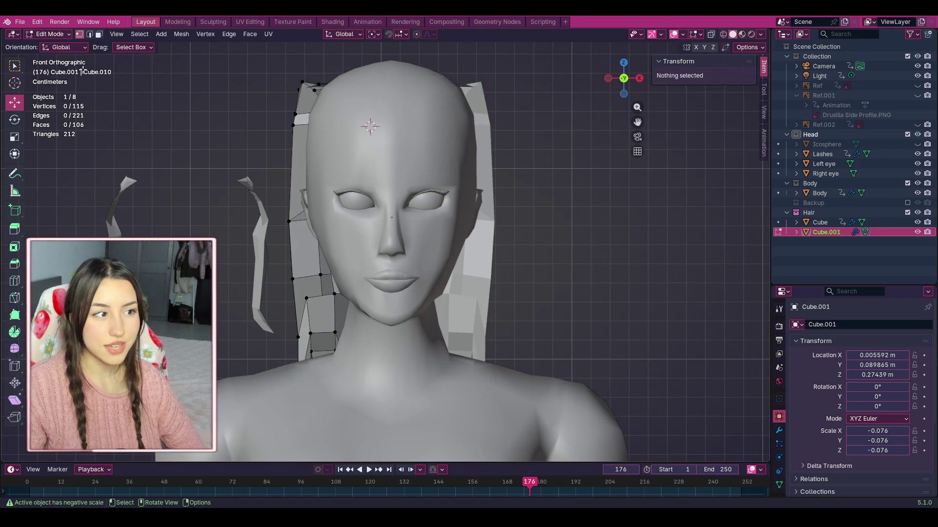
# Step: Select the strand's top vertices and nudge them sideways to fit the top of the head
pyautogui.moveTo(284, 64)
pyautogui.mouseDown()
pyautogui.moveTo(308, 90)
pyautogui.moveTo(300, 94)
pyautogui.moveTo(325, 100)
pyautogui.mouseUp()
pyautogui.click(249, 93)
pyautogui.moveTo(304, 92)
pyautogui.mouseDown()
pyautogui.moveTo(314, 90)
pyautogui.moveTo(310, 141)
pyautogui.moveTo(300, 123)
pyautogui.mouseUp()
pyautogui.click(282, 119)
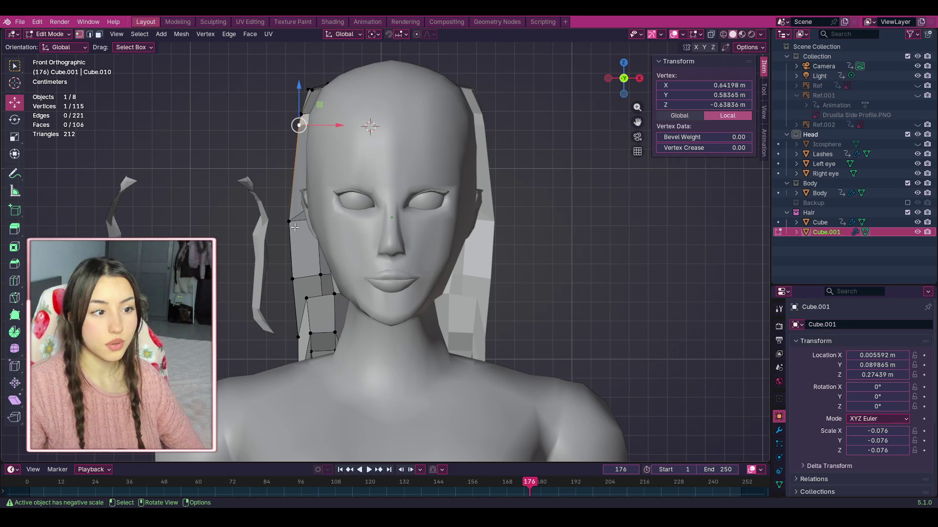
pyautogui.click(257, 179)
pyautogui.moveTo(281, 87)
pyautogui.mouseDown()
pyautogui.moveTo(306, 131)
pyautogui.moveTo(299, 109)
pyautogui.moveTo(264, 100)
pyautogui.moveTo(299, 109)
pyautogui.moveTo(312, 130)
pyautogui.moveTo(295, 119)
pyautogui.mouseUp()
pyautogui.click(261, 102)
pyautogui.click(292, 103)
pyautogui.click(273, 105)
# Step: Check the strand from the sides, then in Object Mode move it slightly further back
pyautogui.click(638, 78)
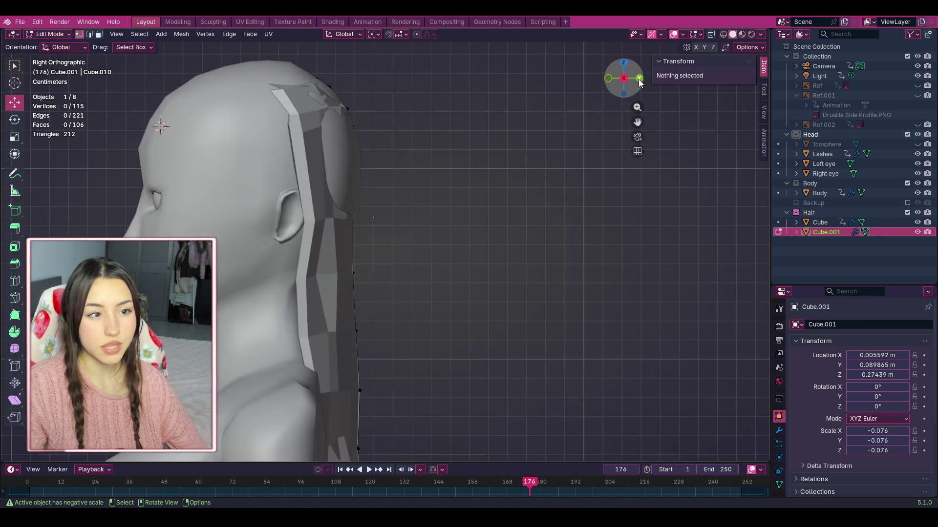
pyautogui.click(623, 79)
pyautogui.click(639, 81)
pyautogui.click(638, 80)
pyautogui.click(624, 78)
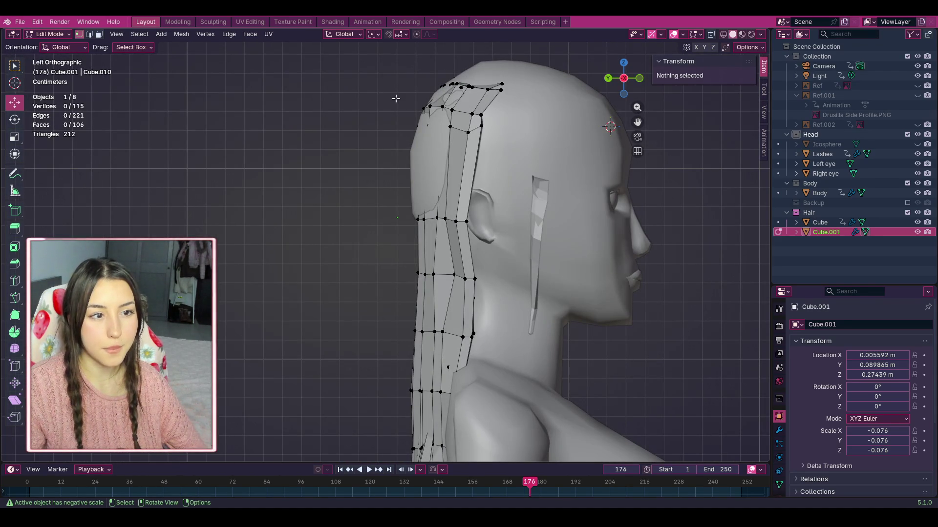
pyautogui.click(49, 34)
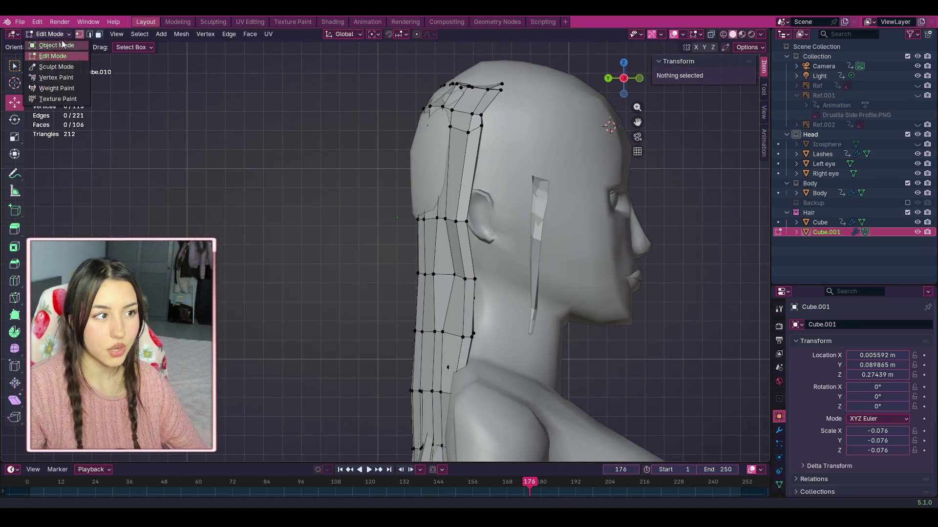
pyautogui.click(46, 46)
pyautogui.press('g')
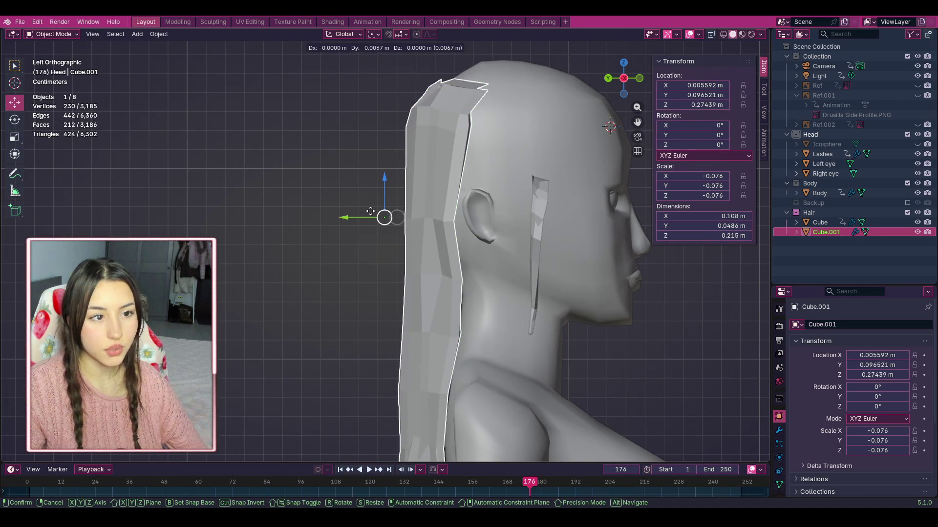
pyautogui.click(371, 211)
# Step: Return the back strand to Edit Mode and inspect it from front, side and back views
pyautogui.click(164, 102)
pyautogui.click(49, 35)
pyautogui.click(50, 51)
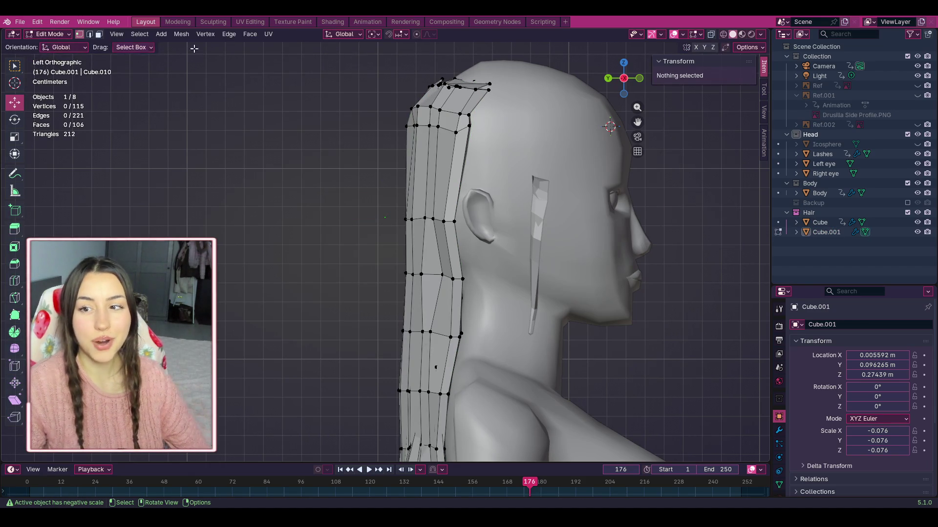
pyautogui.click(638, 81)
pyautogui.click(638, 82)
pyautogui.click(638, 82)
pyautogui.click(638, 82)
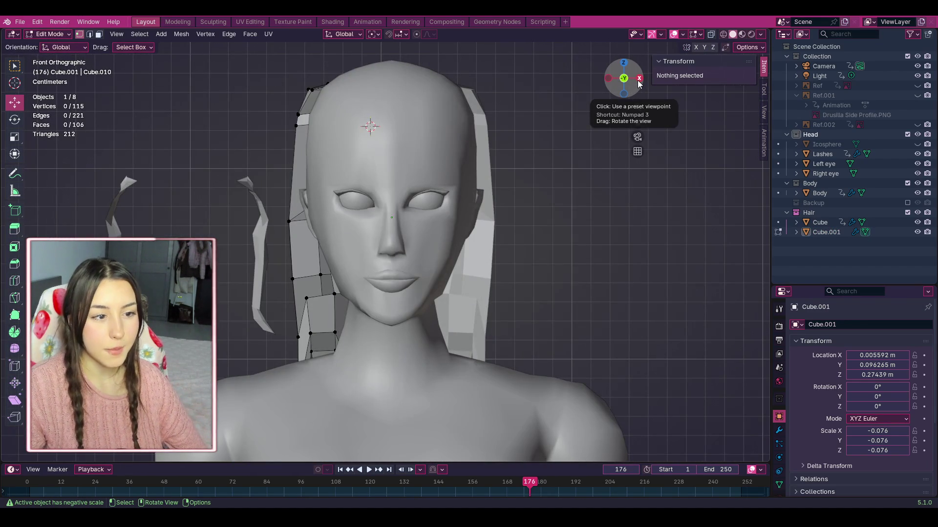
pyautogui.click(638, 82)
pyautogui.click(638, 82)
pyautogui.click(638, 82)
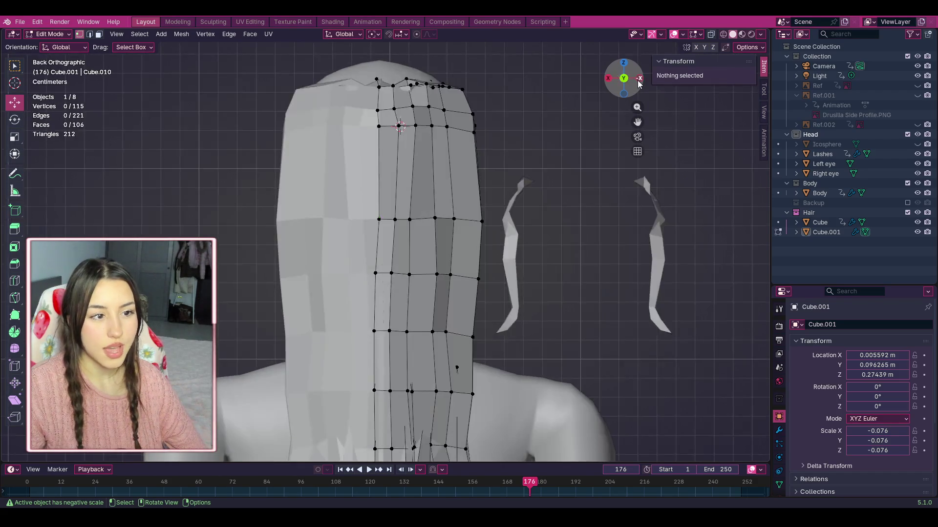
pyautogui.click(638, 83)
pyautogui.scroll(-3, 538, 215)
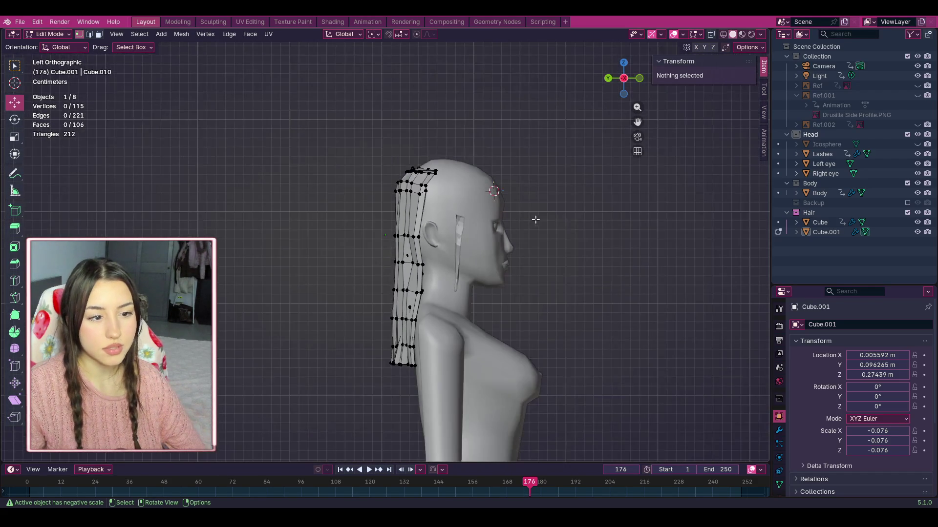
pyautogui.scroll(3, 536, 220)
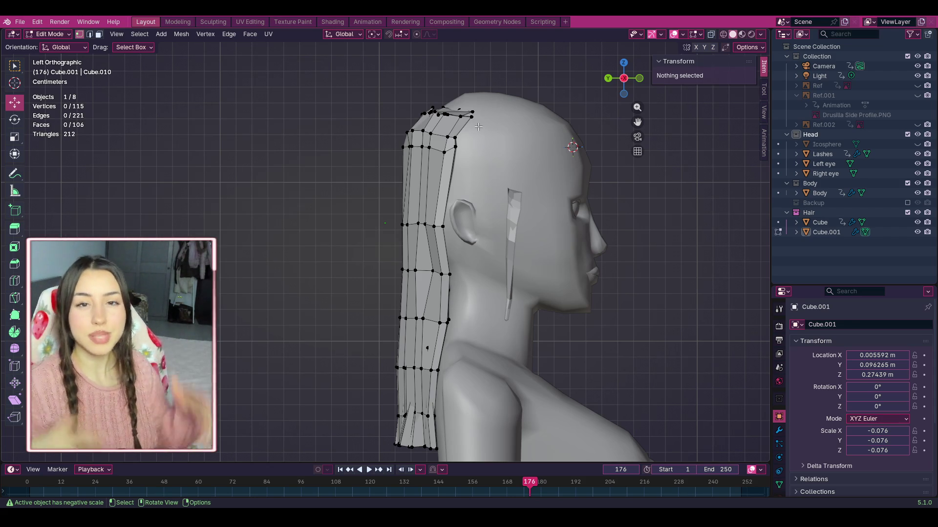
# Step: Orbit to face the head, select the Cube front strands and switch to Object Mode
pyautogui.moveTo(624, 78)
pyautogui.mouseDown()
pyautogui.moveTo(523, 83)
pyautogui.moveTo(233, 213)
pyautogui.mouseUp()
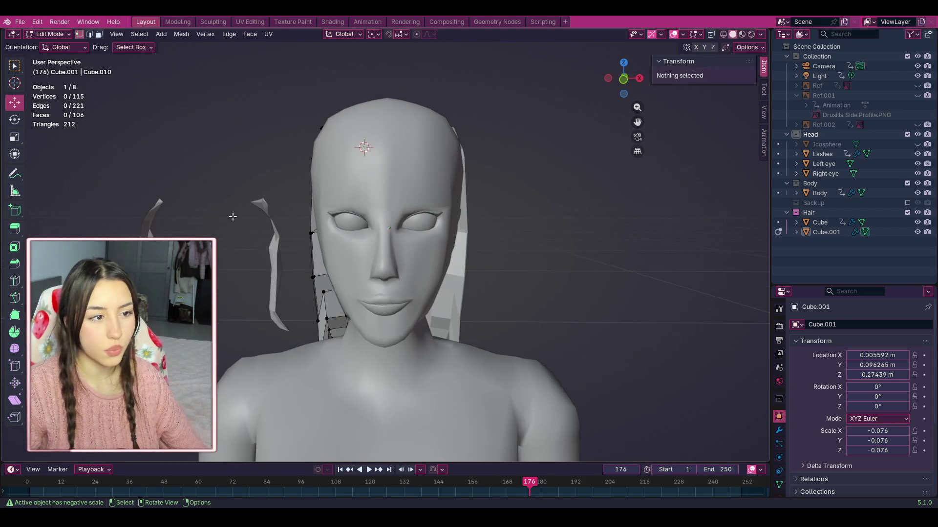
pyautogui.click(833, 223)
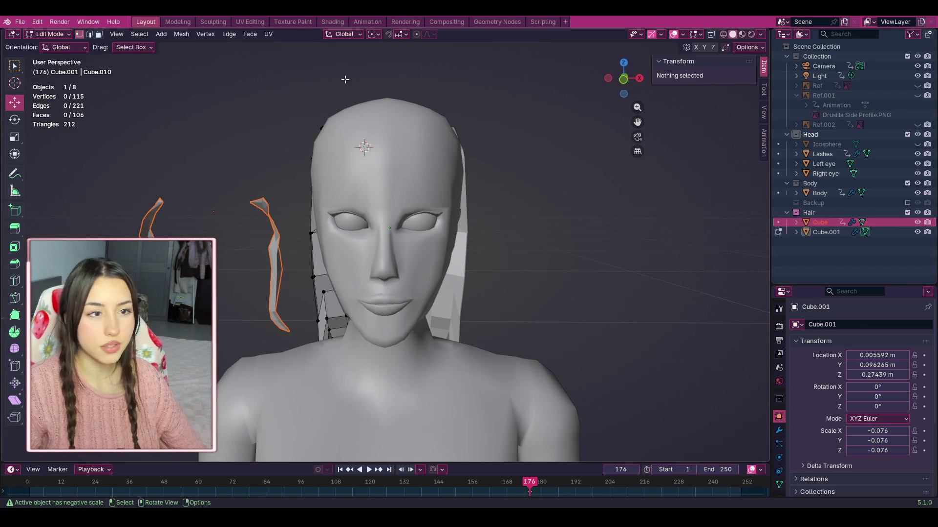
pyautogui.click(47, 34)
pyautogui.click(55, 45)
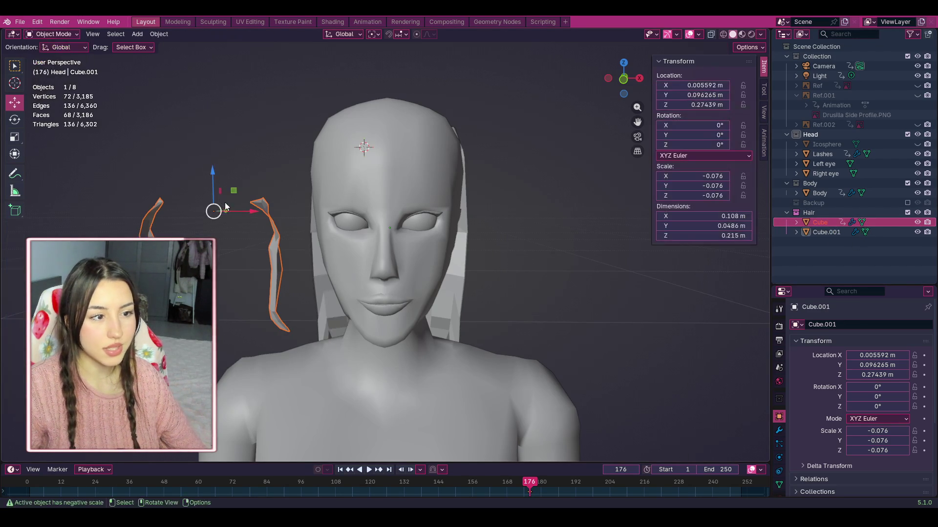
# Step: Move the front hair strands up onto the head along Z and slide them along X
pyautogui.press('g')
pyautogui.press('x')
pyautogui.press('z')
pyautogui.click(384, 185)
pyautogui.press('g')
pyautogui.press('z')
pyautogui.click(388, 101)
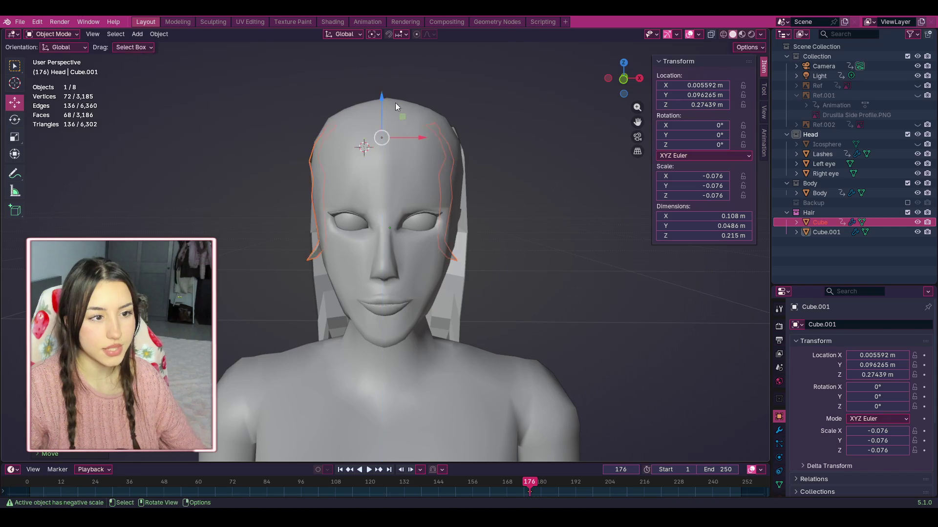
pyautogui.moveTo(431, 136); pyautogui.dragTo(437, 138)
pyautogui.click(535, 108)
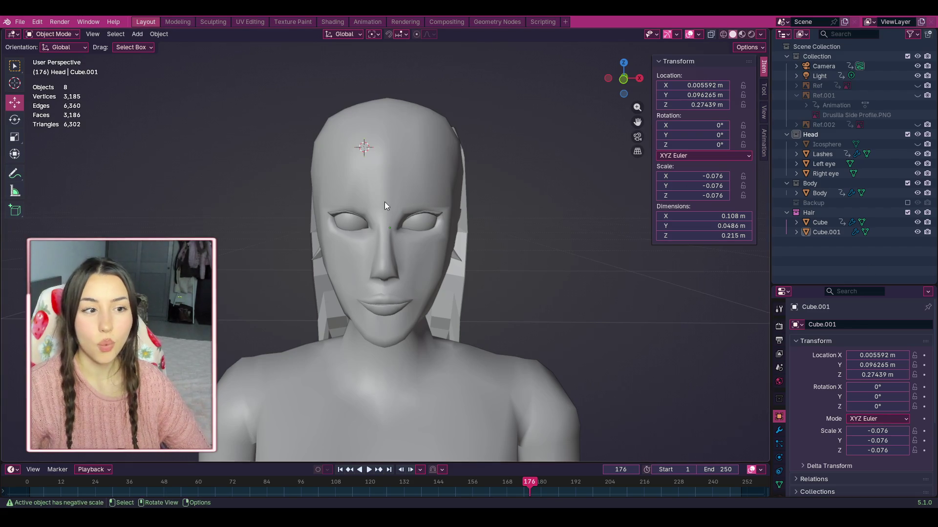
# Step: Review the head from side and front views, then reselect the front hair strands
pyautogui.scroll(-3, 385, 202)
pyautogui.scroll(2, 412, 189)
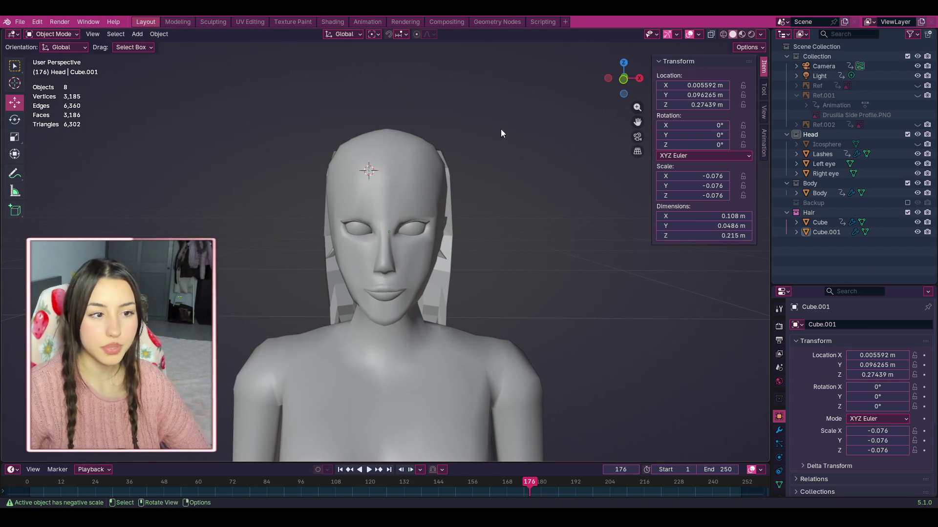
pyautogui.scroll(-1, 462, 156)
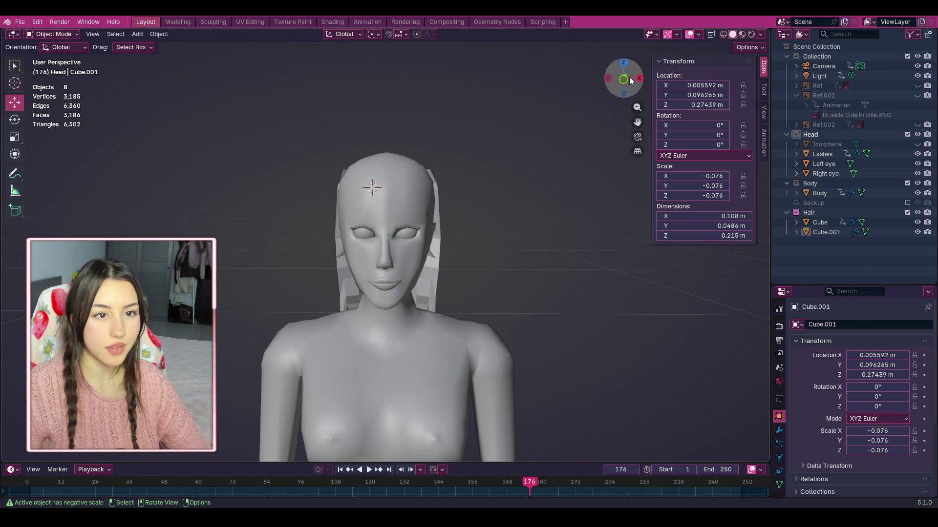
pyautogui.click(638, 78)
pyautogui.click(640, 77)
pyautogui.click(639, 77)
pyautogui.scroll(3, 548, 145)
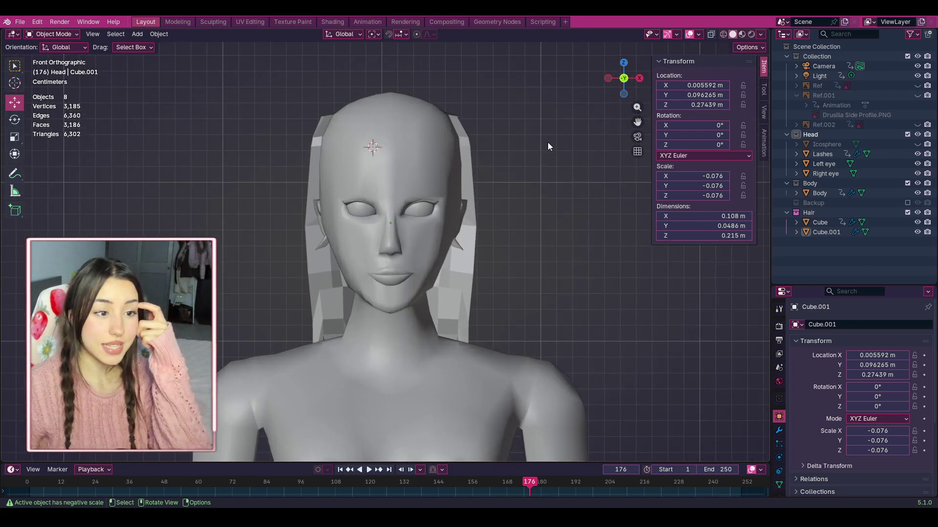
pyautogui.scroll(2, 545, 146)
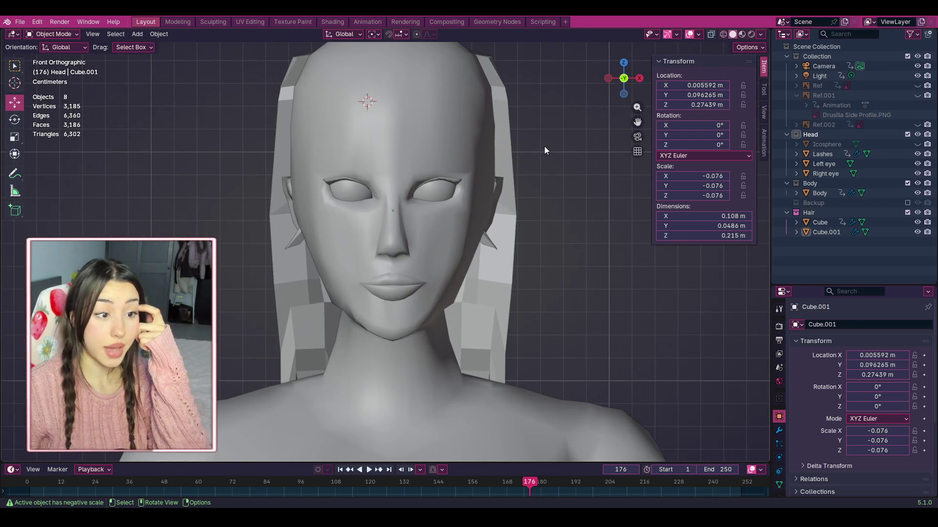
pyautogui.click(490, 242)
pyautogui.click(564, 183)
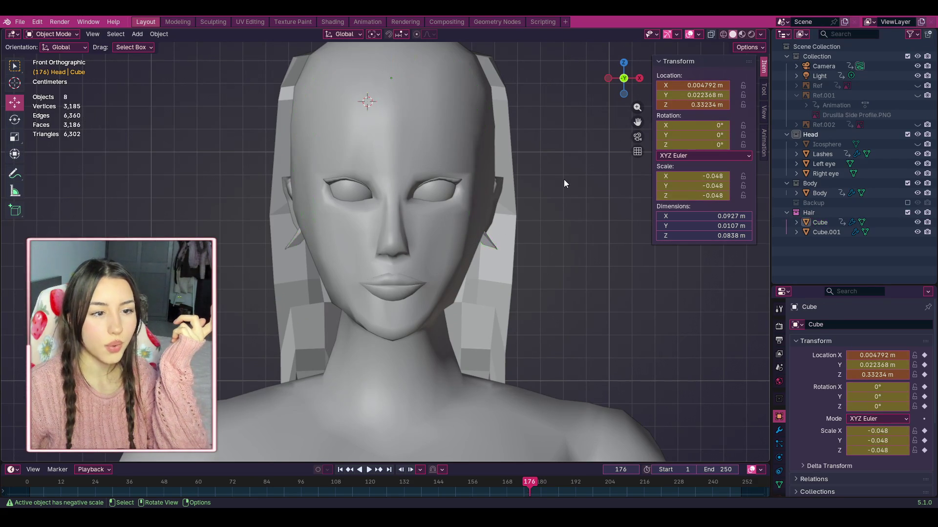
pyautogui.click(491, 236)
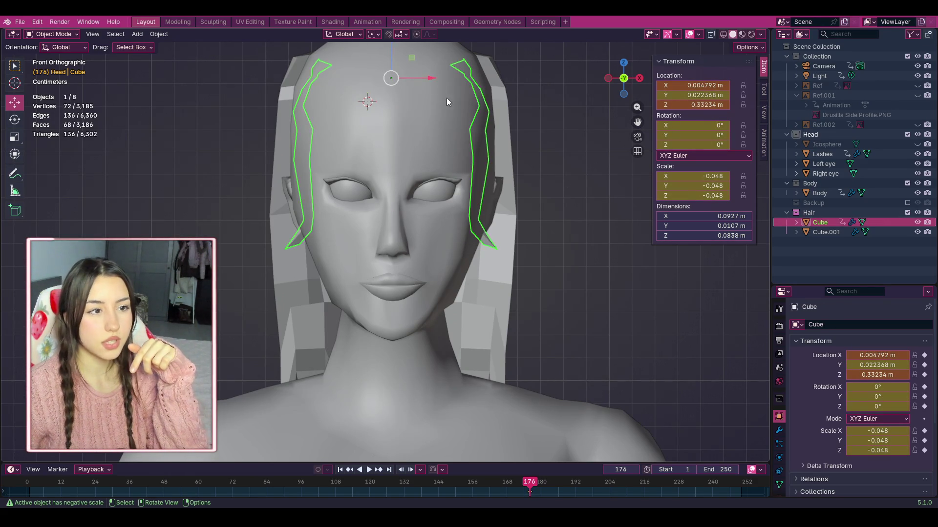
# Step: Push the front strands back along Y, lower them slightly, then enter Edit Mode
pyautogui.moveTo(623, 78); pyautogui.dragTo(486, 133)
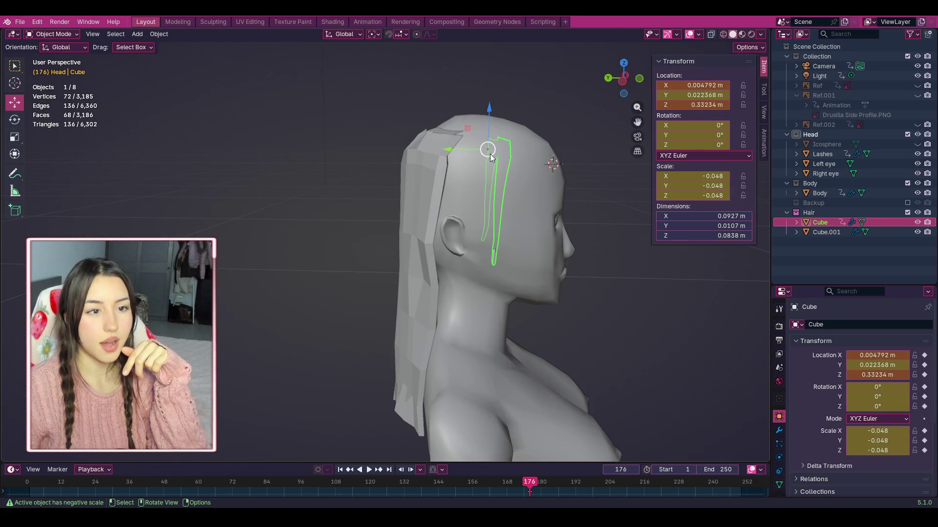
pyautogui.press('g')
pyautogui.press('y')
pyautogui.click(523, 153)
pyautogui.moveTo(523, 153); pyautogui.dragTo(600, 95, button='middle')
pyautogui.moveTo(408, 114); pyautogui.dragTo(408, 141)
pyautogui.moveTo(624, 78); pyautogui.dragTo(518, 170)
pyautogui.click(606, 108)
pyautogui.moveTo(623, 78)
pyautogui.mouseDown()
pyautogui.moveTo(864, 86)
pyautogui.moveTo(313, 216)
pyautogui.mouseUp()
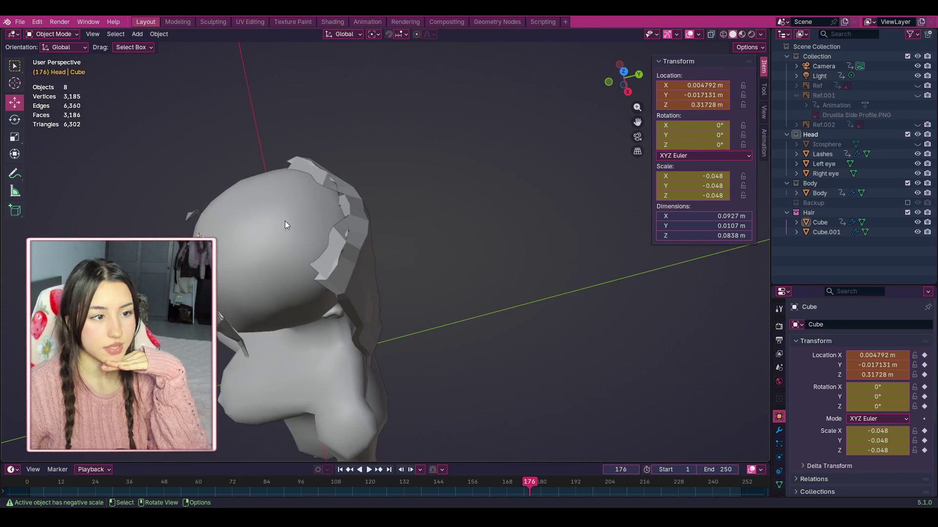
pyautogui.scroll(5, 282, 227)
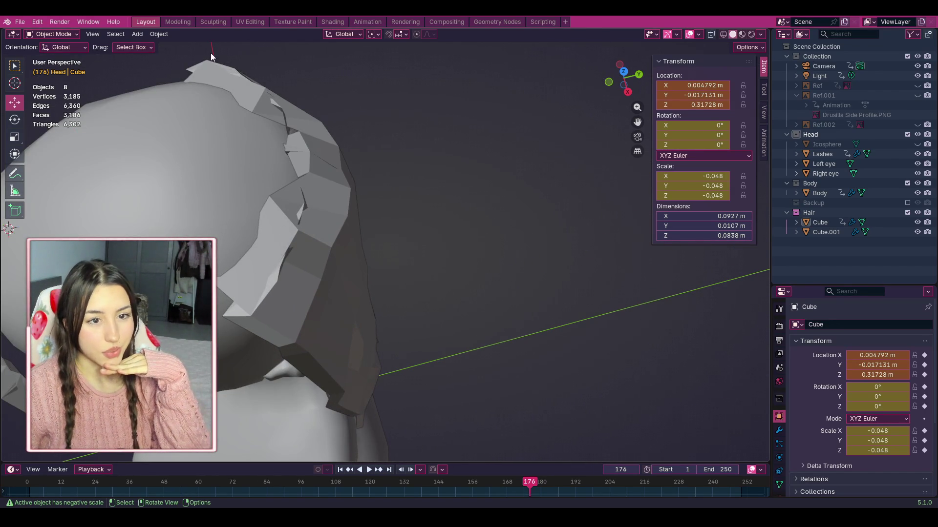
pyautogui.click(73, 35)
pyautogui.click(54, 55)
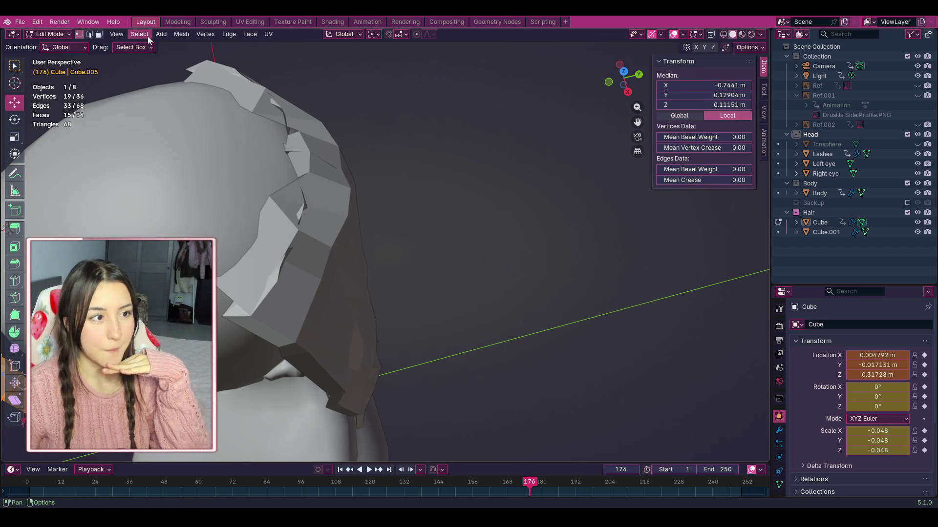
# Step: Switch to the Modeling workspace and toggle X-ray to see through the body
pyautogui.moveTo(623, 77); pyautogui.dragTo(606, 85)
pyautogui.click(179, 22)
pyautogui.scroll(-10, 197, 51)
pyautogui.moveTo(693, 78)
pyautogui.mouseDown()
pyautogui.moveTo(672, 84)
pyautogui.moveTo(658, 37)
pyautogui.mouseUp()
pyautogui.click(659, 35)
pyautogui.click(659, 36)
pyautogui.click(660, 35)
pyautogui.scroll(2, 654, 44)
pyautogui.click(659, 34)
pyautogui.moveTo(694, 78); pyautogui.dragTo(693, 79)
pyautogui.scroll(3, 708, 122)
pyautogui.moveTo(707, 122)
pyautogui.mouseDown()
pyautogui.moveTo(691, 82)
pyautogui.moveTo(696, 95)
pyautogui.moveTo(634, 88)
pyautogui.mouseUp()
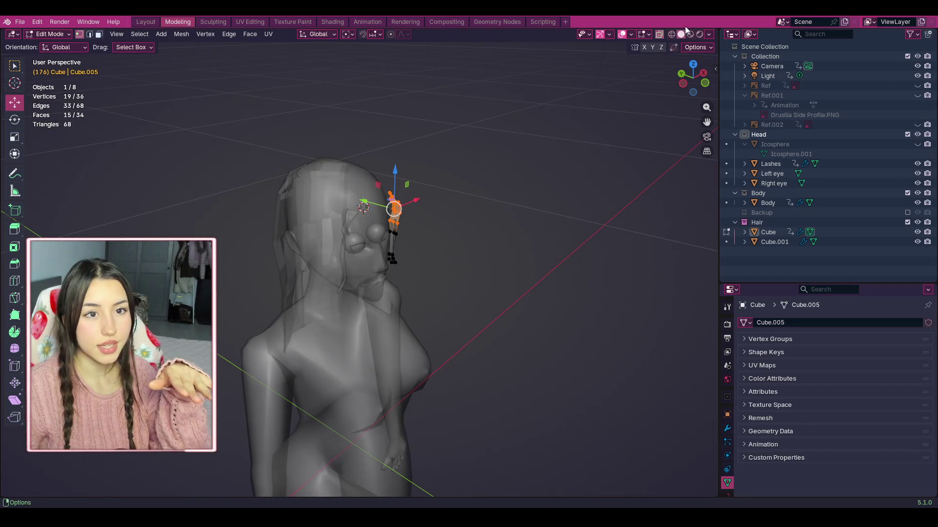
# Step: Turn X-ray off, select the Cube.001 back hair strip and orbit behind the head
pyautogui.hotkey('alt', 'z')
pyautogui.scroll(2, 630, 89)
pyautogui.scroll(1, 630, 89)
pyautogui.moveTo(693, 78); pyautogui.dragTo(704, 79)
pyautogui.moveTo(707, 122); pyautogui.dragTo(684, 98)
pyautogui.click(838, 232)
pyautogui.click(834, 239)
pyautogui.scroll(-3, 684, 97)
pyautogui.moveTo(692, 78); pyautogui.dragTo(725, 126)
pyautogui.scroll(2, 684, 107)
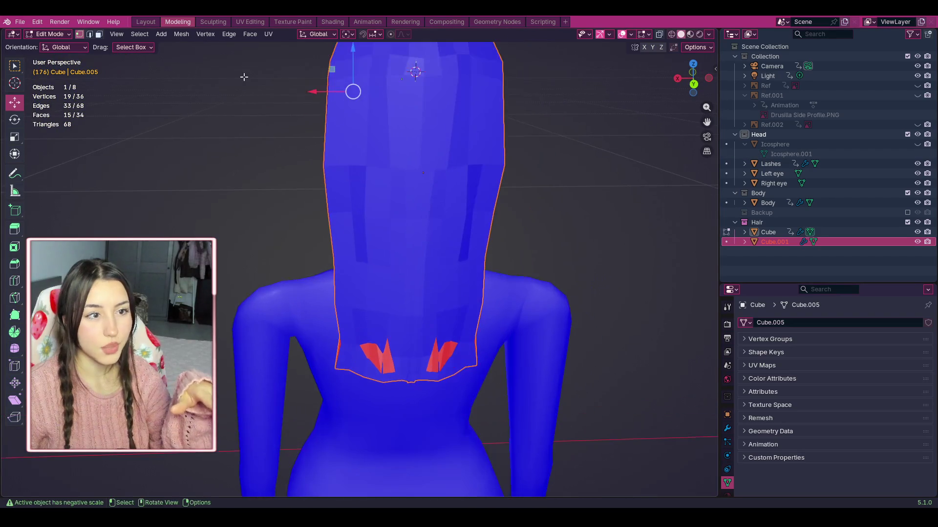
# Step: Make the back hair strip Cube.001 active and enter Edit Mode
pyautogui.click(50, 34)
pyautogui.click(49, 52)
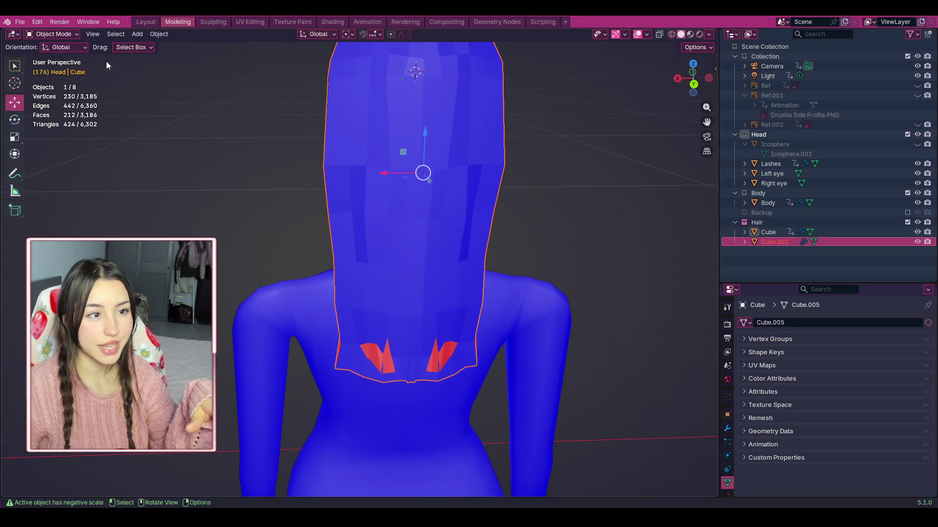
pyautogui.click(786, 240)
pyautogui.click(51, 34)
pyautogui.click(53, 34)
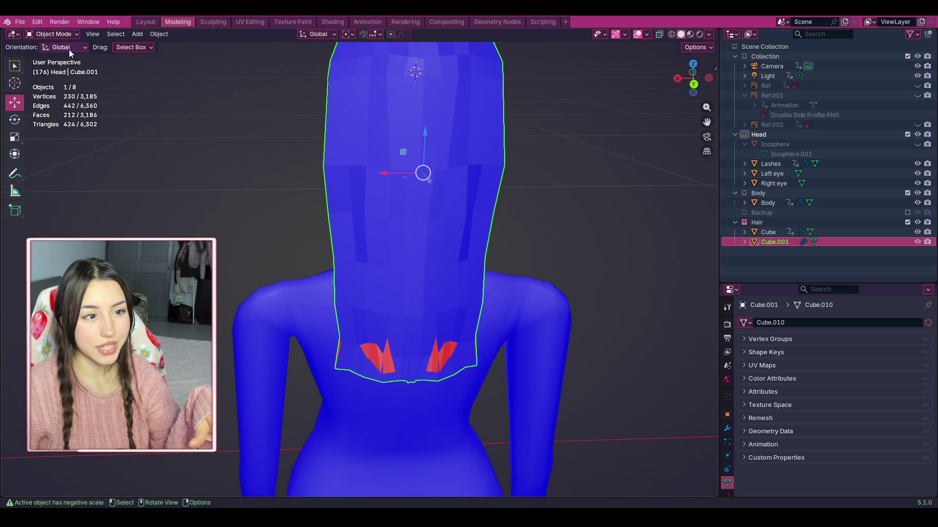
pyautogui.click(55, 37)
pyautogui.click(57, 58)
# Step: Close in on the red strands and shift one vertex sideways along Y
pyautogui.moveTo(342, 195); pyautogui.dragTo(405, 190, button='middle')
pyautogui.scroll(5, 557, 258)
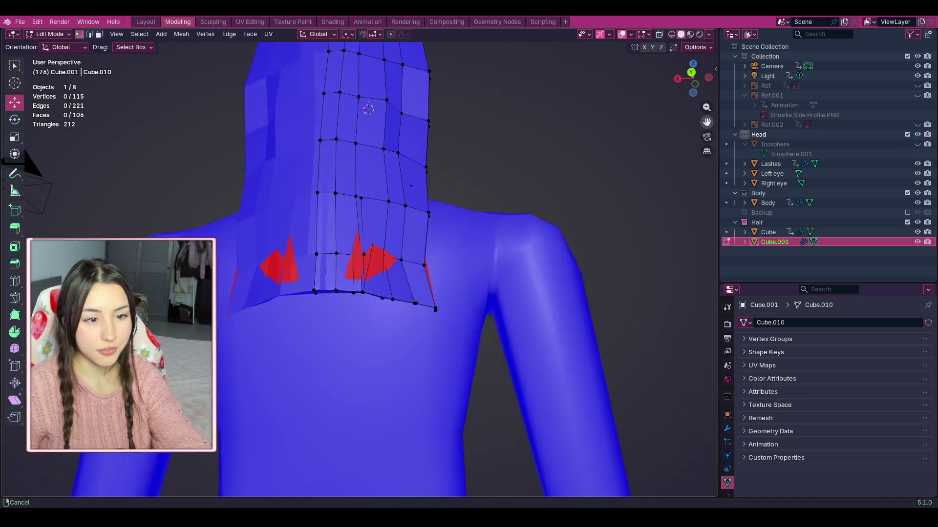
pyautogui.moveTo(714, 92); pyautogui.dragTo(226, 238, button='middle')
pyautogui.click(185, 181)
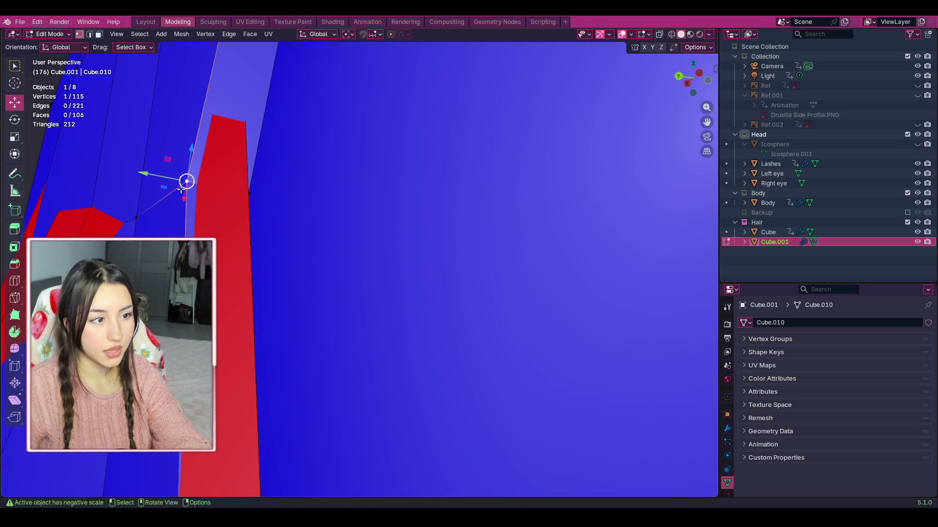
pyautogui.moveTo(179, 185); pyautogui.dragTo(163, 183)
pyautogui.click(206, 188)
# Step: Revert an overshot neighbouring vertex, then move the red strand's bottom vertex up slightly
pyautogui.click(249, 192)
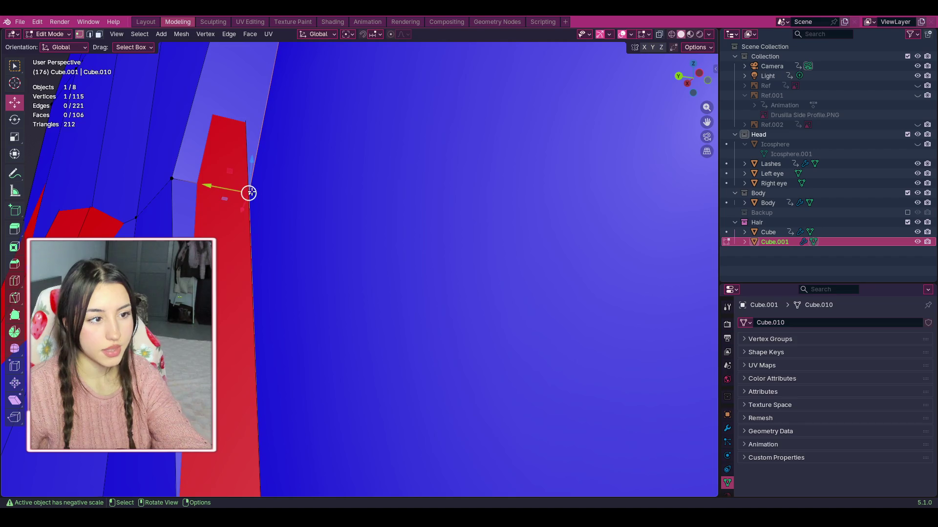
pyautogui.moveTo(249, 193)
pyautogui.mouseDown()
pyautogui.moveTo(77, 185)
pyautogui.moveTo(324, 206)
pyautogui.mouseUp()
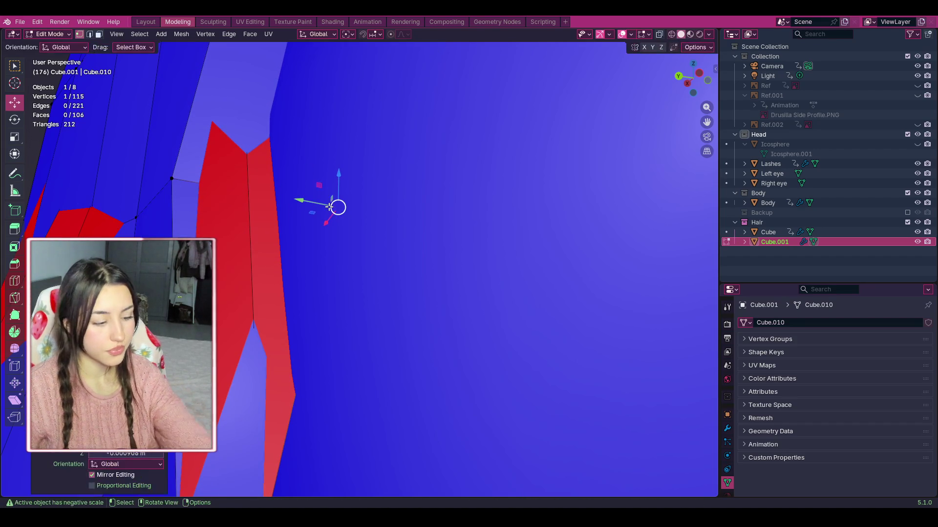
pyautogui.hotkey('ctrl', 'z')
pyautogui.scroll(-3, 328, 207)
pyautogui.scroll(1, 328, 207)
pyautogui.click(299, 433)
pyautogui.moveTo(300, 434)
pyautogui.mouseDown()
pyautogui.moveTo(228, 396)
pyautogui.moveTo(274, 378)
pyautogui.moveTo(305, 413)
pyautogui.mouseUp()
# Step: Delete the vertex beside the red strand, leaving 114 vertices and 102 faces
pyautogui.rightClick(271, 397)
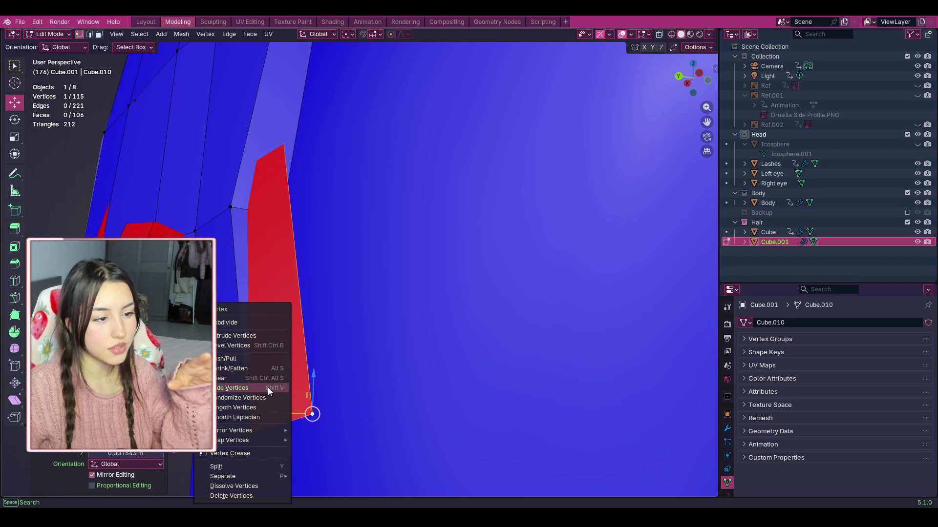
pyautogui.rightClick(275, 268)
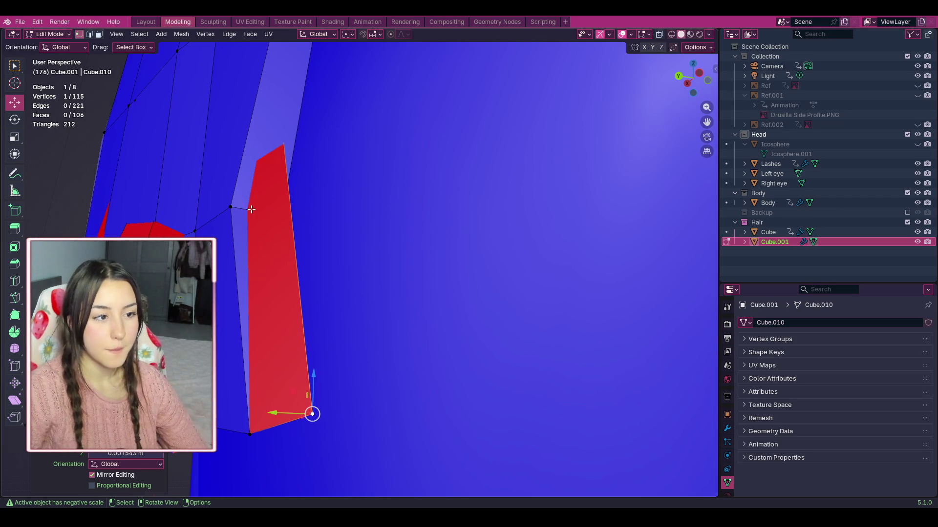
pyautogui.click(251, 210)
pyautogui.moveTo(251, 210); pyautogui.dragTo(322, 225, button='middle')
pyautogui.moveTo(372, 327); pyautogui.dragTo(372, 327, button='middle')
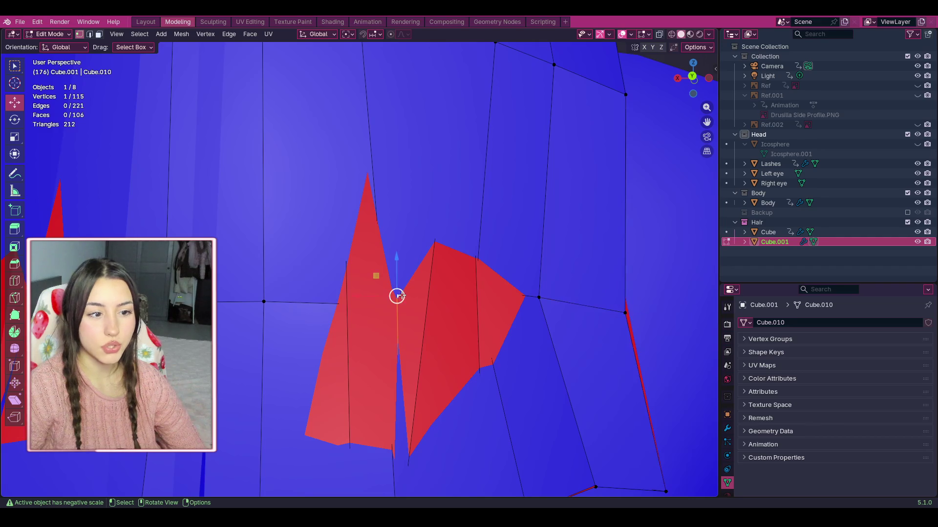
pyautogui.rightClick(402, 295)
pyautogui.click(372, 471)
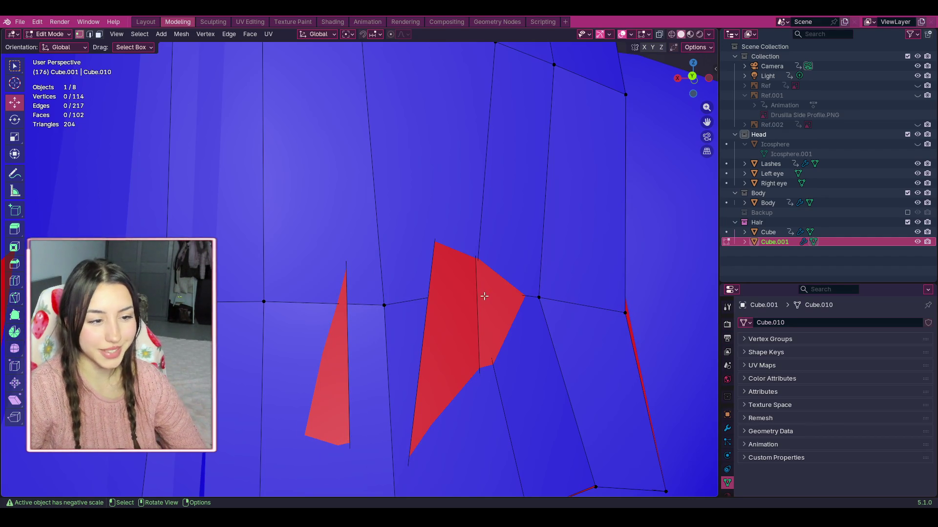
# Step: Exclude the Body collection in the Outliner so only hair and head remain
pyautogui.scroll(-3, 440, 247)
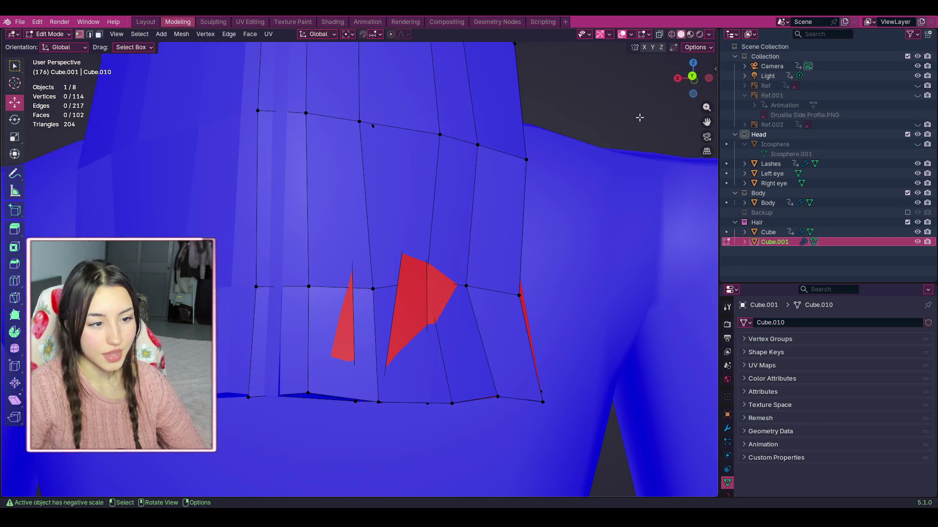
pyautogui.moveTo(538, 161)
pyautogui.mouseDown(button='middle')
pyautogui.moveTo(383, 192)
pyautogui.moveTo(373, 264)
pyautogui.moveTo(306, 341)
pyautogui.moveTo(360, 178)
pyautogui.moveTo(416, 205)
pyautogui.moveTo(489, 219)
pyautogui.mouseUp(button='middle')
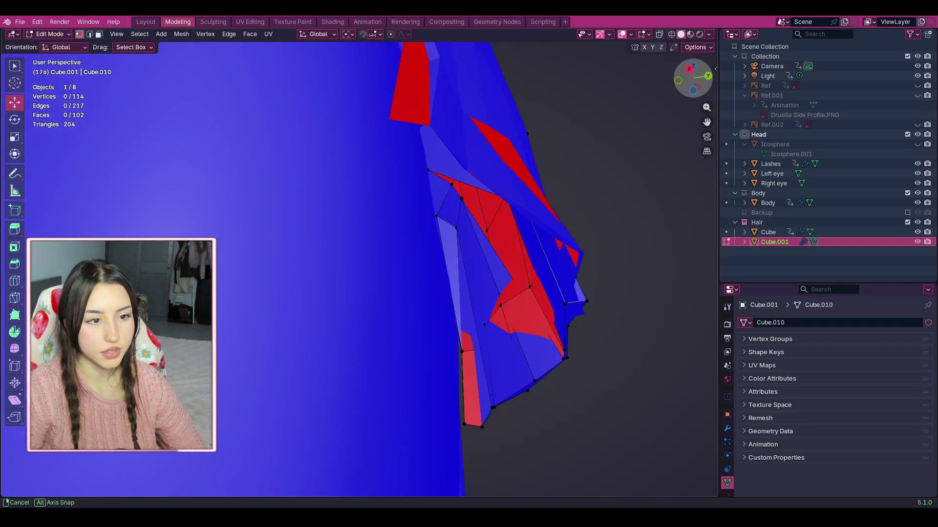
pyautogui.click(908, 194)
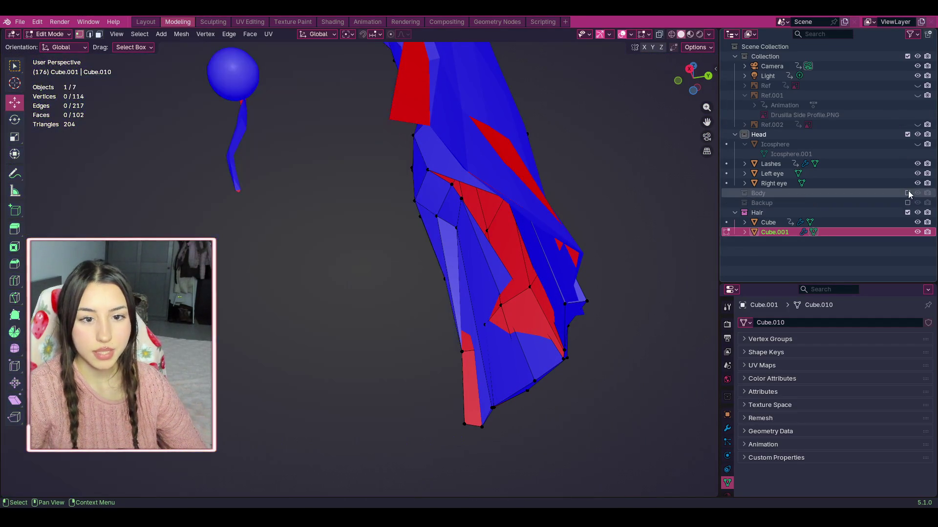
# Step: Orbit and zoom to a front view with the red strand faces up close
pyautogui.moveTo(686, 81)
pyautogui.mouseDown()
pyautogui.moveTo(684, 68)
pyautogui.moveTo(679, 83)
pyautogui.mouseUp()
pyautogui.scroll(-6, 712, 178)
pyautogui.moveTo(708, 123); pyautogui.dragTo(717, 132)
pyautogui.scroll(6, 714, 129)
pyautogui.scroll(-2, 634, 101)
pyautogui.moveTo(692, 78); pyautogui.dragTo(685, 81)
pyautogui.scroll(3, 655, 184)
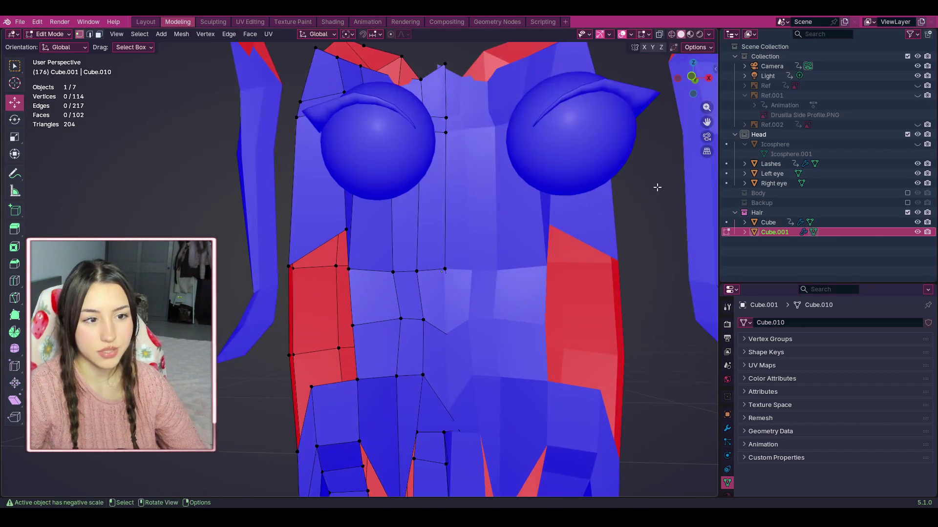
pyautogui.scroll(-3, 577, 150)
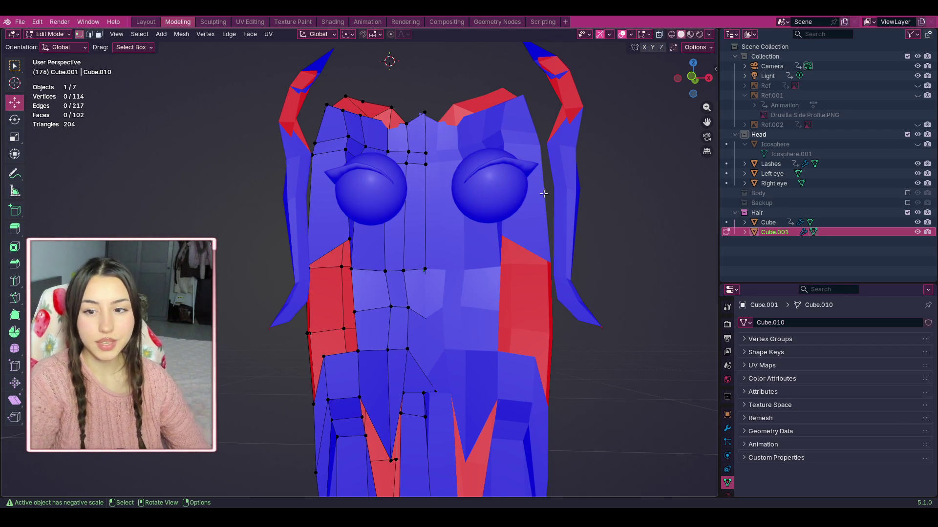
pyautogui.scroll(6, 543, 193)
pyautogui.scroll(2, 327, 234)
pyautogui.scroll(1, 321, 226)
pyautogui.moveTo(673, 73); pyautogui.dragTo(406, 176)
pyautogui.scroll(-3, 407, 177)
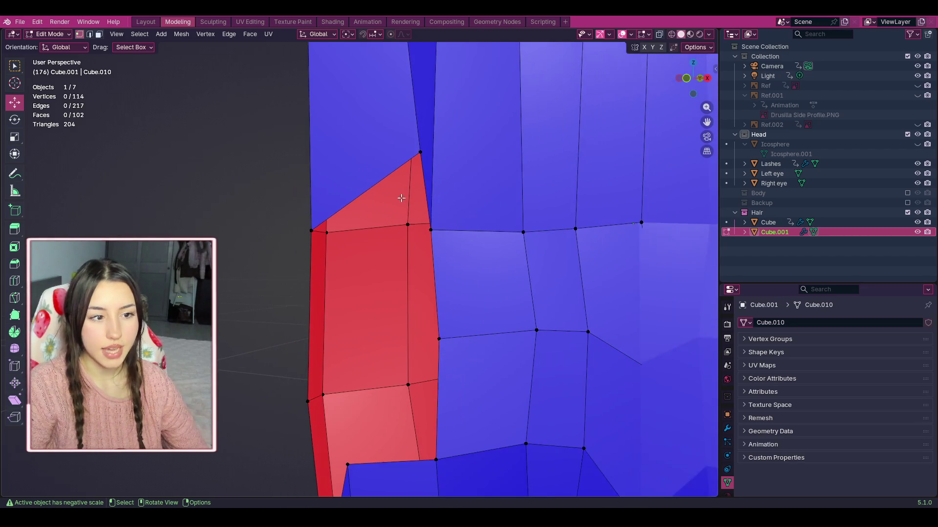
# Step: Shift-select the eight vertices along the red strand's edge beside the face
pyautogui.click(308, 229)
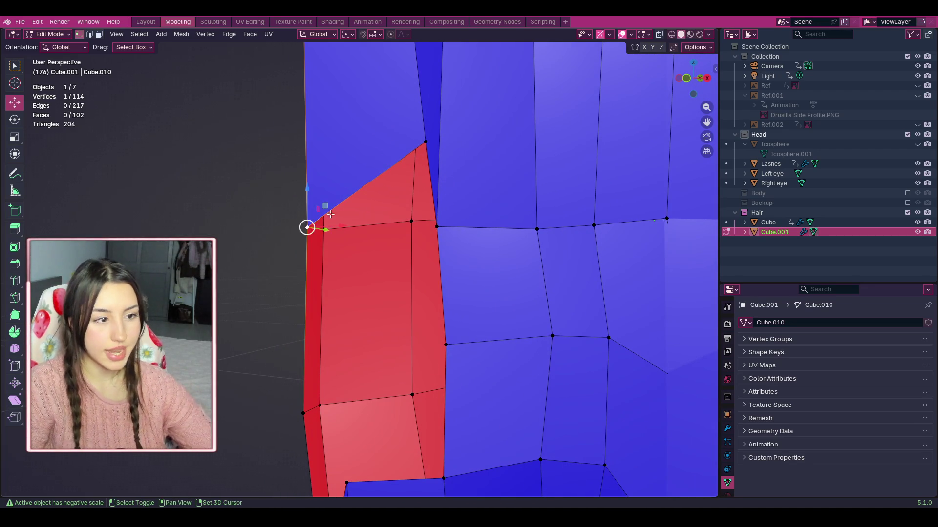
pyautogui.keyDown('shift'); pyautogui.click(428, 140); pyautogui.keyUp('shift')
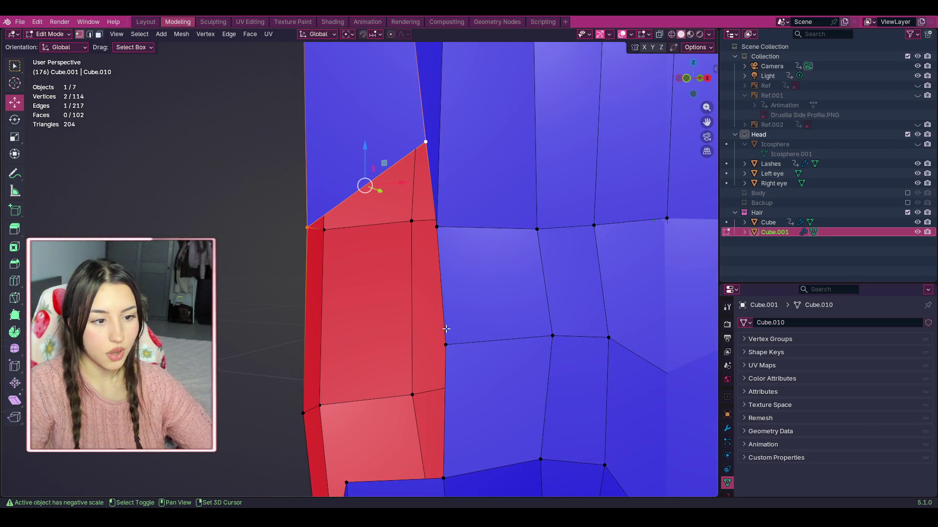
pyautogui.keyDown('shift'); pyautogui.click(435, 226); pyautogui.keyUp('shift')
pyautogui.keyDown('shift'); pyautogui.click(446, 346); pyautogui.keyUp('shift')
pyautogui.keyDown('shift'); pyautogui.click(444, 476); pyautogui.keyUp('shift')
pyautogui.scroll(-4, 345, 440)
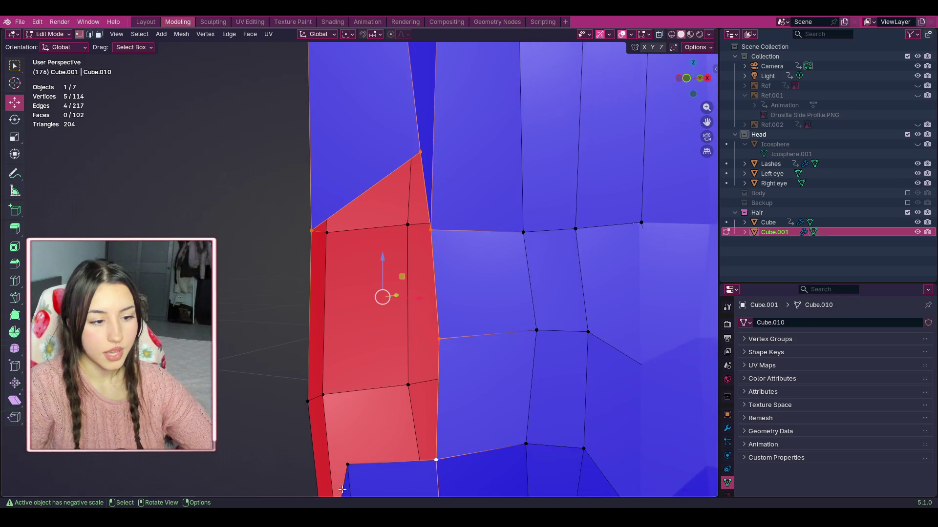
pyautogui.keyDown('shift'); pyautogui.click(354, 367); pyautogui.keyUp('shift')
pyautogui.keyDown('shift'); pyautogui.click(343, 424); pyautogui.keyUp('shift')
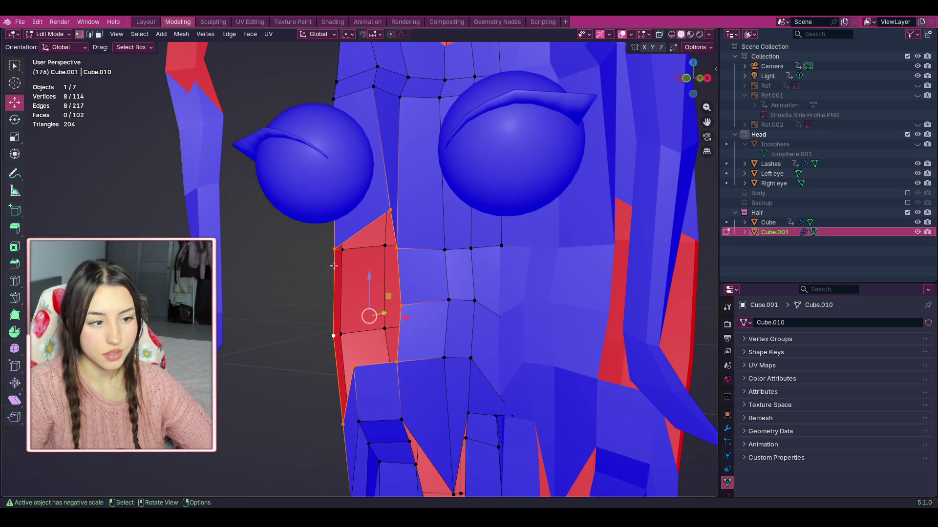
# Step: Merge the selected edge vertices At Center, inspect the result, then undo it
pyautogui.hotkey('ctrl', 'v')
pyautogui.moveTo(325, 224)
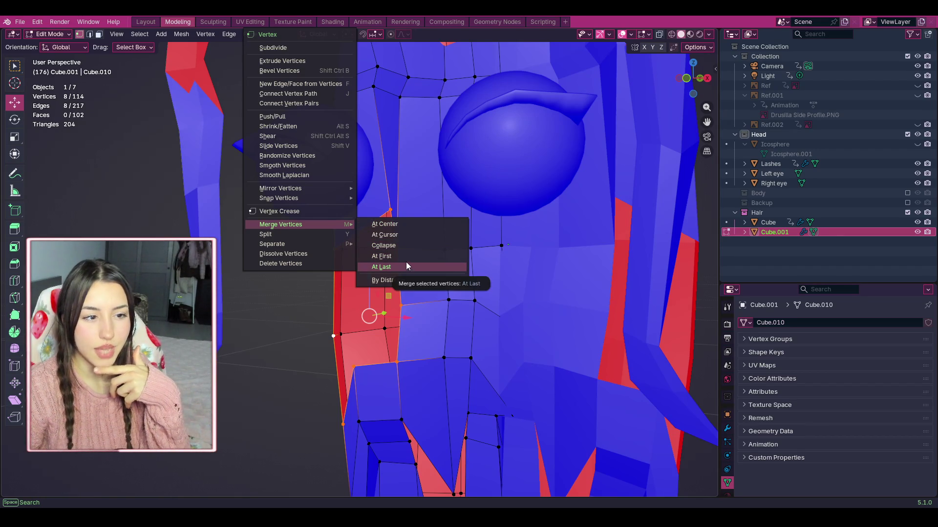
pyautogui.click(409, 223)
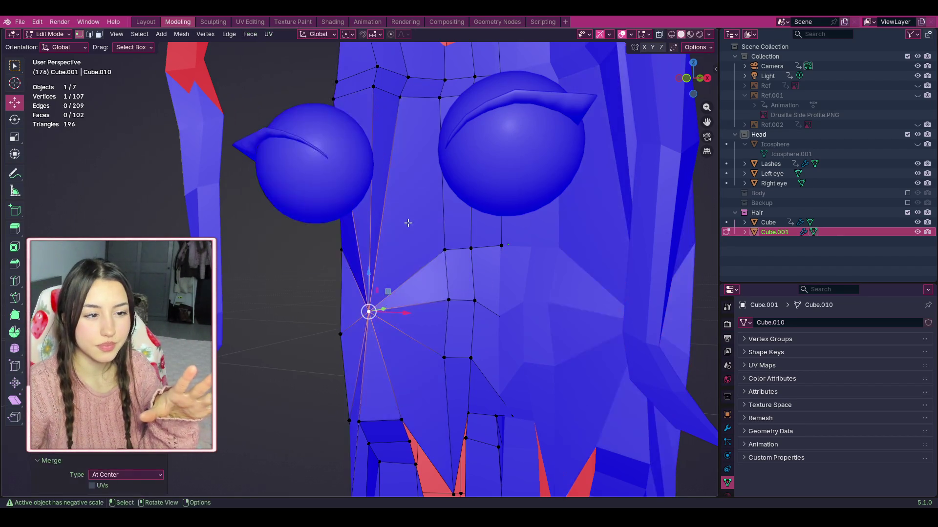
pyautogui.scroll(-2, 409, 223)
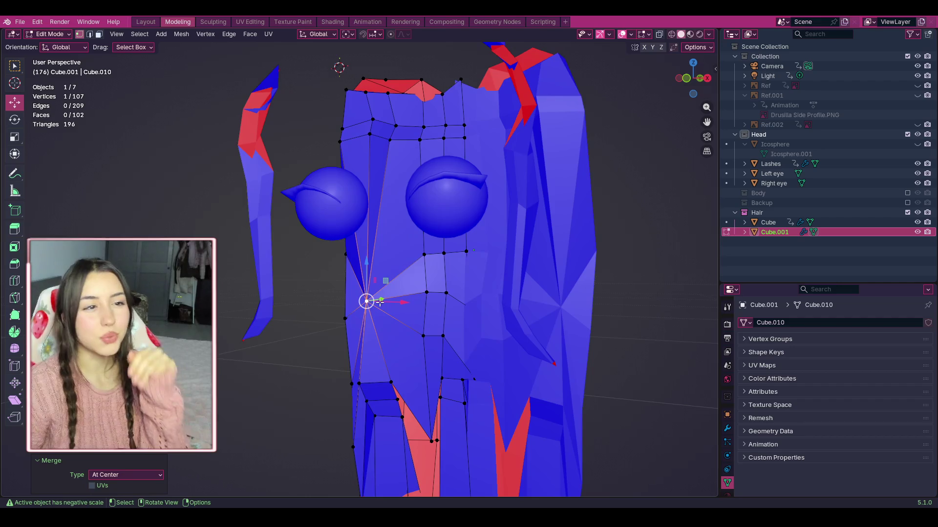
pyautogui.scroll(4, 380, 303)
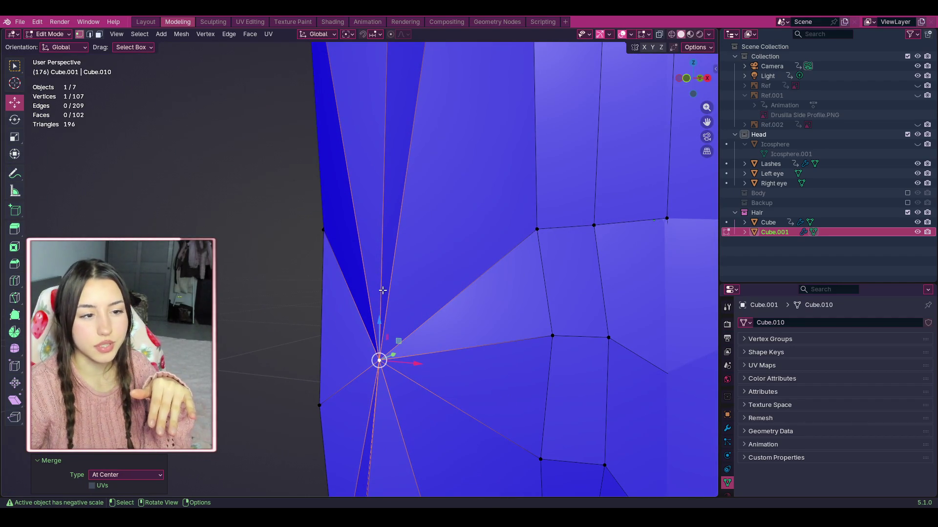
pyautogui.scroll(-5, 384, 282)
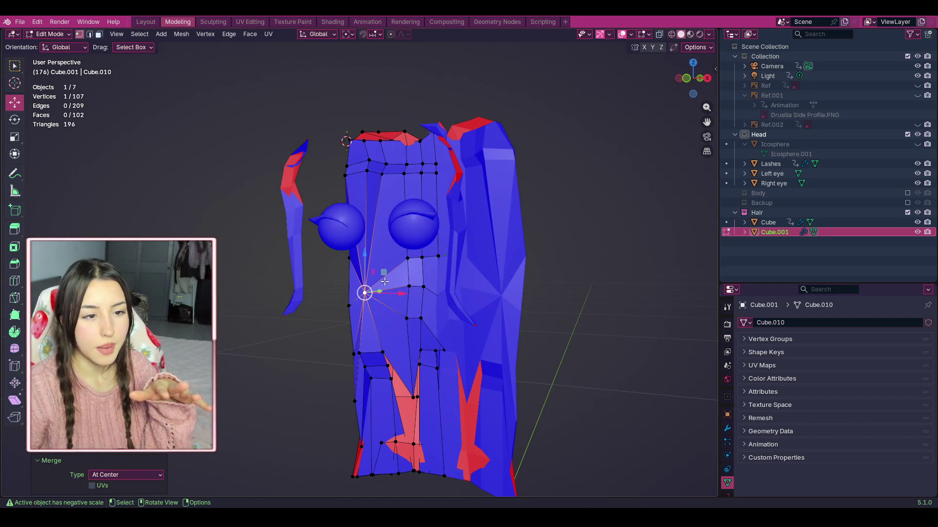
pyautogui.scroll(5, 384, 282)
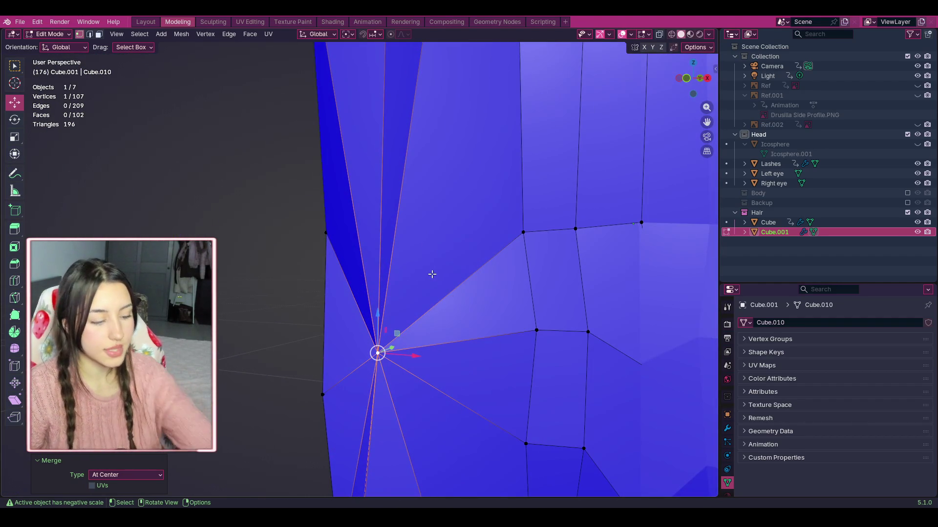
pyautogui.hotkey('ctrl', 'z')
# Step: Select the red strand's top vertex plus one below it and merge them at center
pyautogui.hotkey('alt', 'a')
pyautogui.click(420, 157)
pyautogui.keyDown('shift'); pyautogui.click(430, 228); pyautogui.keyUp('shift')
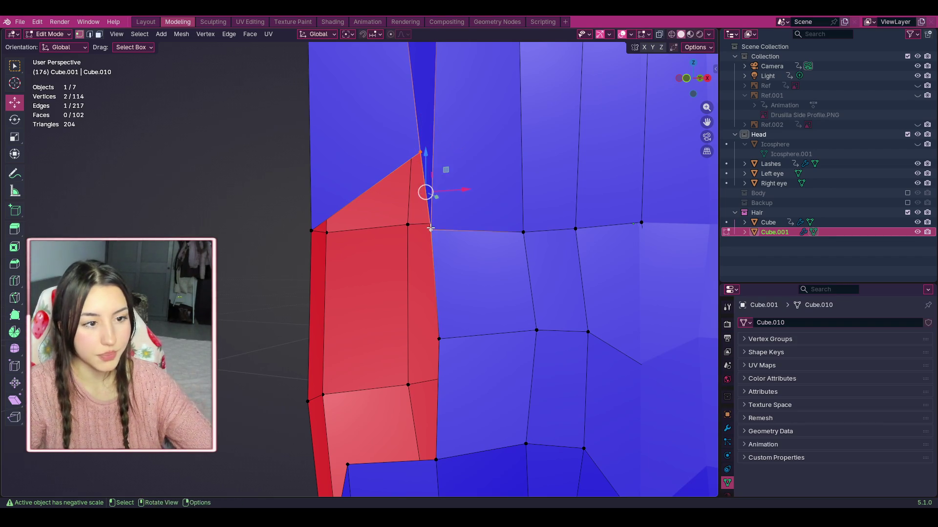
pyautogui.rightClick(430, 228)
pyautogui.moveTo(438, 229)
pyautogui.click(501, 229)
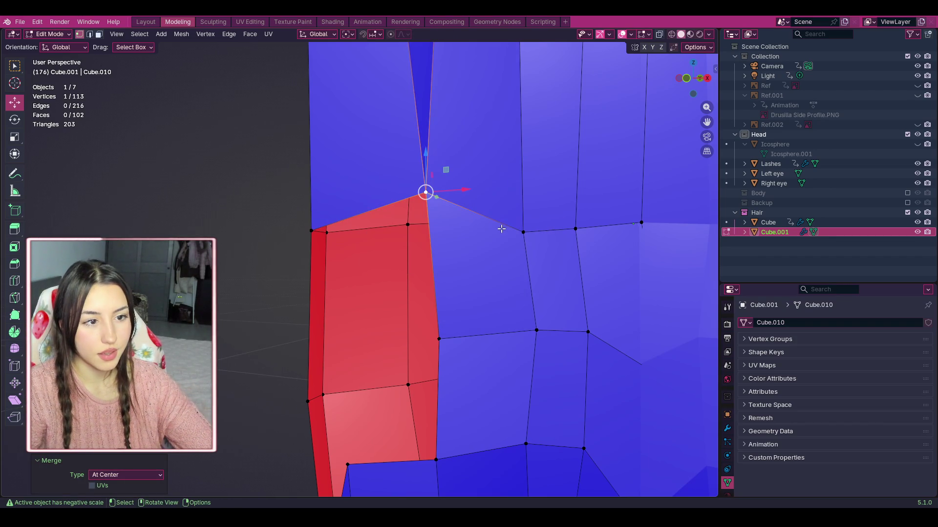
pyautogui.scroll(-4, 501, 228)
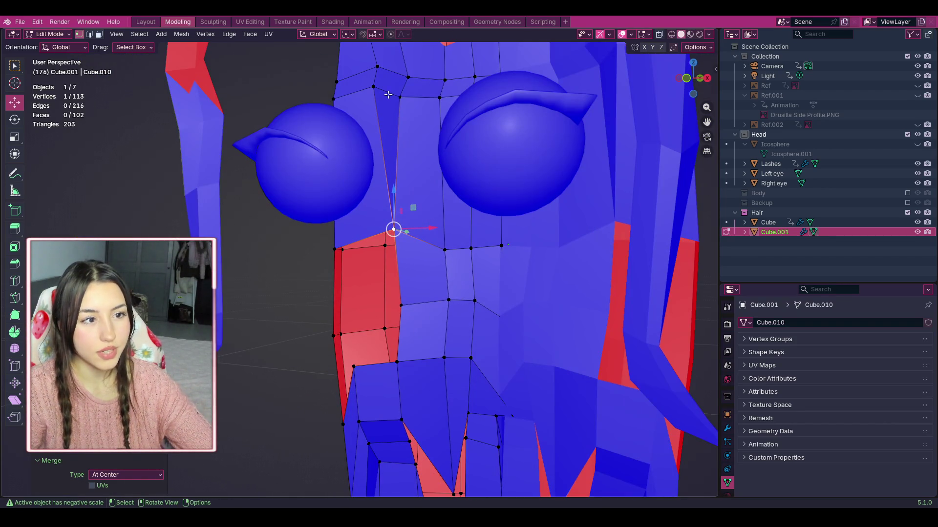
pyautogui.scroll(2, 388, 95)
# Step: Pan across the face mesh and activate the Knife tool
pyautogui.keyDown('ctrl'); pyautogui.rightClick(405, 185); pyautogui.keyUp('ctrl')
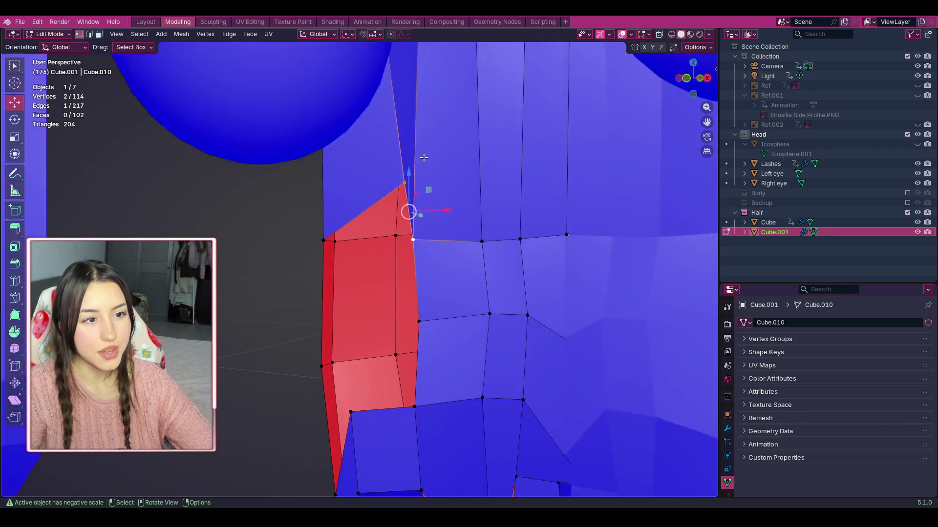
pyautogui.scroll(-3, 423, 159)
pyautogui.scroll(4, 714, 120)
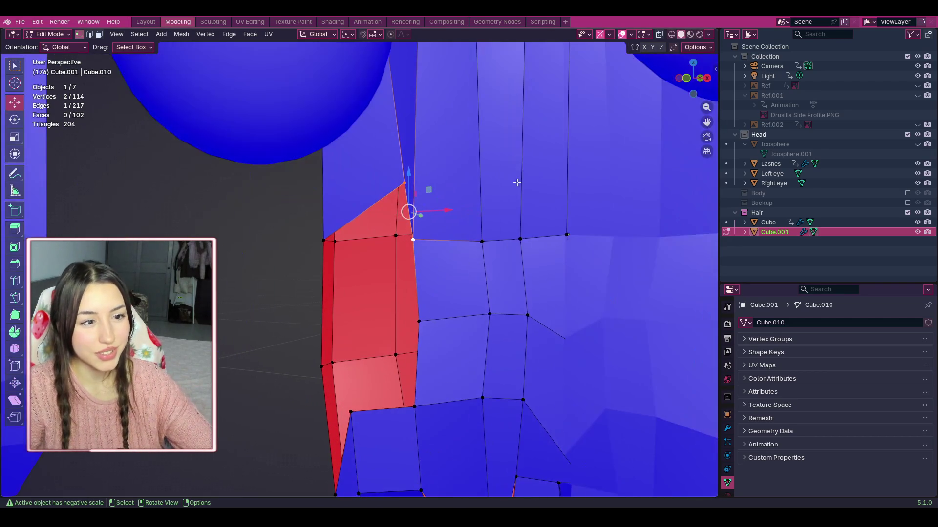
pyautogui.moveTo(707, 122); pyautogui.dragTo(588, 152)
pyautogui.scroll(2, 367, 287)
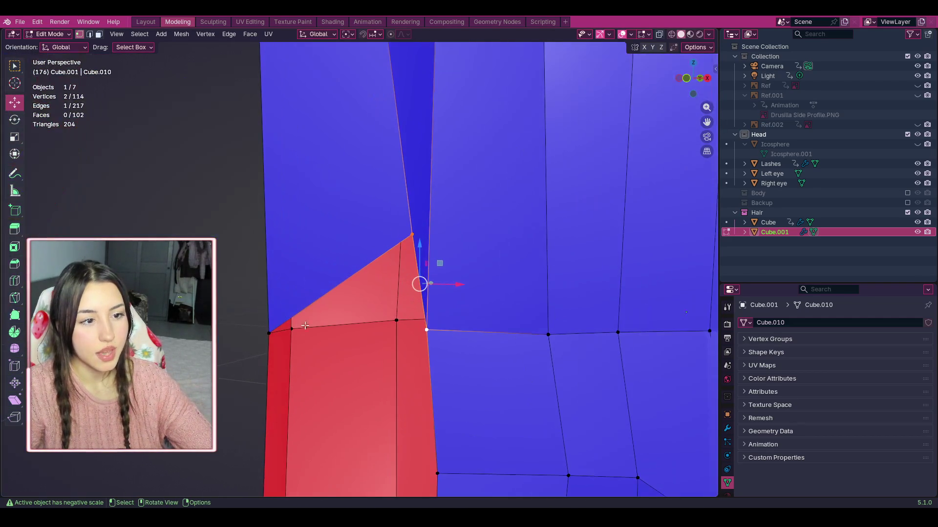
pyautogui.click(15, 297)
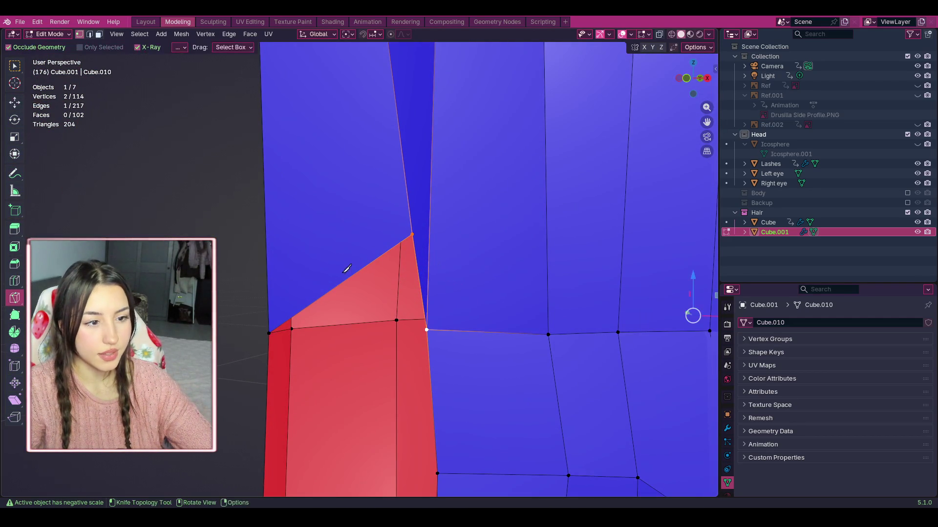
# Step: Try a knife cut from the slanted edge to the top vertex, then undo and cancel it
pyautogui.click(335, 288)
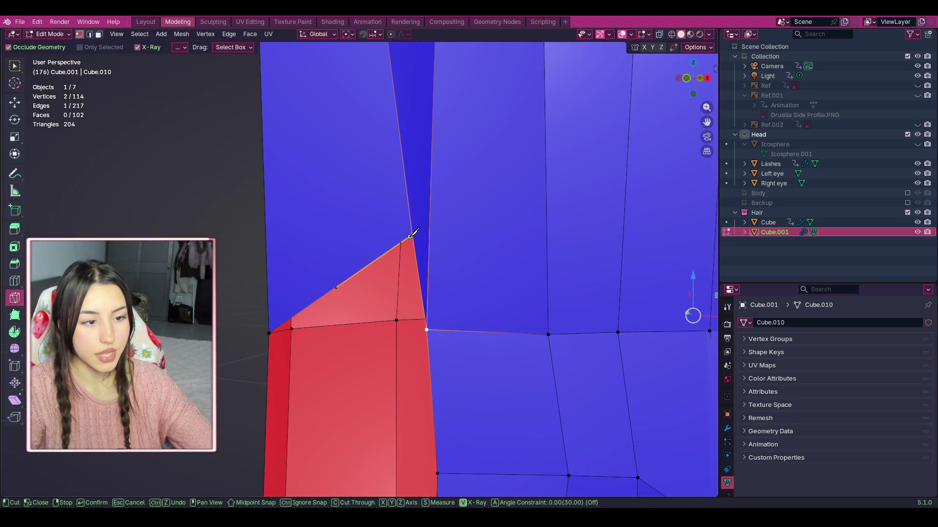
pyautogui.press('ctrl')
pyautogui.click(404, 240)
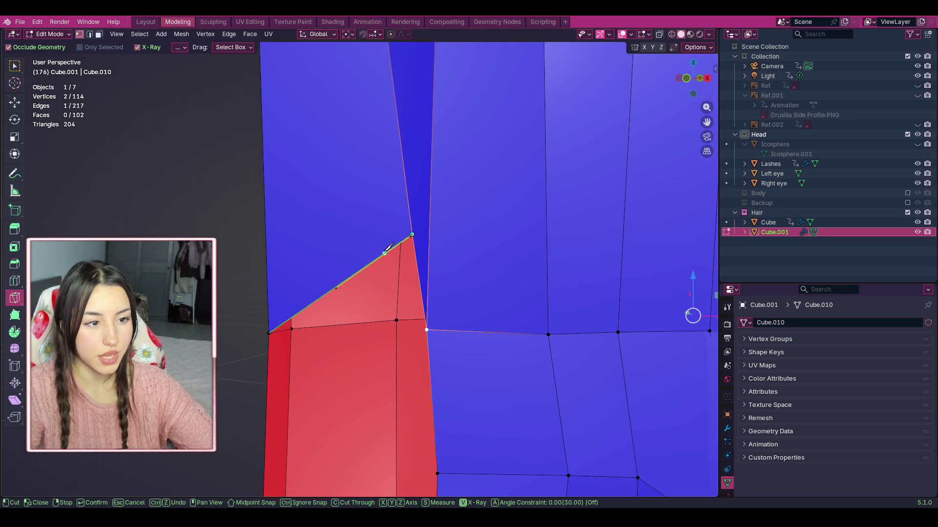
pyautogui.press('Return')
pyautogui.hotkey('ctrl', 'z')
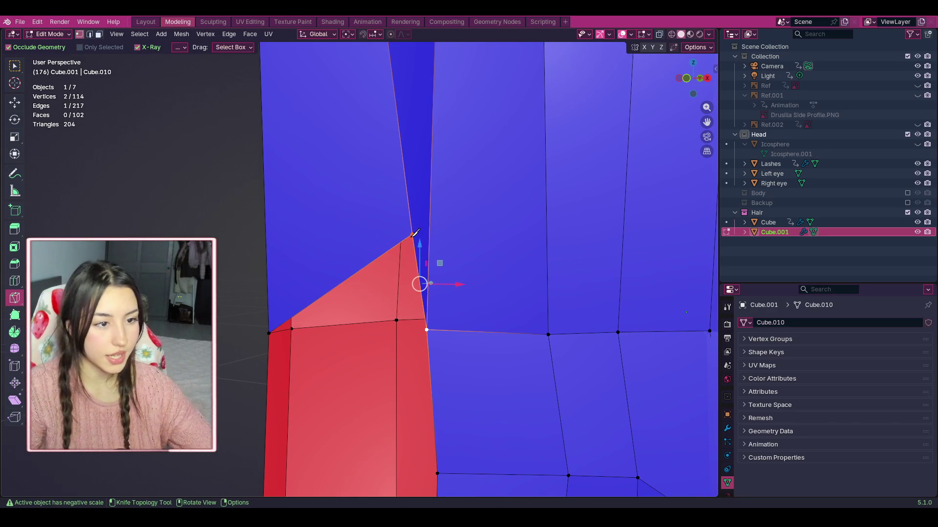
pyautogui.click(413, 234)
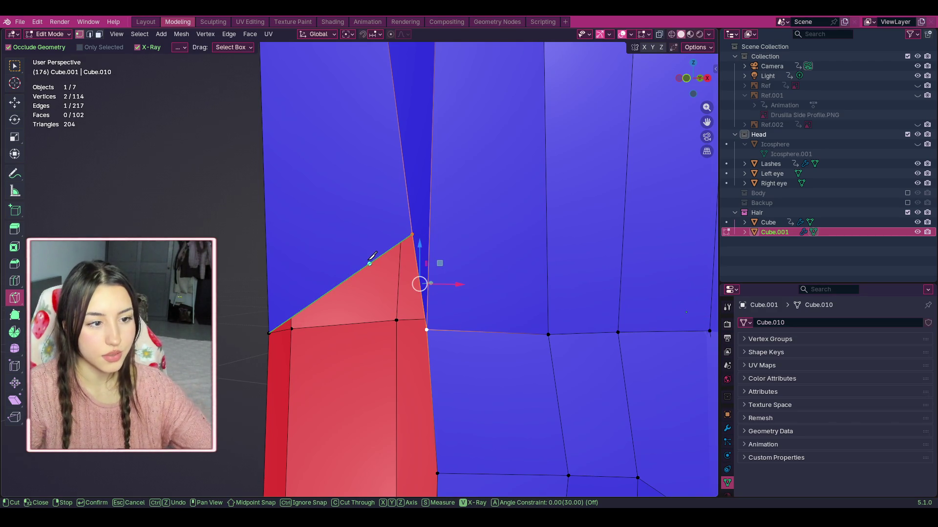
pyautogui.press('Escape')
# Step: With the Move tool, drag the top vertex down and left and nudge it into place with G
pyautogui.moveTo(397, 184); pyautogui.dragTo(35, 170, button='middle')
pyautogui.click(15, 102)
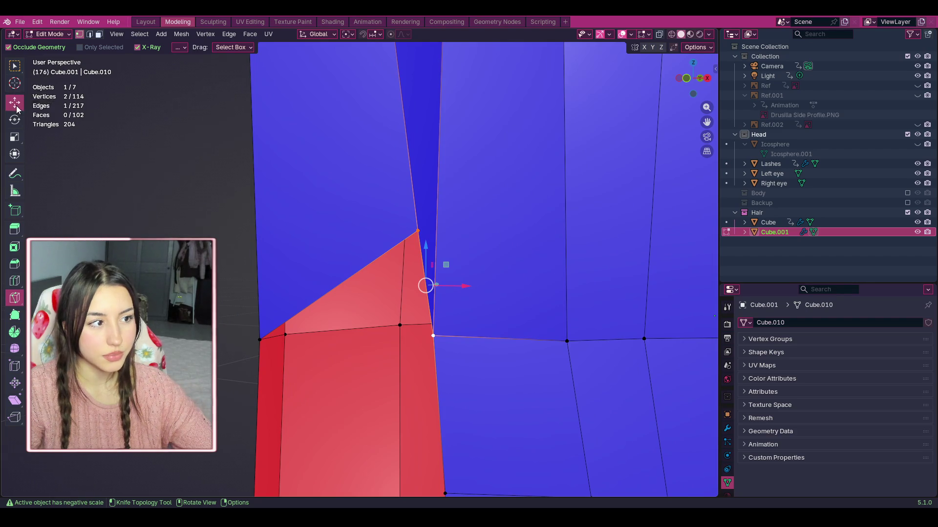
pyautogui.moveTo(415, 231)
pyautogui.mouseDown()
pyautogui.moveTo(377, 331)
pyautogui.moveTo(356, 336)
pyautogui.mouseUp()
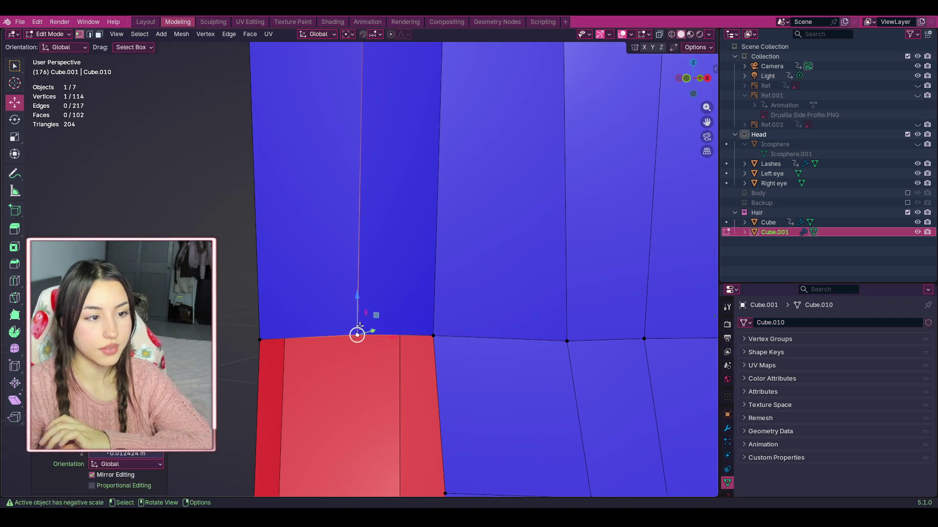
pyautogui.scroll(-5, 337, 195)
pyautogui.scroll(2, 357, 195)
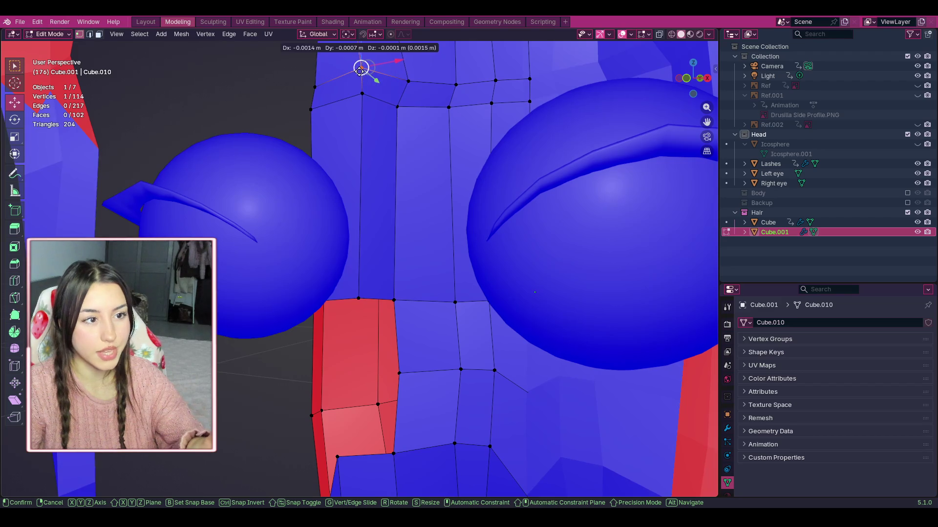
pyautogui.click(361, 69)
pyautogui.scroll(2, 377, 303)
pyautogui.moveTo(663, 154)
pyautogui.mouseDown(button='middle')
pyautogui.moveTo(562, 220)
pyautogui.moveTo(483, 296)
pyautogui.moveTo(409, 271)
pyautogui.mouseUp(button='middle')
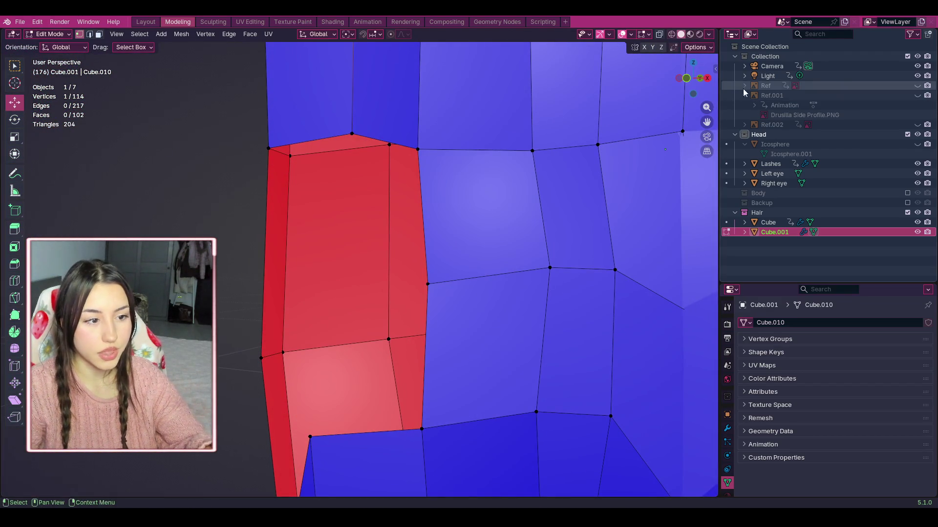
pyautogui.press('g')
pyautogui.click(2, 123)
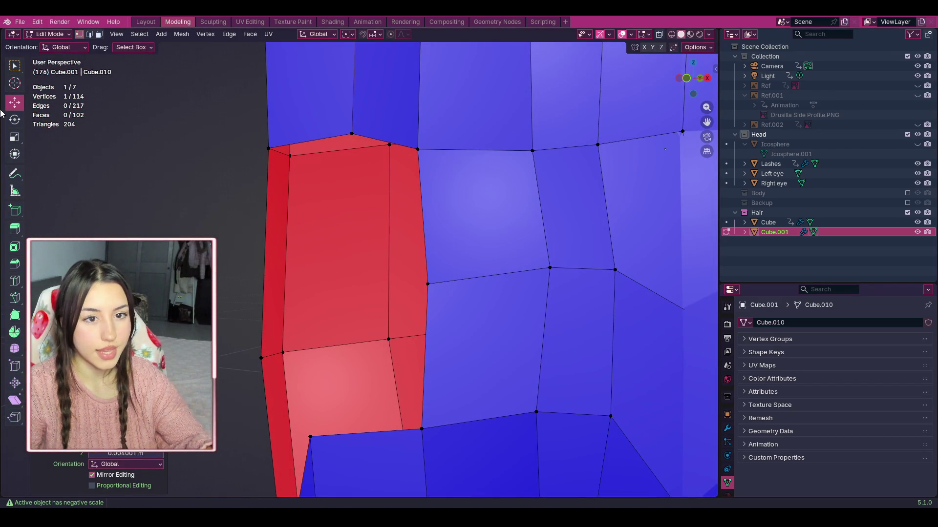
# Step: Select the red faces' lower corner and top vertices together and bring up the vertex menu
pyautogui.moveTo(704, 123); pyautogui.dragTo(706, 104)
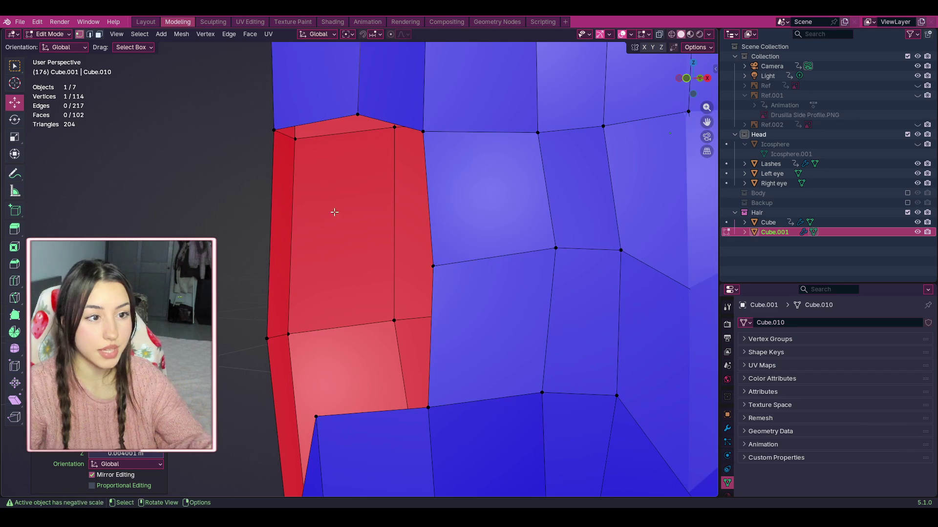
pyautogui.click(358, 112)
pyautogui.click(316, 416)
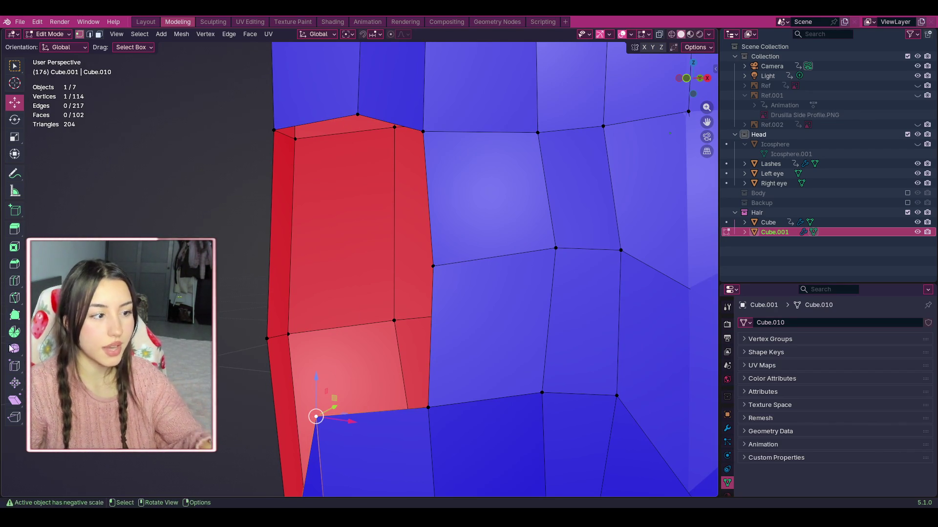
pyautogui.keyDown('shift'); pyautogui.click(358, 114); pyautogui.keyUp('shift')
pyautogui.hotkey('ctrl', 'v')
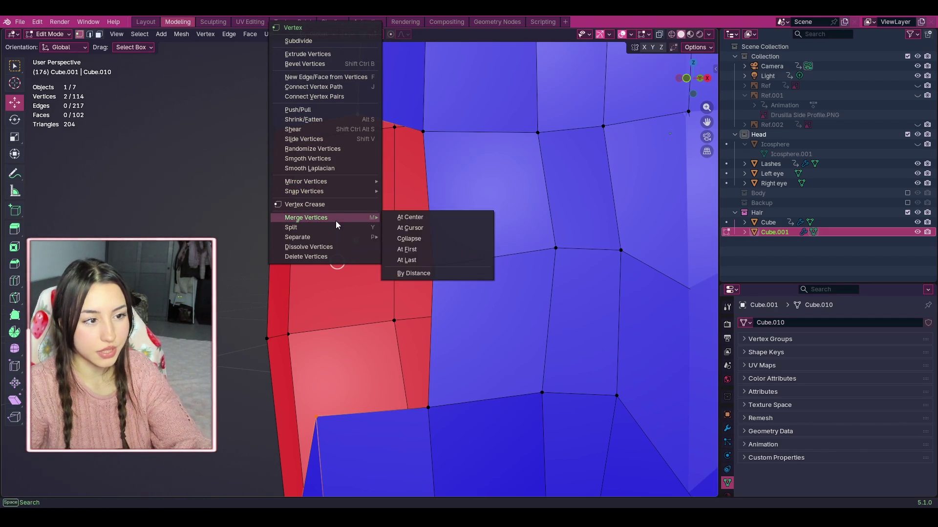
# Step: Merge the two vertices At Center, then select the top, right-edge and pinched vertices
pyautogui.moveTo(335, 219)
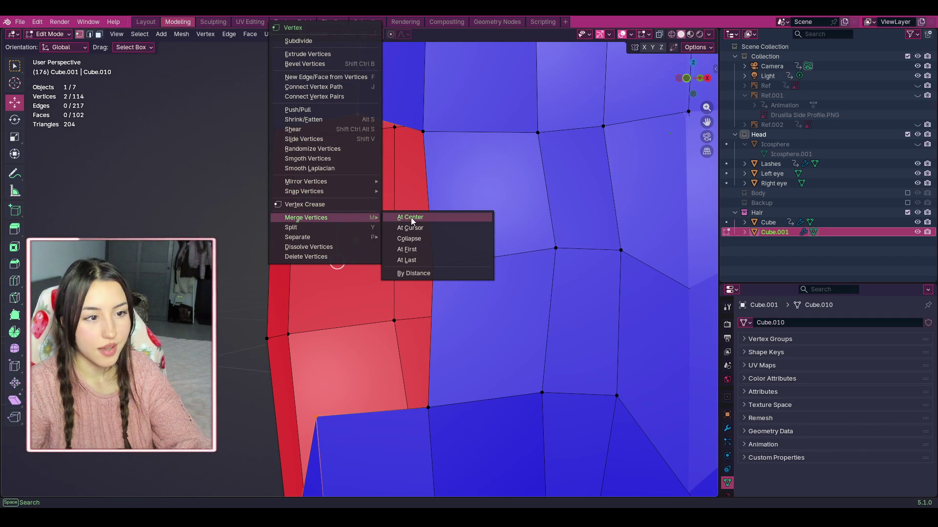
pyautogui.click(411, 218)
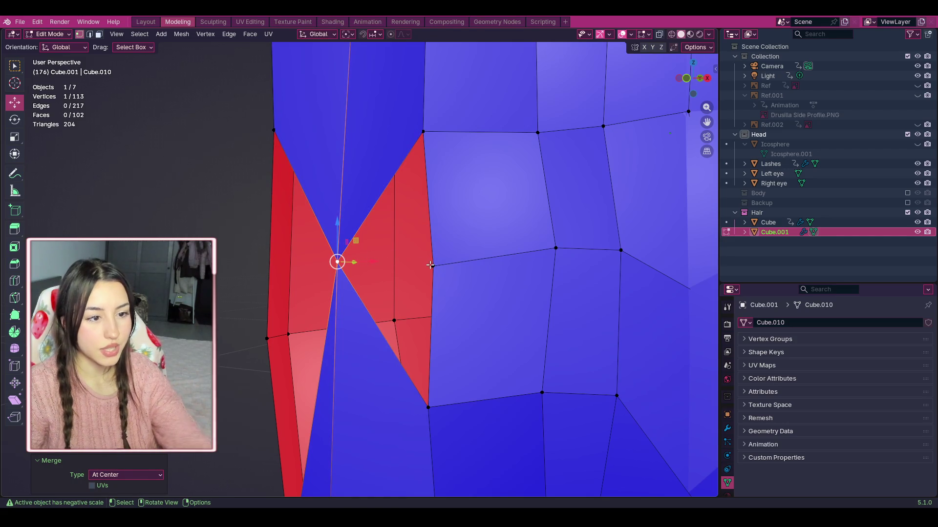
pyautogui.click(423, 132)
pyautogui.click(434, 264)
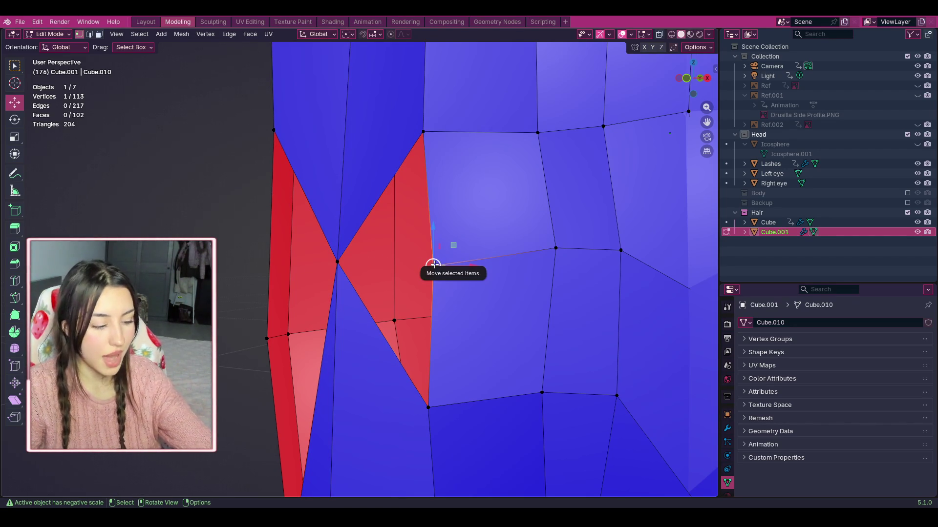
pyautogui.keyDown('shift'); pyautogui.click(428, 407); pyautogui.keyUp('shift')
pyautogui.keyDown('shift'); pyautogui.click(337, 262); pyautogui.keyUp('shift')
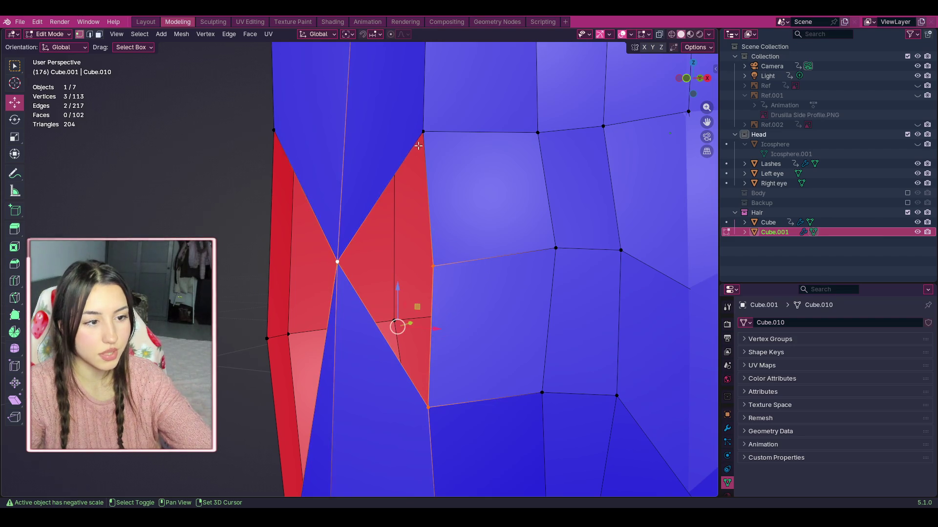
pyautogui.keyDown('shift'); pyautogui.click(422, 131); pyautogui.keyUp('shift')
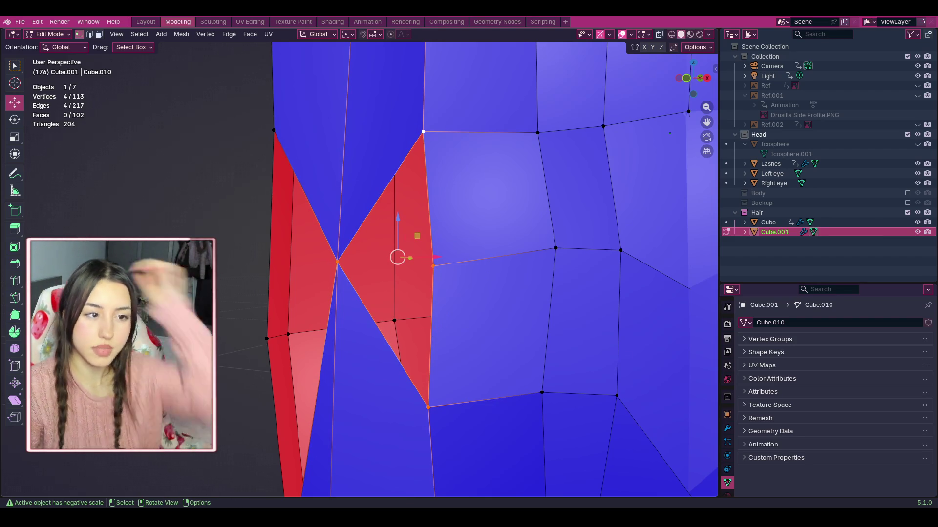
# Step: Try merging the right-edge and pinched vertices at centre, undo it, and deselect all
pyautogui.click(433, 265)
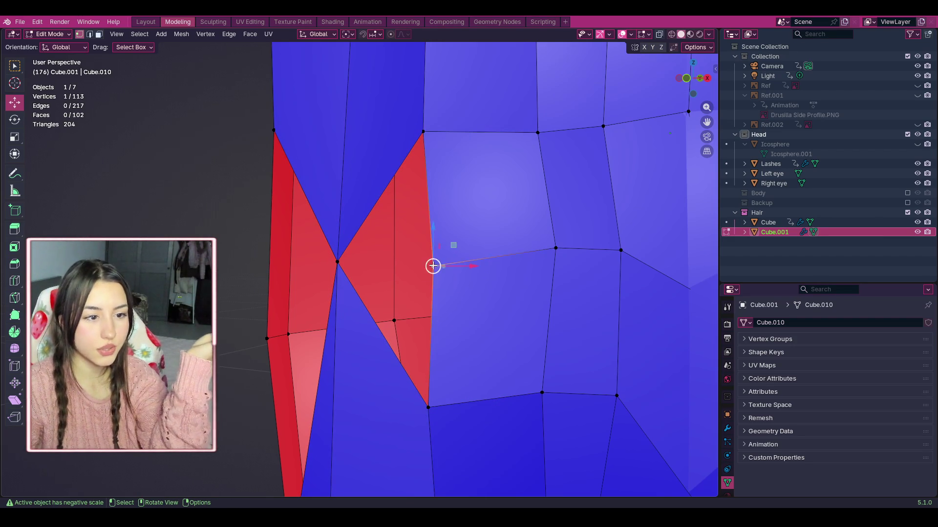
pyautogui.keyDown('shift'); pyautogui.click(338, 263); pyautogui.keyUp('shift')
pyautogui.rightClick(338, 262)
pyautogui.moveTo(338, 256)
pyautogui.click(406, 262)
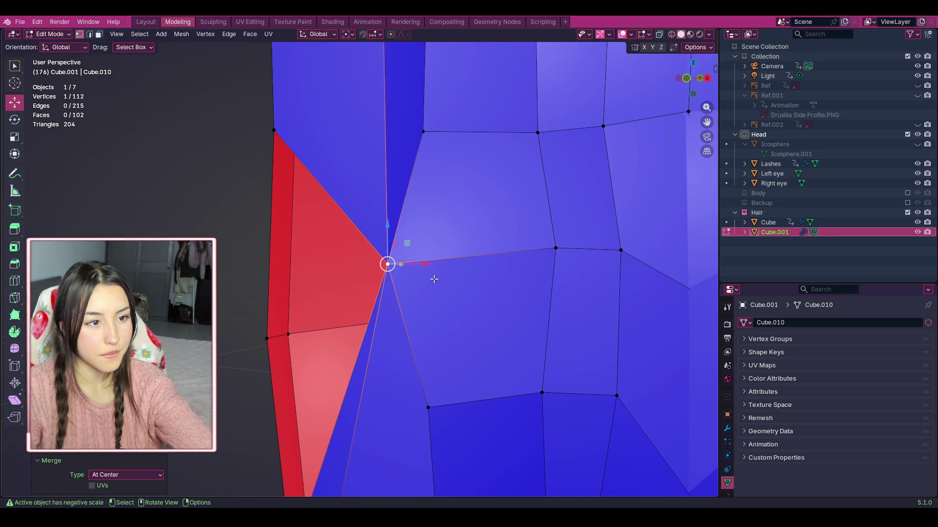
pyautogui.hotkey('ctrl', 'z')
pyautogui.hotkey('ctrl', 'z')
pyautogui.hotkey('ctrl', 'z')
pyautogui.click(226, 264)
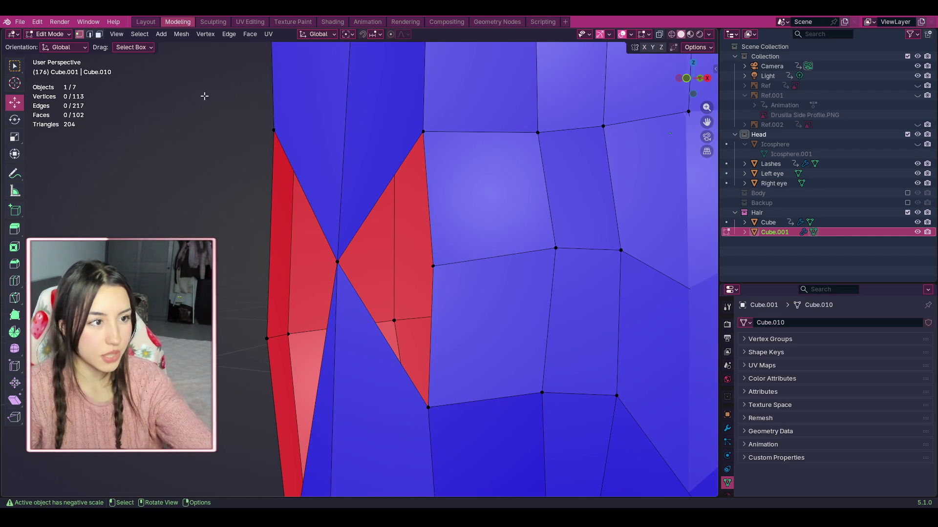
# Step: Select the border edges around the gap beside the red faces and fill them, reaching 110 faces
pyautogui.click(98, 33)
pyautogui.click(367, 245)
pyautogui.click(412, 240)
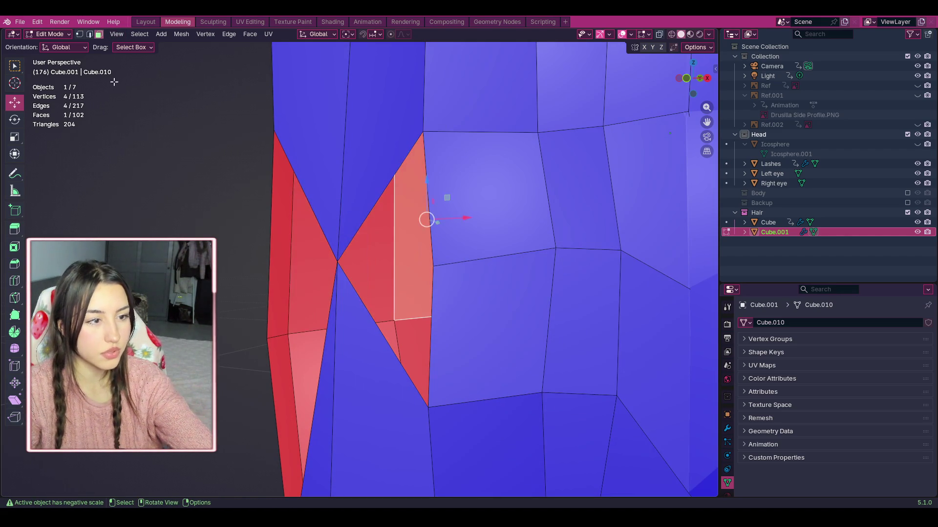
pyautogui.press('1')
pyautogui.press('2')
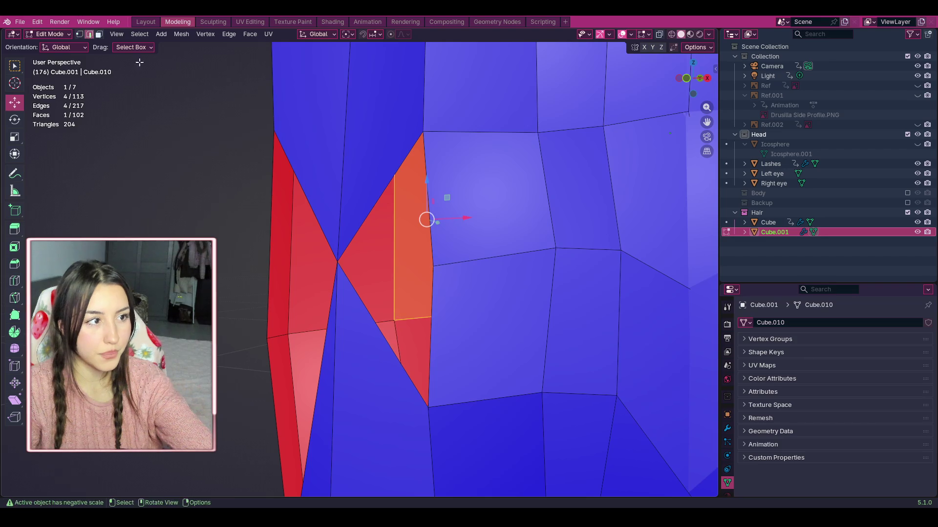
pyautogui.keyDown('shift'); pyautogui.click(390, 179); pyautogui.keyUp('shift')
pyautogui.keyDown('shift'); pyautogui.click(432, 325); pyautogui.keyUp('shift')
pyautogui.keyDown('shift'); pyautogui.click(389, 362); pyautogui.keyUp('shift')
pyautogui.rightClick(390, 362)
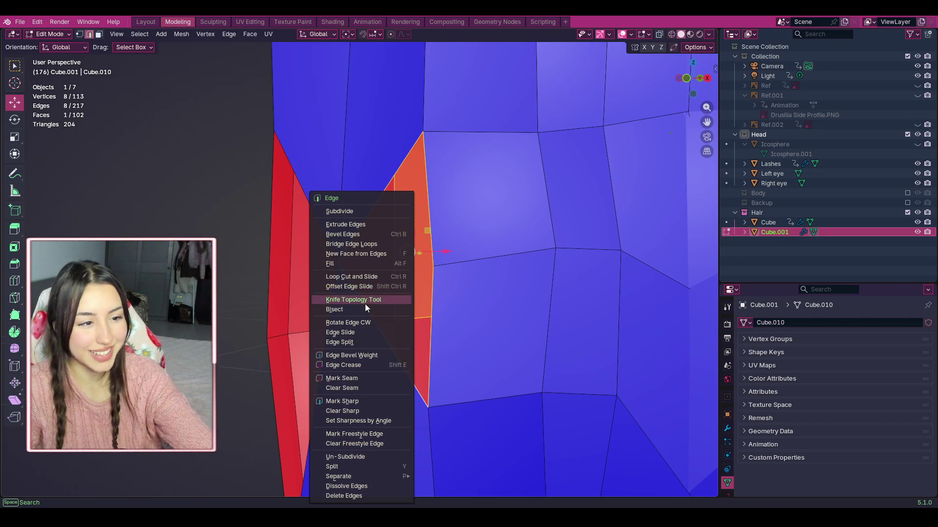
pyautogui.click(363, 266)
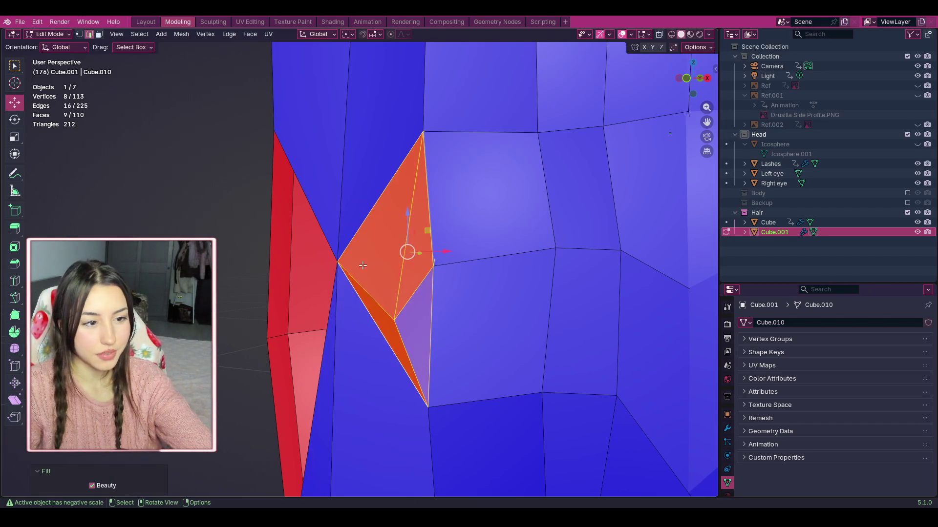
pyautogui.hotkey('alt', 'a')
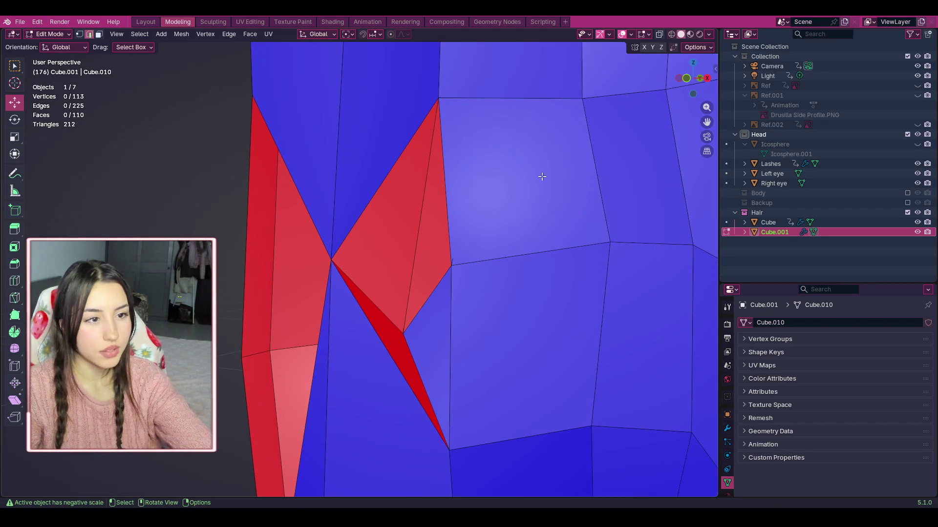
# Step: Undo the Beauty fill and inspect the pinched red faces from several angles
pyautogui.moveTo(704, 93)
pyautogui.mouseDown()
pyautogui.moveTo(694, 85)
pyautogui.moveTo(708, 86)
pyautogui.mouseUp()
pyautogui.hotkey('ctrl', 'z')
pyautogui.hotkey('ctrl', 'z')
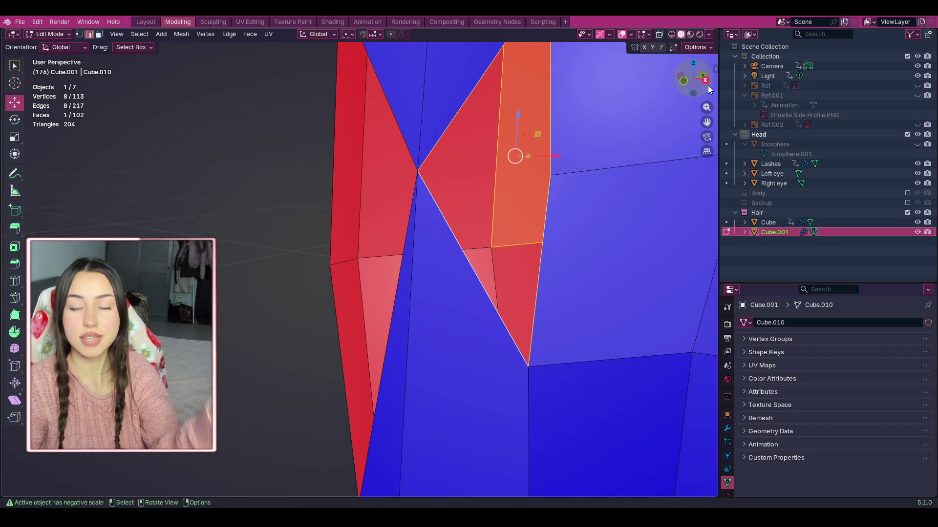
pyautogui.moveTo(707, 88)
pyautogui.mouseDown()
pyautogui.moveTo(732, 88)
pyautogui.moveTo(710, 89)
pyautogui.moveTo(702, 76)
pyautogui.mouseUp()
pyautogui.scroll(-8, 662, 105)
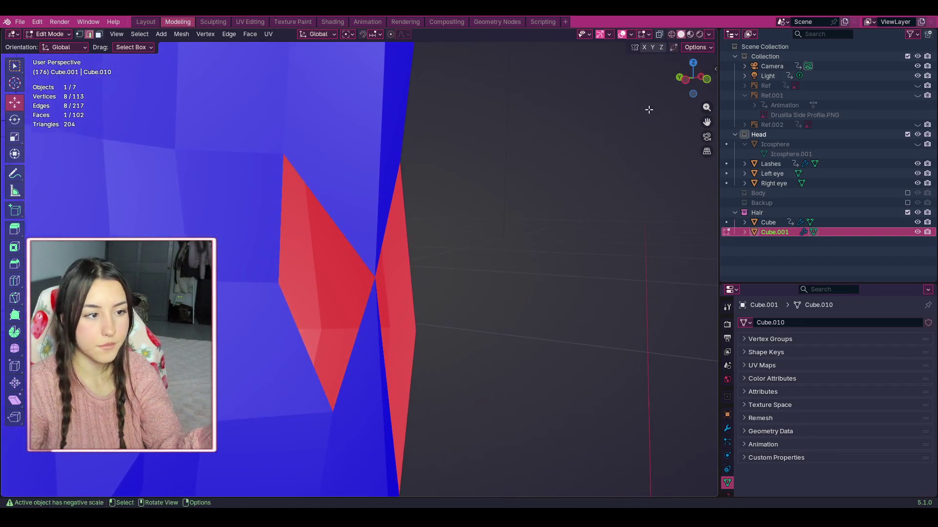
pyautogui.scroll(6, 707, 121)
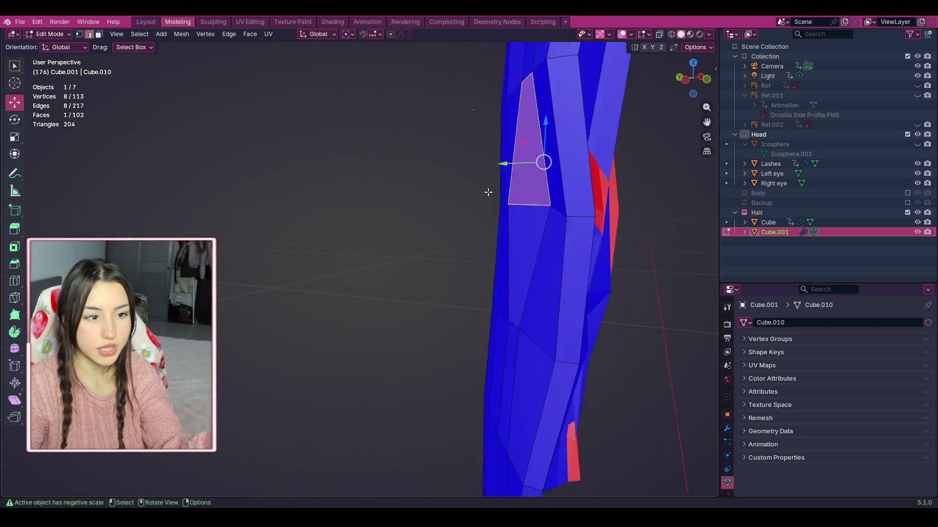
pyautogui.moveTo(706, 122)
pyautogui.mouseDown()
pyautogui.moveTo(589, 181)
pyautogui.moveTo(350, 272)
pyautogui.mouseUp()
pyautogui.scroll(3, 350, 272)
pyautogui.moveTo(693, 79); pyautogui.dragTo(678, 140)
pyautogui.scroll(-2, 310, 274)
pyautogui.scroll(-2, 325, 329)
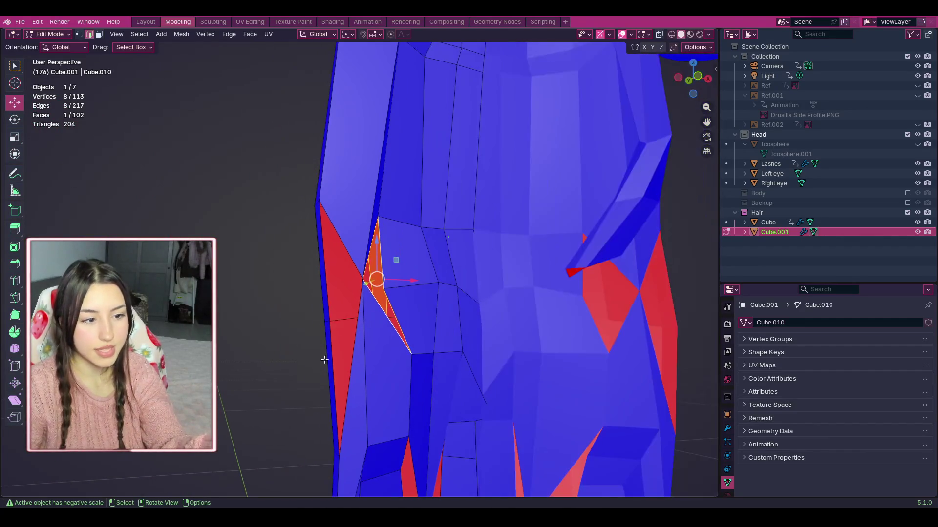
pyautogui.scroll(2, 392, 350)
pyautogui.moveTo(402, 266); pyautogui.dragTo(453, 202, button='middle')
# Step: Switch between vertex and face selection, ending on the top vertex of the red faces
pyautogui.keyDown('ctrl'); pyautogui.click(394, 282); pyautogui.keyUp('ctrl')
pyautogui.press('1')
pyautogui.press('3')
pyautogui.click(385, 206)
pyautogui.press('1')
pyautogui.click(384, 202)
pyautogui.hotkey('ctrl', 'z')
pyautogui.hotkey('ctrl', 'z')
pyautogui.hotkey('ctrl', 'shift', 'z')
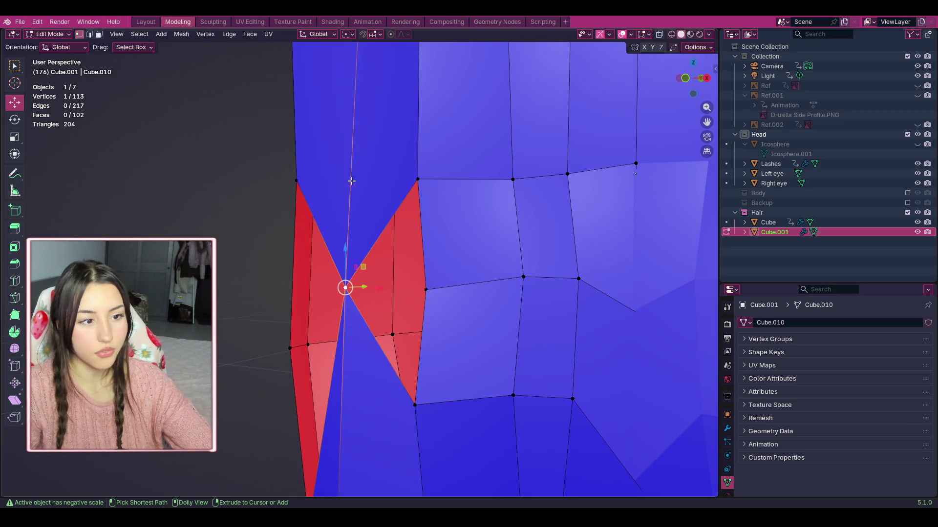
pyautogui.scroll(4, 371, 226)
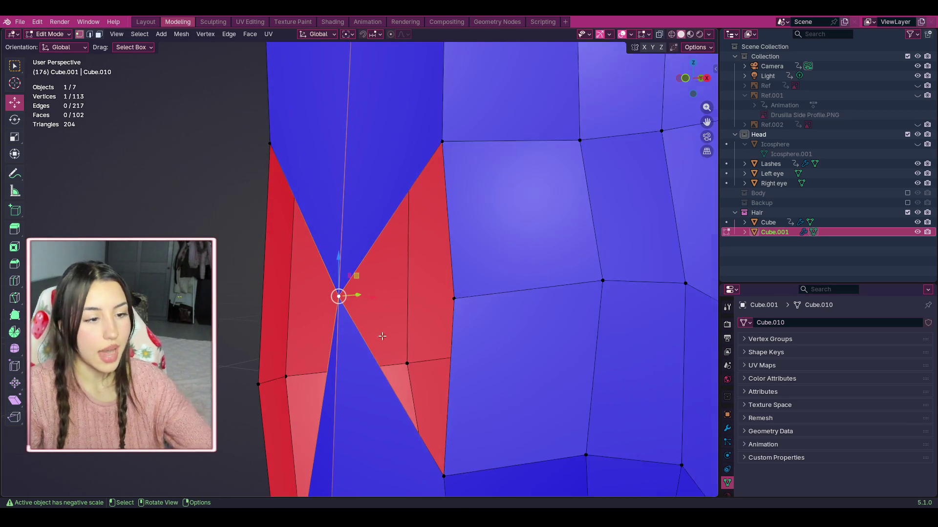
pyautogui.click(477, 89)
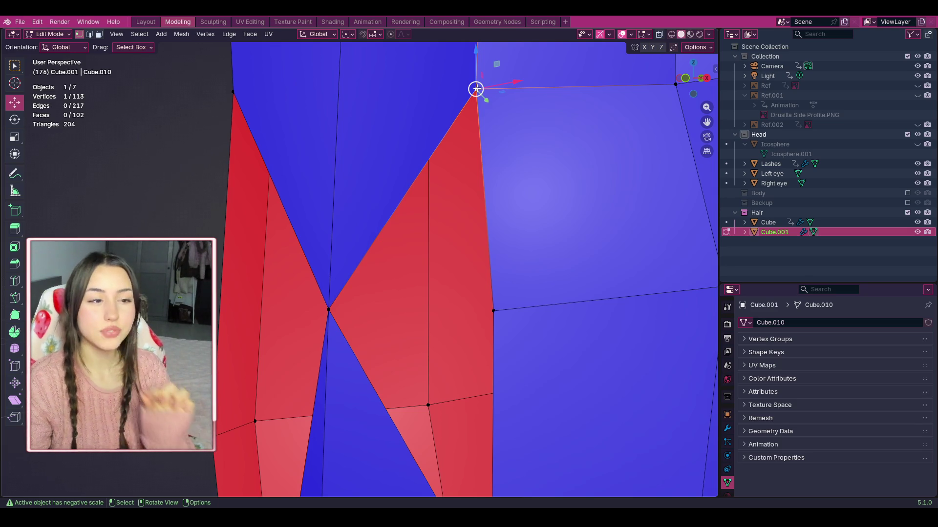
# Step: Select the top vertex plus the right-edge, lower-corner and pinched vertices of the red faces
pyautogui.click(490, 314)
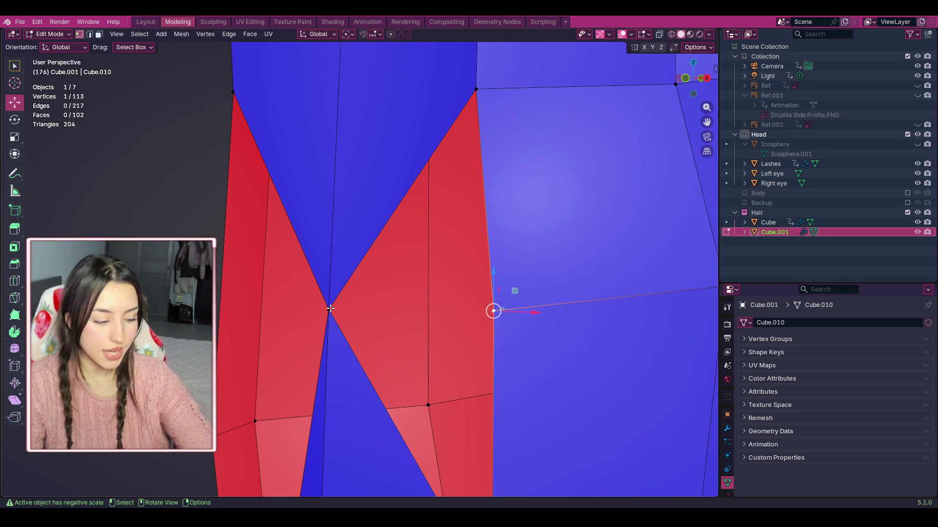
pyautogui.click(475, 89)
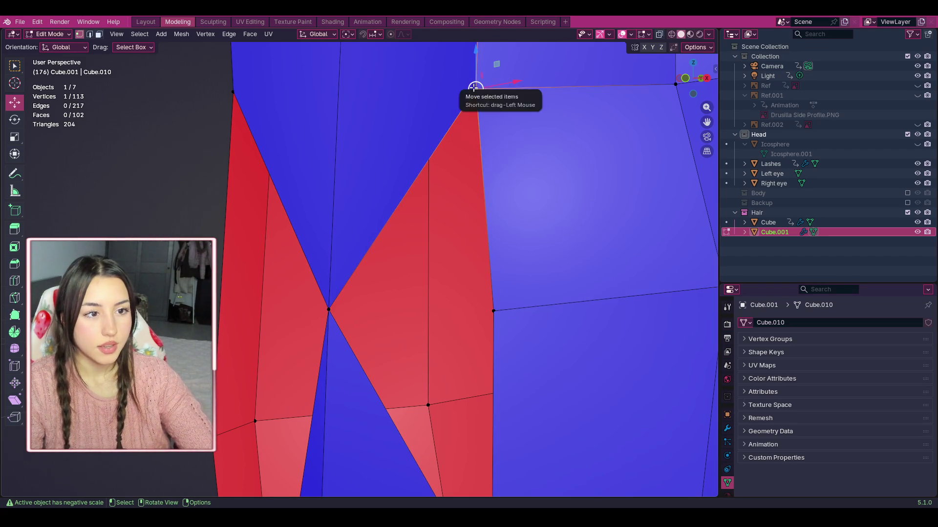
pyautogui.keyDown('shift'); pyautogui.click(493, 311); pyautogui.keyUp('shift')
pyautogui.scroll(-4, 439, 399)
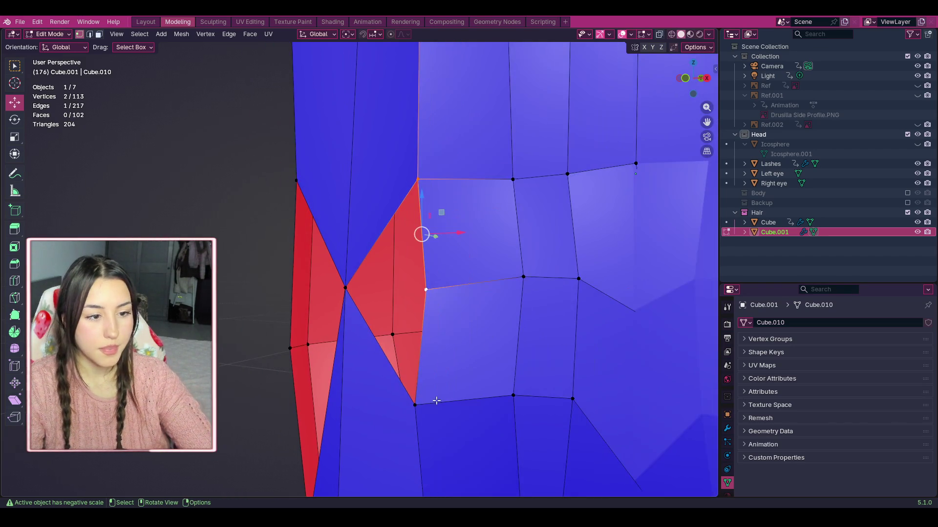
pyautogui.keyDown('shift'); pyautogui.click(414, 405); pyautogui.keyUp('shift')
pyautogui.keyDown('shift'); pyautogui.click(347, 291); pyautogui.keyUp('shift')
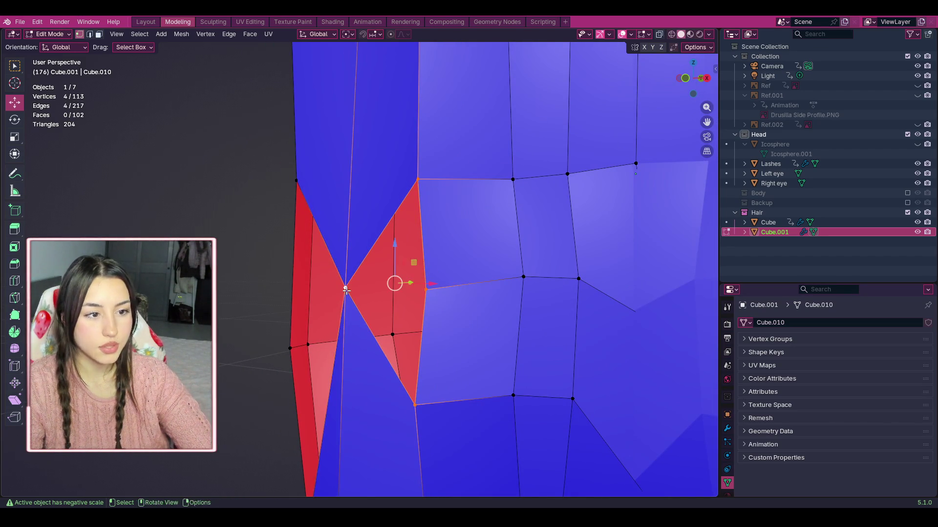
# Step: Merge the four selected vertices at their centre and inspect the result
pyautogui.rightClick(346, 292)
pyautogui.moveTo(348, 457)
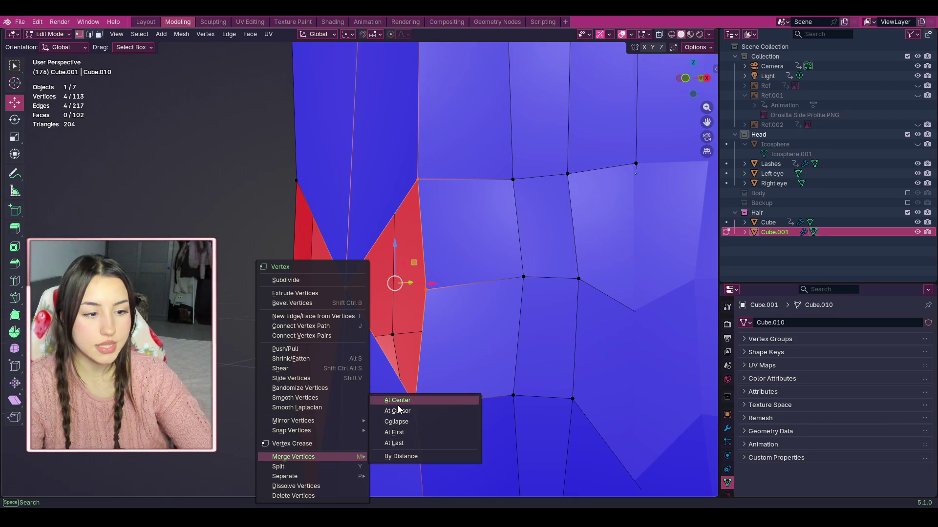
pyautogui.click(397, 401)
pyautogui.moveTo(398, 404); pyautogui.dragTo(406, 369, button='middle')
pyautogui.scroll(-5, 396, 328)
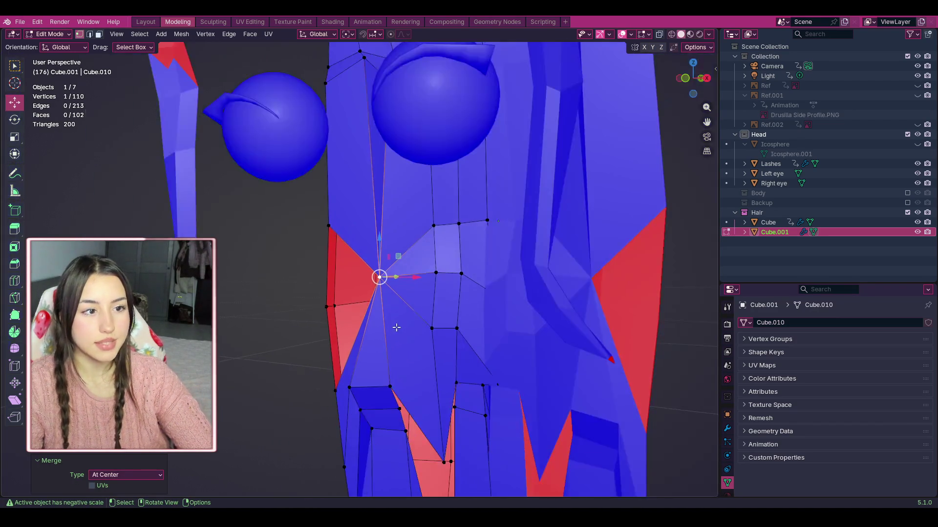
pyautogui.scroll(7, 396, 327)
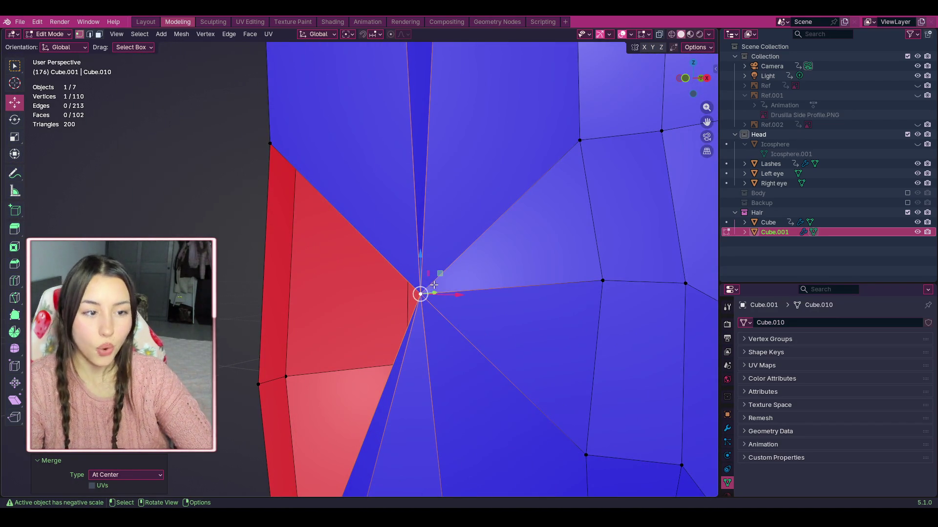
pyautogui.scroll(2, 445, 277)
pyautogui.scroll(-6, 255, 303)
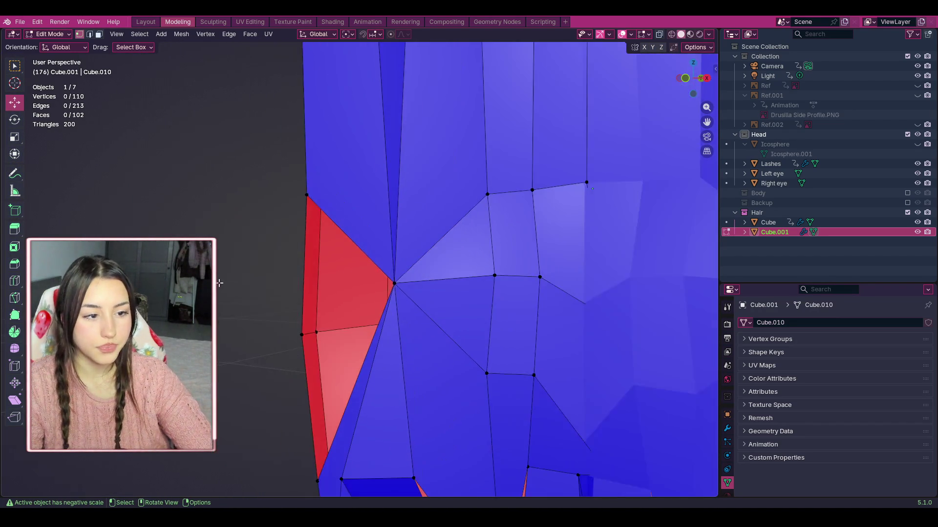
pyautogui.scroll(4, 255, 303)
# Step: Clear the selection and undo back to before the merge
pyautogui.click(255, 303)
pyautogui.scroll(2, 362, 269)
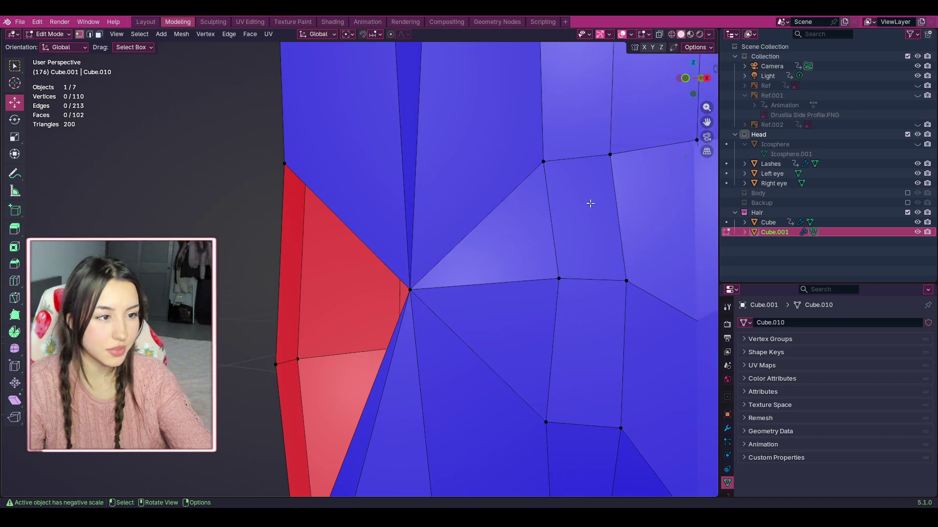
pyautogui.hotkey('ctrl', 'z')
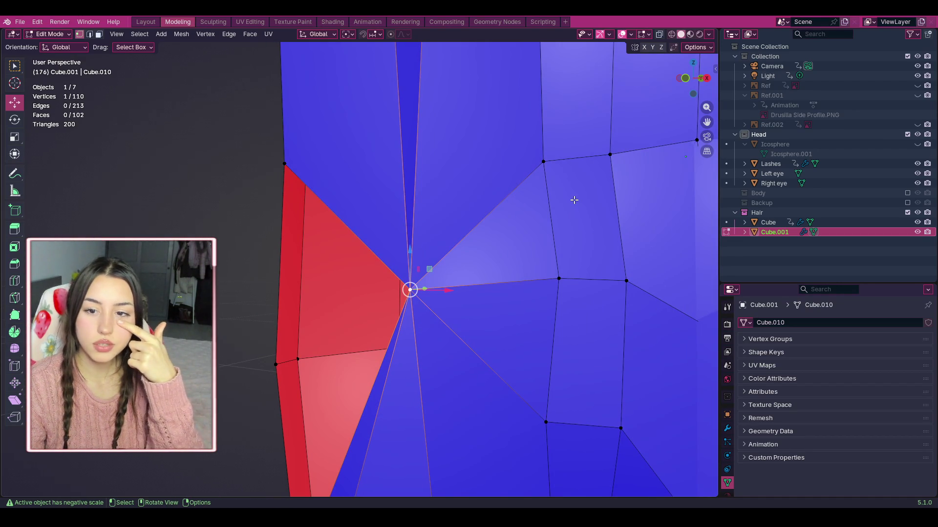
pyautogui.hotkey('ctrl', 'z')
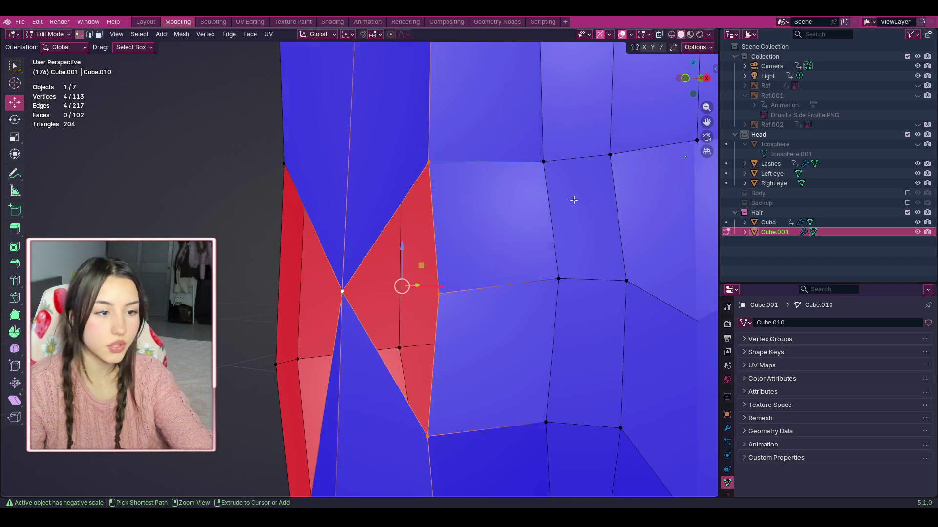
# Step: Switch to wireframe shading and try a vertex path selection where the faces meet, then undo it
pyautogui.click(673, 33)
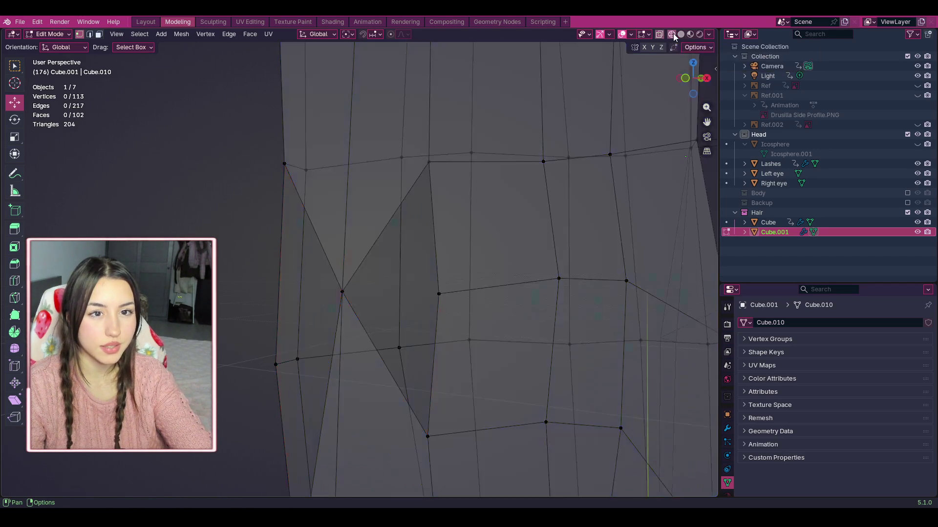
pyautogui.scroll(-3, 451, 254)
pyautogui.scroll(5, 452, 254)
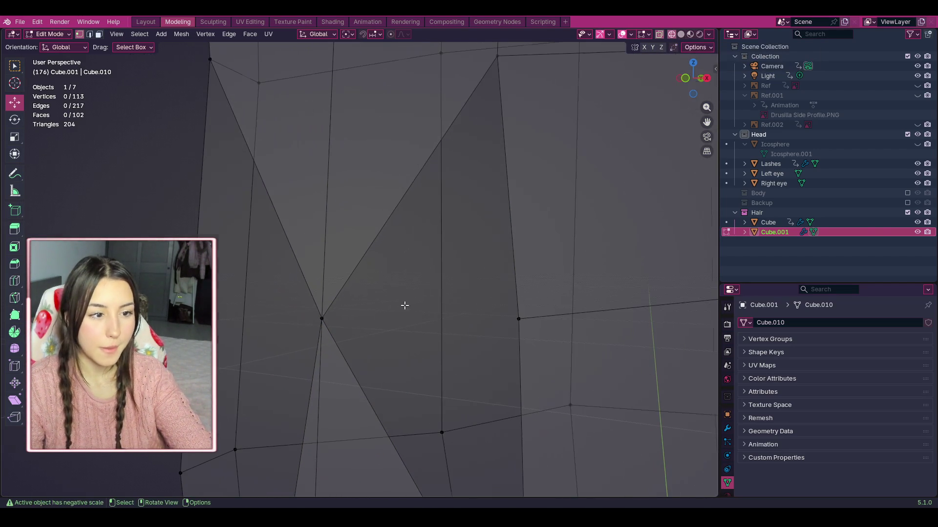
pyautogui.click(322, 320)
pyautogui.keyDown('ctrl'); pyautogui.click(355, 323); pyautogui.keyUp('ctrl')
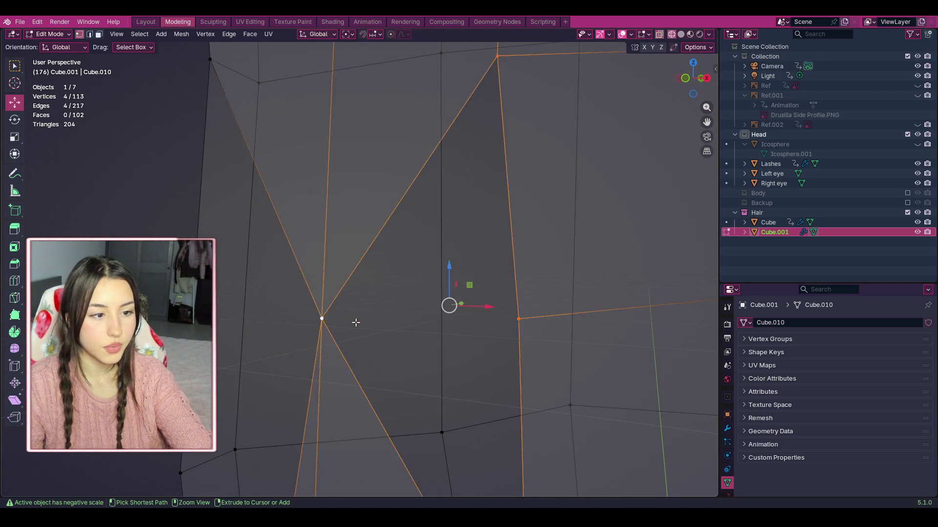
pyautogui.hotkey('ctrl', 'z')
pyautogui.hotkey('ctrl', 'z')
pyautogui.hotkey('ctrl', 'z')
pyautogui.hotkey('ctrl', 'z')
pyautogui.hotkey('ctrl', 'z')
# Step: Reframe the strand from the side and front, and activate the Knife tool
pyautogui.scroll(-5, 360, 315)
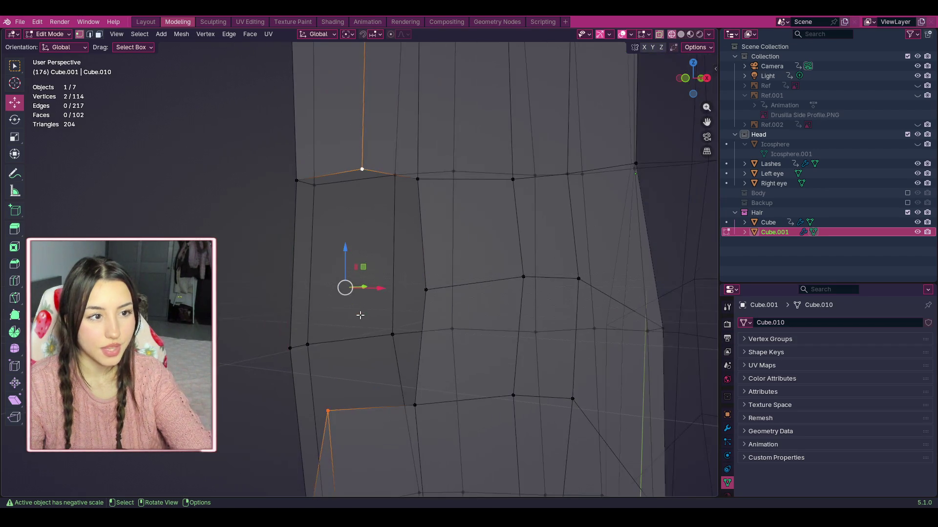
pyautogui.scroll(-1, 340, 397)
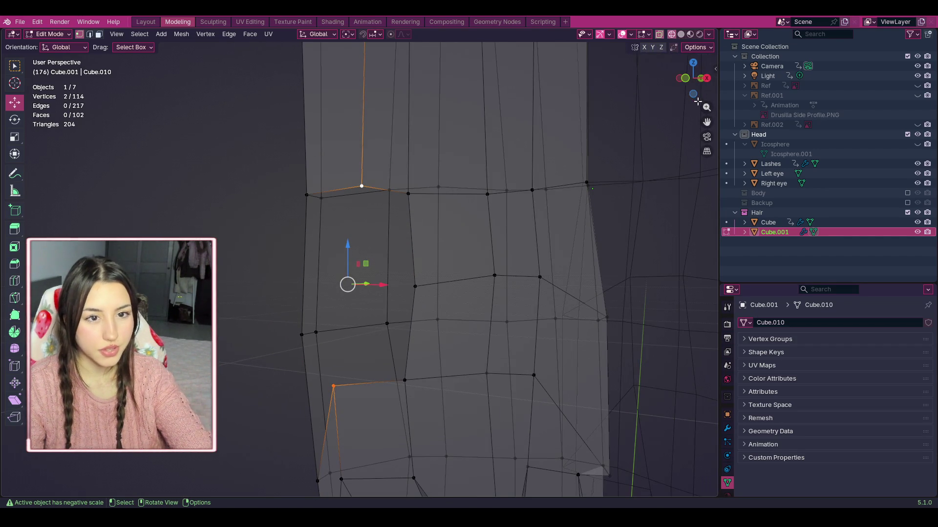
pyautogui.moveTo(707, 122); pyautogui.dragTo(742, 84)
pyautogui.scroll(2, 641, 162)
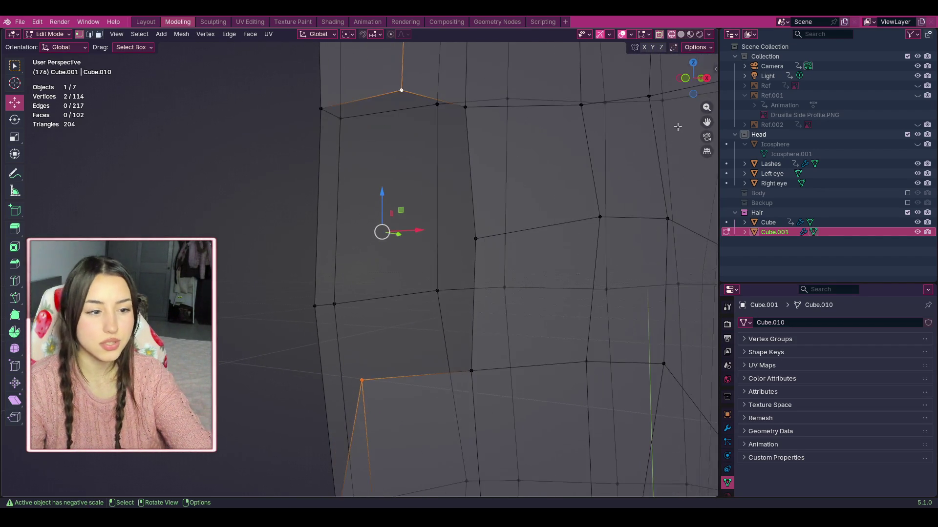
pyautogui.moveTo(640, 162); pyautogui.dragTo(578, 234, button='middle')
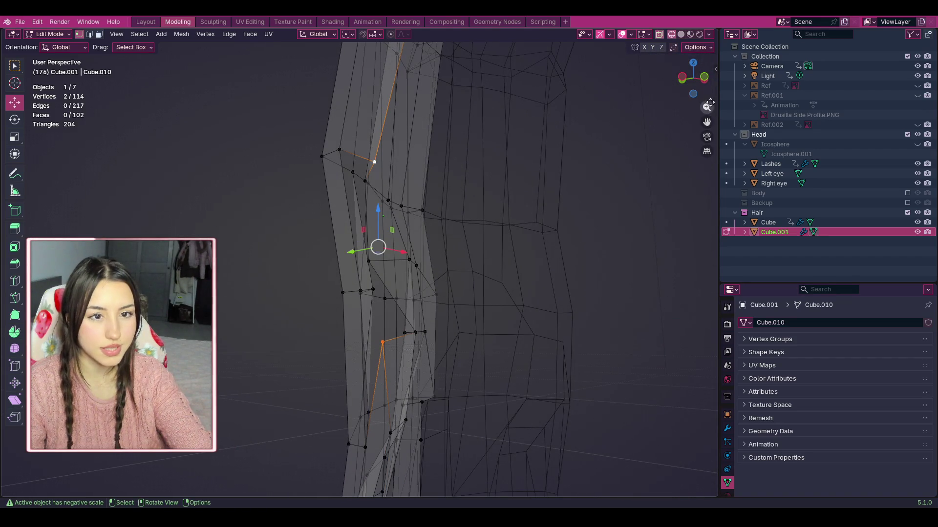
pyautogui.scroll(5, 440, 293)
pyautogui.moveTo(439, 293); pyautogui.dragTo(361, 433, button='middle')
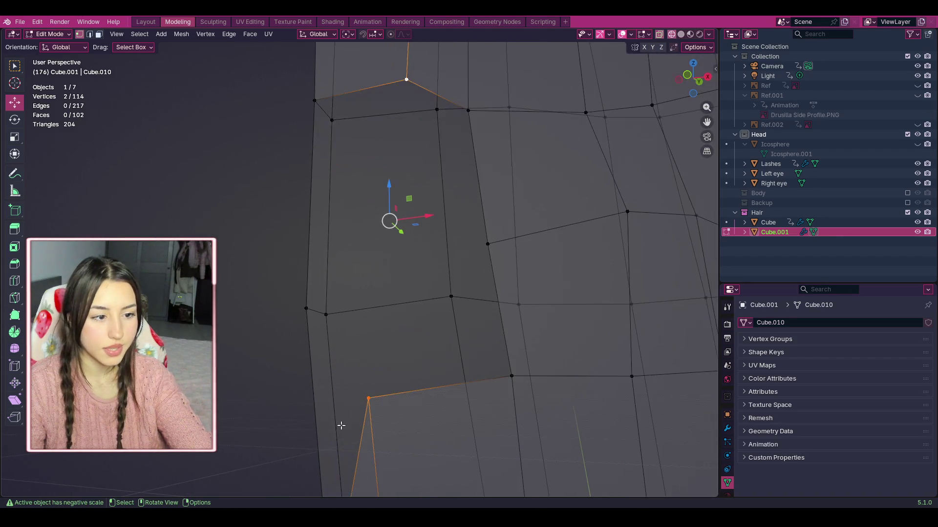
pyautogui.hotkey('shift', 'space')
# Step: Make a knife cut from near the strand's top to its left edge
pyautogui.press('k')
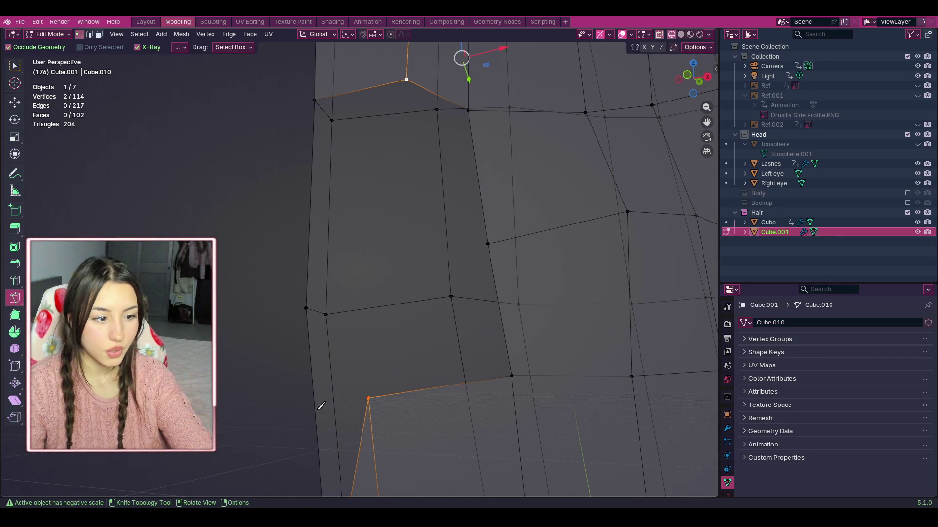
pyautogui.click(317, 402)
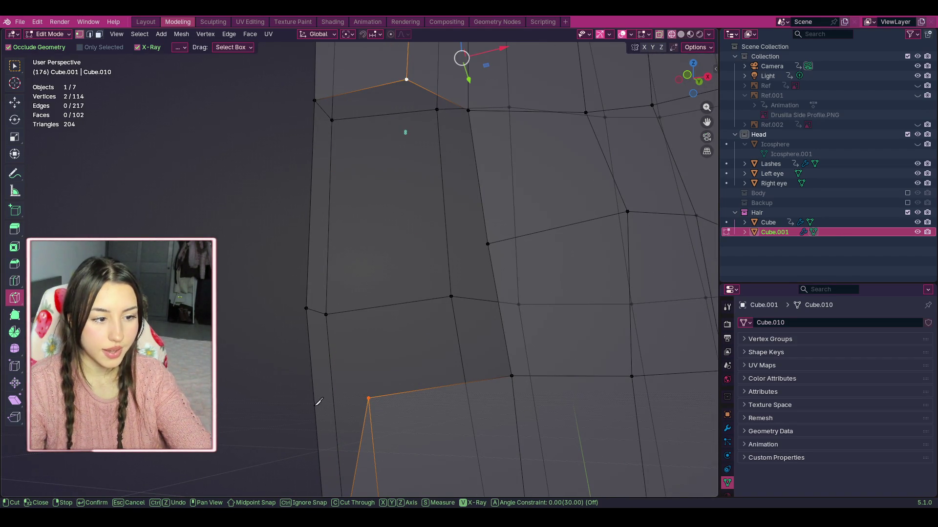
pyautogui.scroll(1, 318, 399)
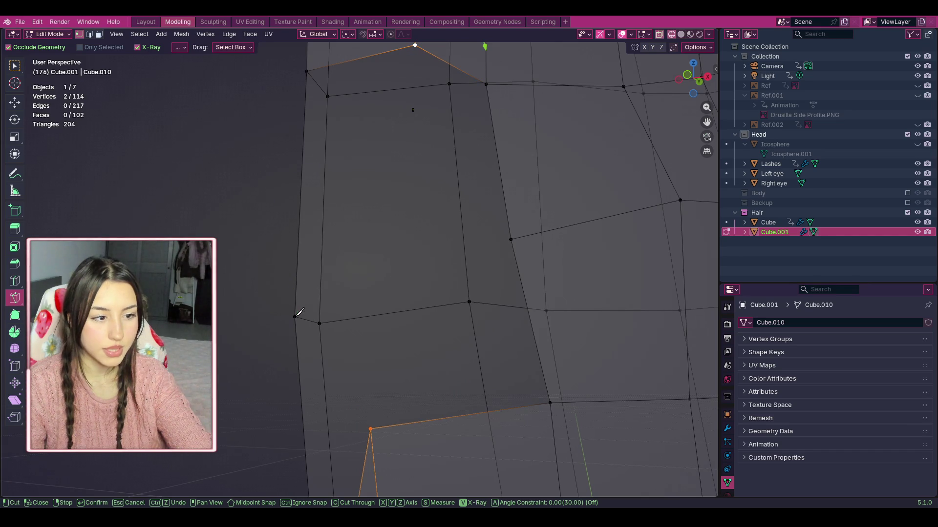
pyautogui.click(304, 441)
pyautogui.press('Return')
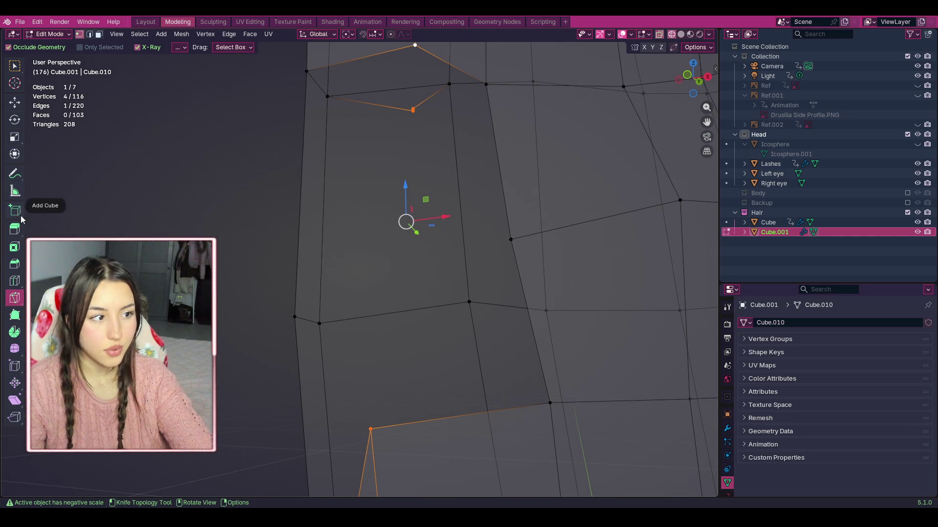
# Step: Make a second knife cut across the bottom of the strand
pyautogui.click(16, 282)
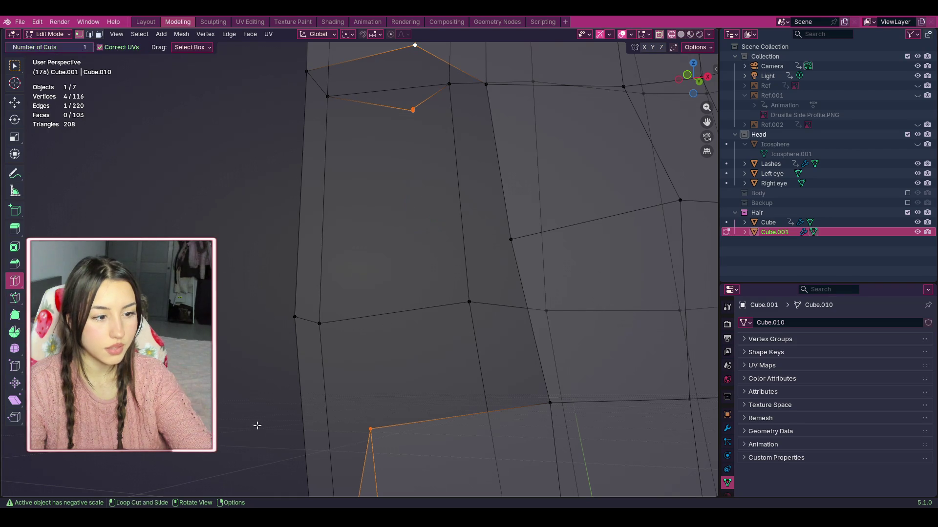
pyautogui.moveTo(486, 238)
pyautogui.mouseDown(button='middle')
pyautogui.moveTo(405, 393)
pyautogui.moveTo(410, 352)
pyautogui.mouseUp(button='middle')
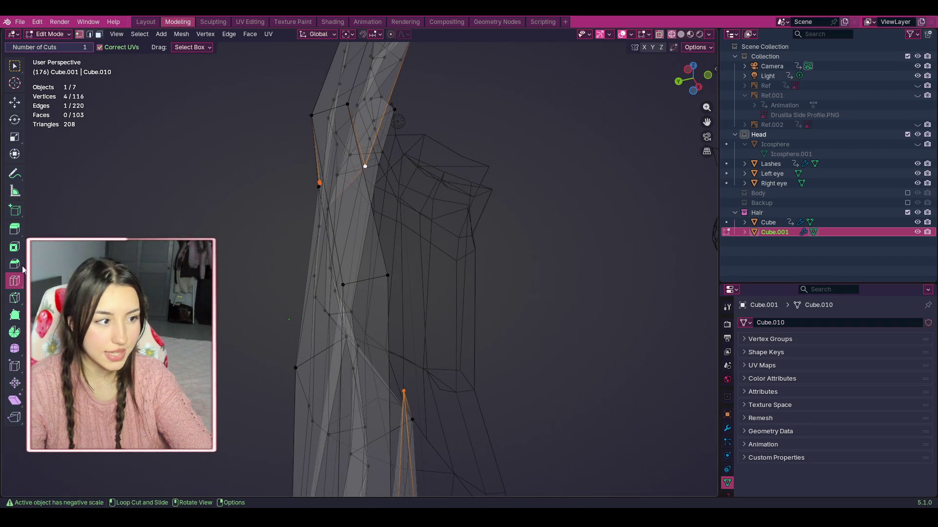
pyautogui.click(14, 298)
pyautogui.moveTo(390, 385); pyautogui.dragTo(390, 392, button='middle')
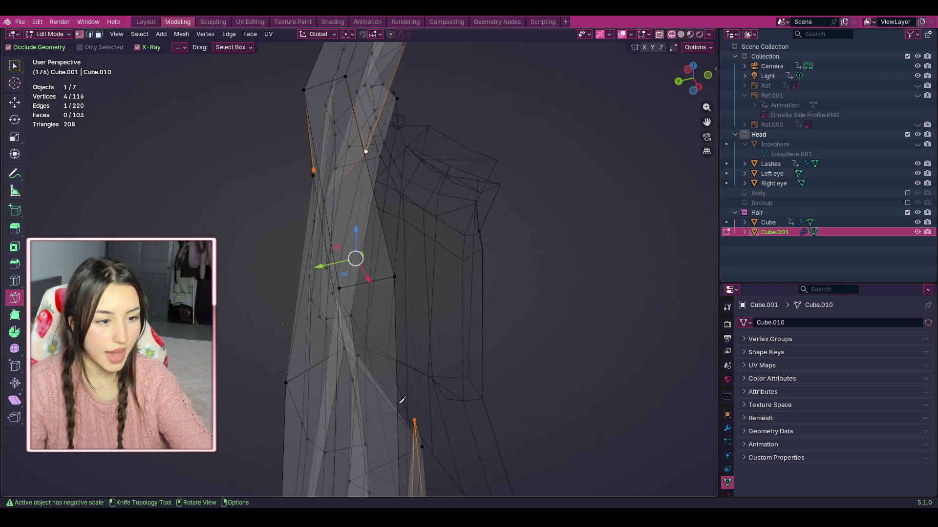
pyautogui.click(336, 416)
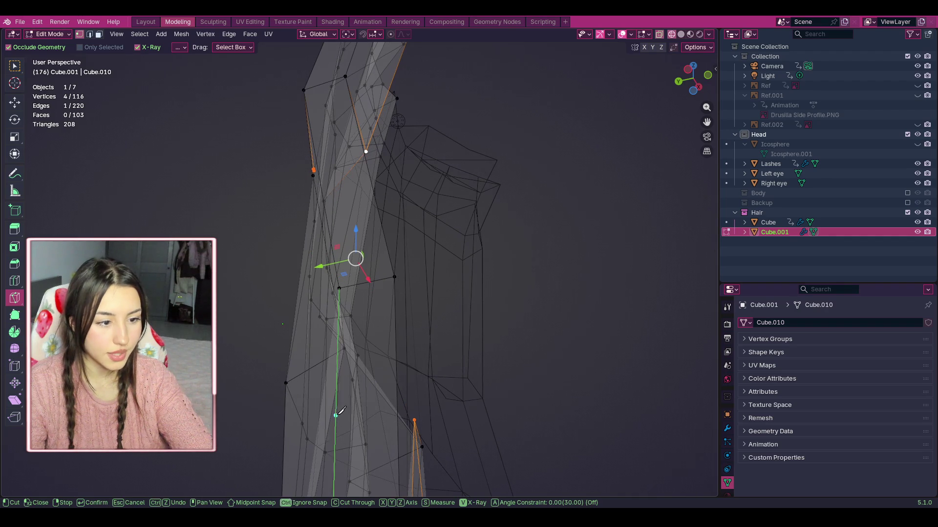
pyautogui.click(394, 404)
pyautogui.press('Return')
pyautogui.moveTo(692, 79); pyautogui.dragTo(705, 75)
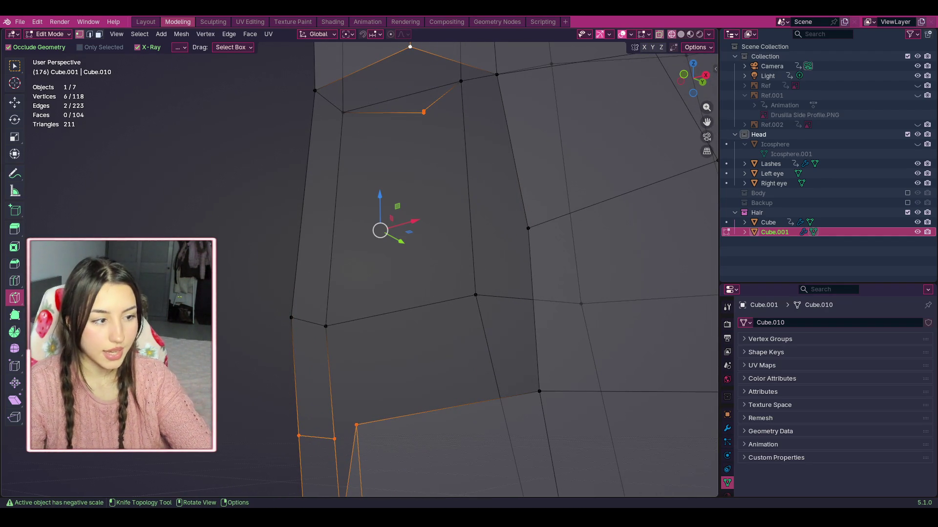
# Step: Select two vertices at the strand's lower corner and bring up the vertex context menu
pyautogui.click(15, 102)
pyautogui.click(300, 436)
pyautogui.keyDown('shift'); pyautogui.click(357, 425); pyautogui.keyUp('shift')
pyautogui.rightClick(360, 423)
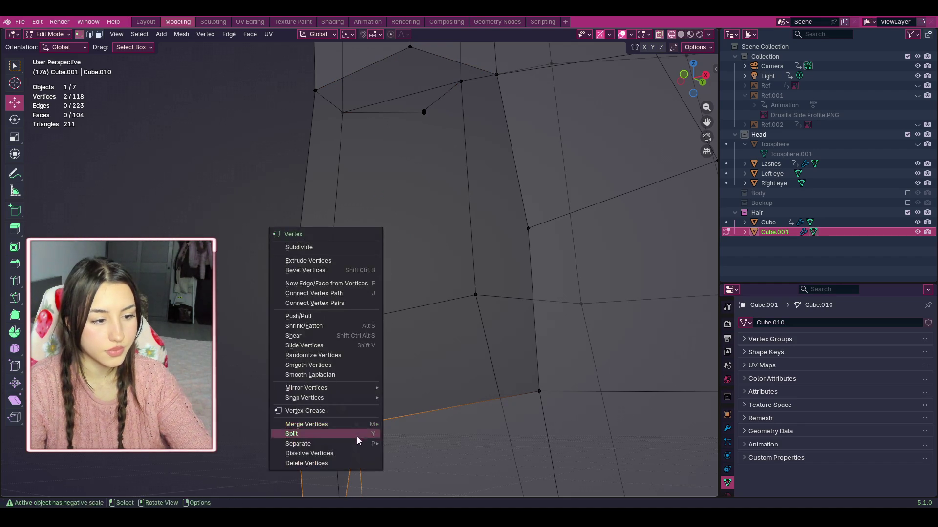
pyautogui.moveTo(371, 424)
pyautogui.click(411, 424)
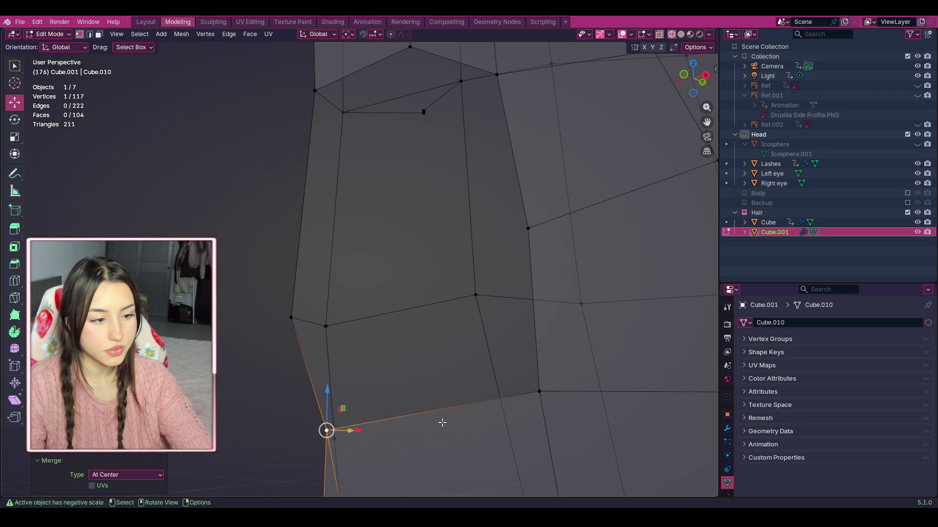
pyautogui.hotkey('ctrl', 'z')
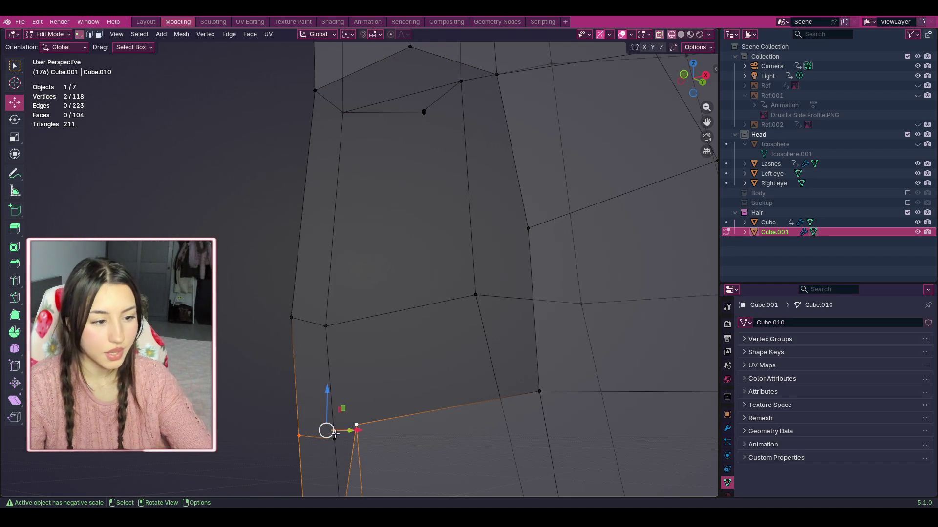
pyautogui.scroll(-3, 335, 434)
pyautogui.scroll(1, 350, 425)
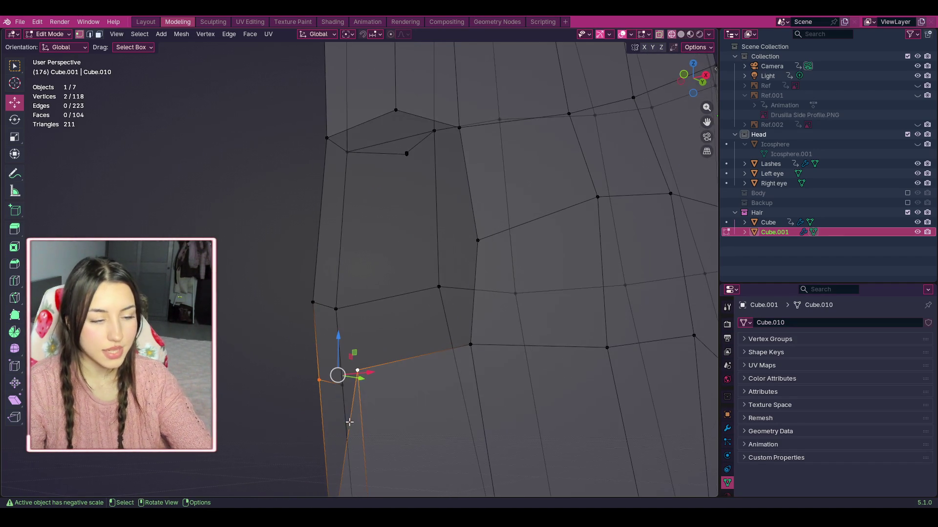
pyautogui.rightClick(338, 376)
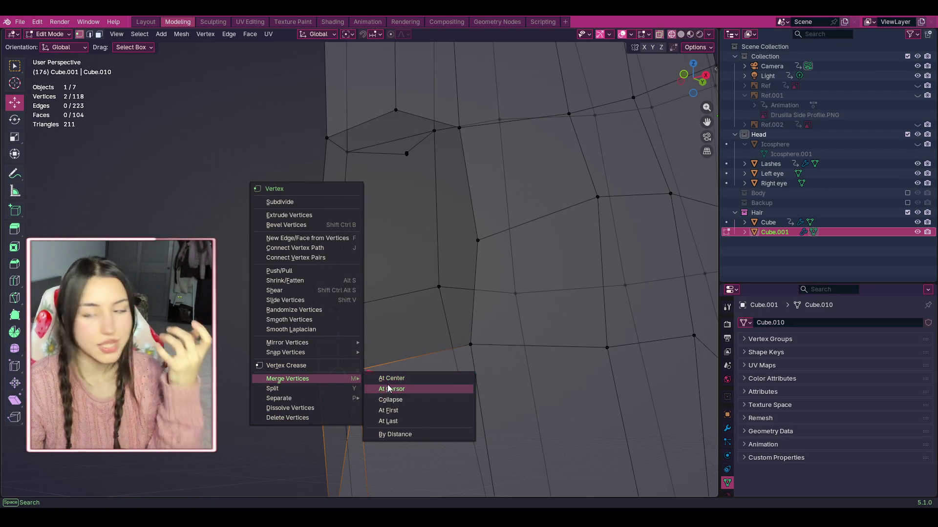
pyautogui.click(388, 389)
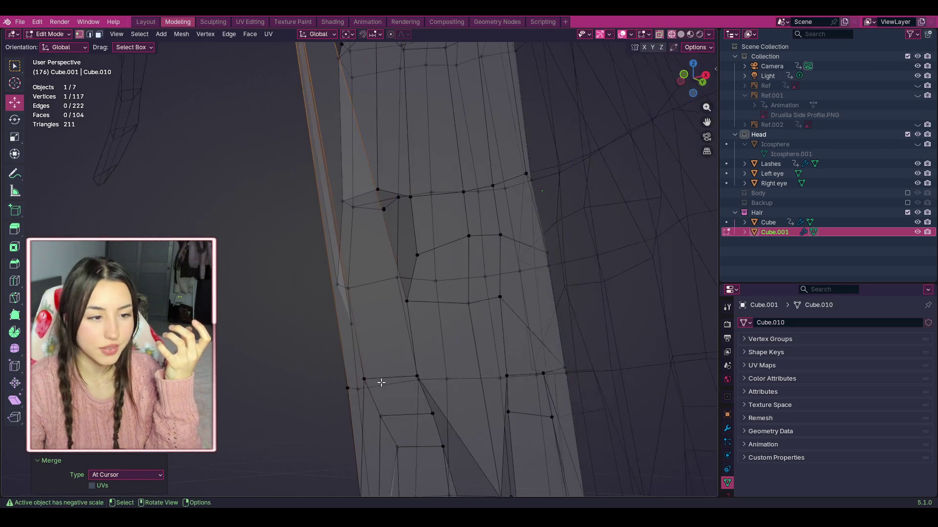
pyautogui.moveTo(693, 78); pyautogui.dragTo(709, 79)
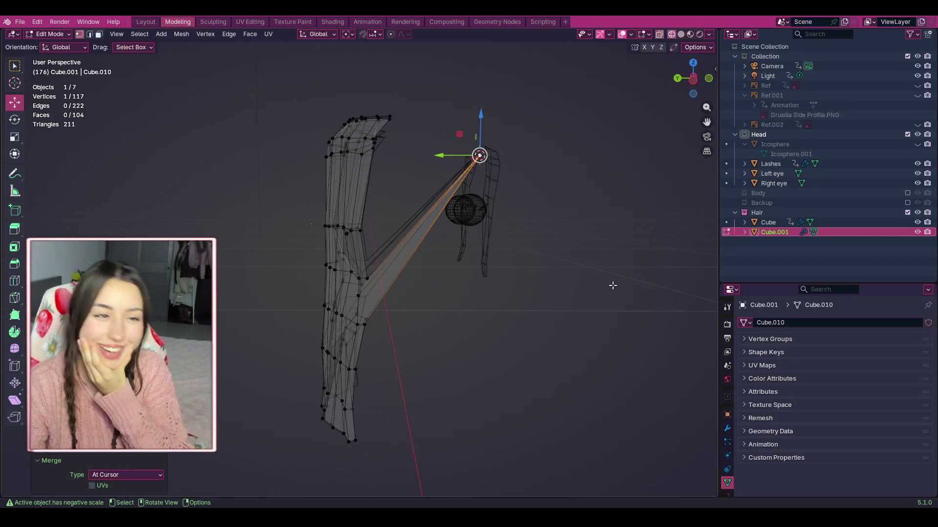
pyautogui.scroll(4, 555, 268)
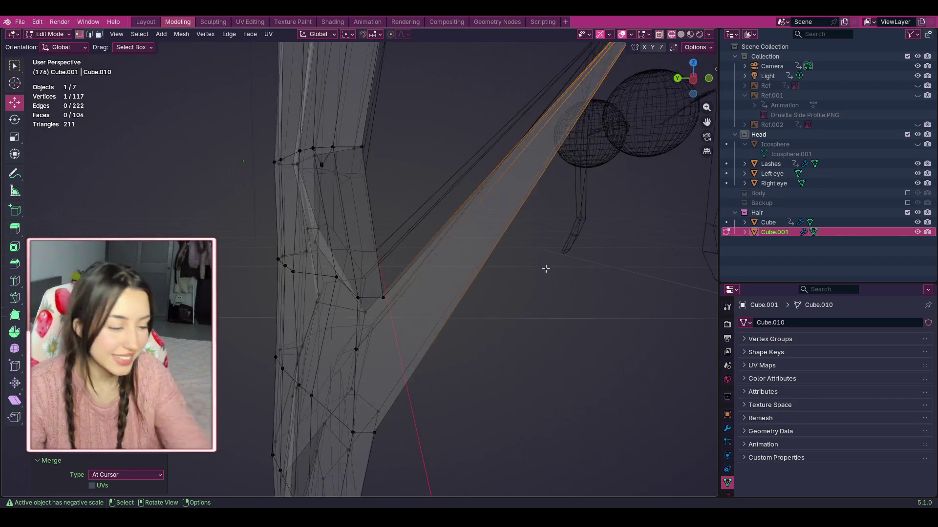
pyautogui.hotkey('ctrl', 'z')
pyautogui.scroll(1, 533, 260)
pyautogui.moveTo(693, 78); pyautogui.dragTo(684, 81)
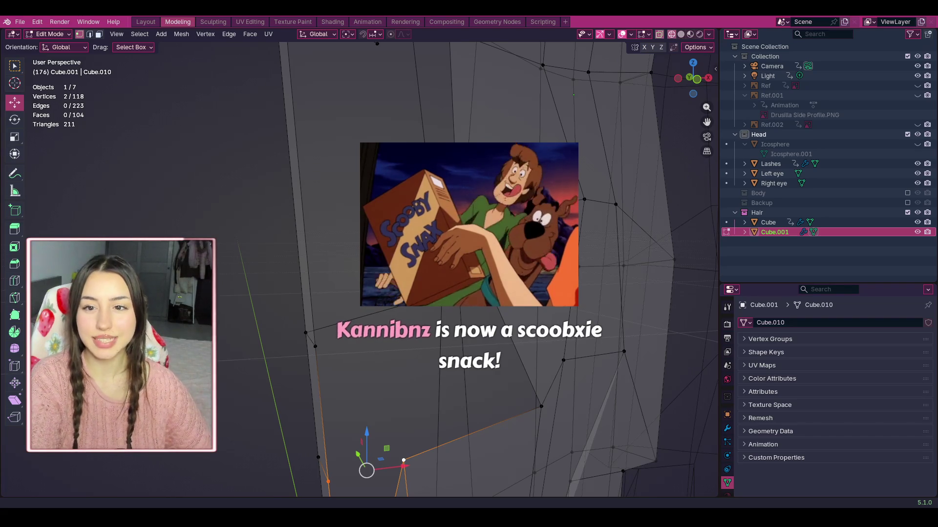
# Step: Frame the two stray vertices and delete them from the vertex menu
pyautogui.scroll(-7, 703, 98)
pyautogui.moveTo(707, 82); pyautogui.dragTo(674, 83)
pyautogui.moveTo(341, 68); pyautogui.dragTo(540, 138, button='middle')
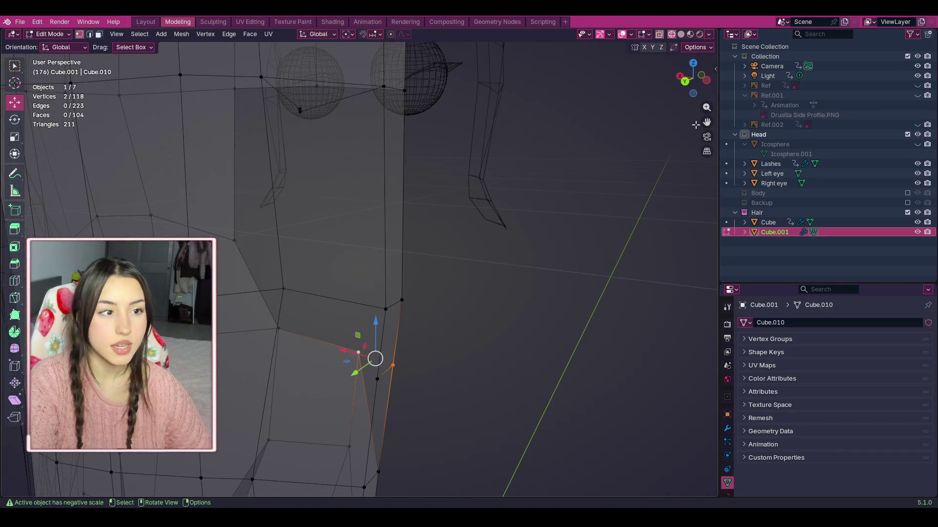
pyautogui.scroll(3, 471, 228)
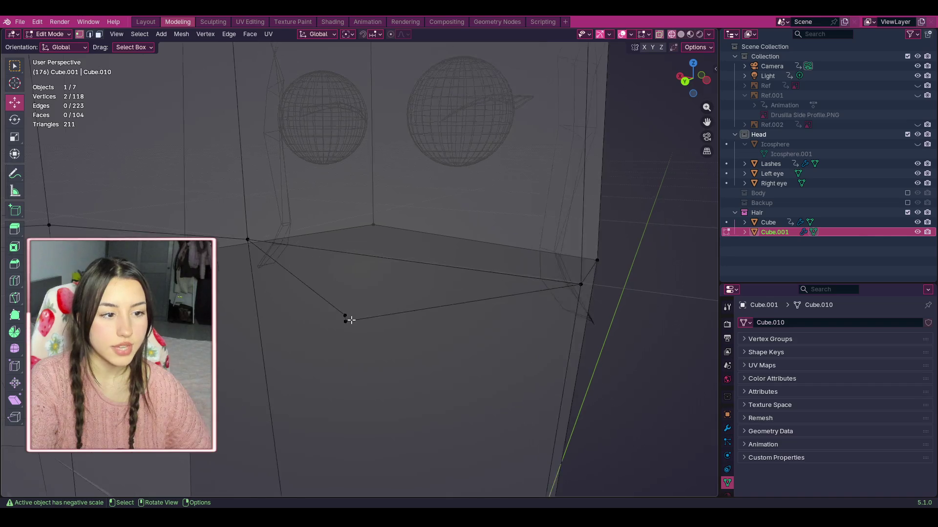
pyautogui.moveTo(350, 318); pyautogui.dragTo(324, 367, button='middle')
pyautogui.press('f')
pyautogui.rightClick(335, 352)
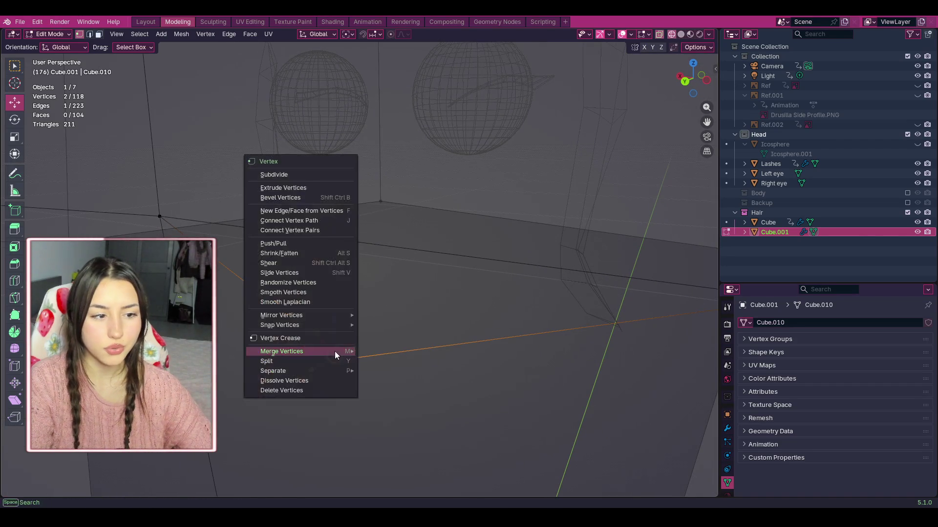
pyautogui.click(324, 388)
# Step: View the hair strip from another angle and select a vertex on its edge
pyautogui.scroll(-3, 327, 373)
pyautogui.moveTo(351, 342)
pyautogui.mouseDown(button='middle')
pyautogui.moveTo(383, 356)
pyautogui.moveTo(196, 287)
pyautogui.moveTo(181, 297)
pyautogui.moveTo(402, 331)
pyautogui.mouseUp(button='middle')
pyautogui.click(338, 396)
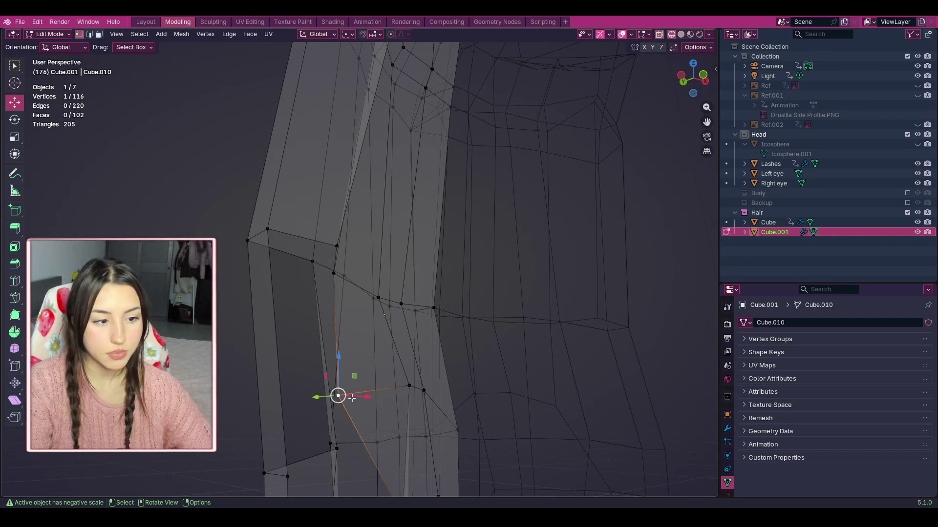
# Step: Slide the selected edge vertex along X, then refine its position with several free moves
pyautogui.press('g')
pyautogui.press('x')
pyautogui.click(383, 401)
pyautogui.press('g')
pyautogui.click(383, 407)
pyautogui.moveTo(700, 86)
pyautogui.mouseDown()
pyautogui.moveTo(686, 96)
pyautogui.moveTo(688, 84)
pyautogui.mouseUp()
pyautogui.press('g')
pyautogui.click(453, 225)
pyautogui.scroll(8, 456, 420)
pyautogui.press('g')
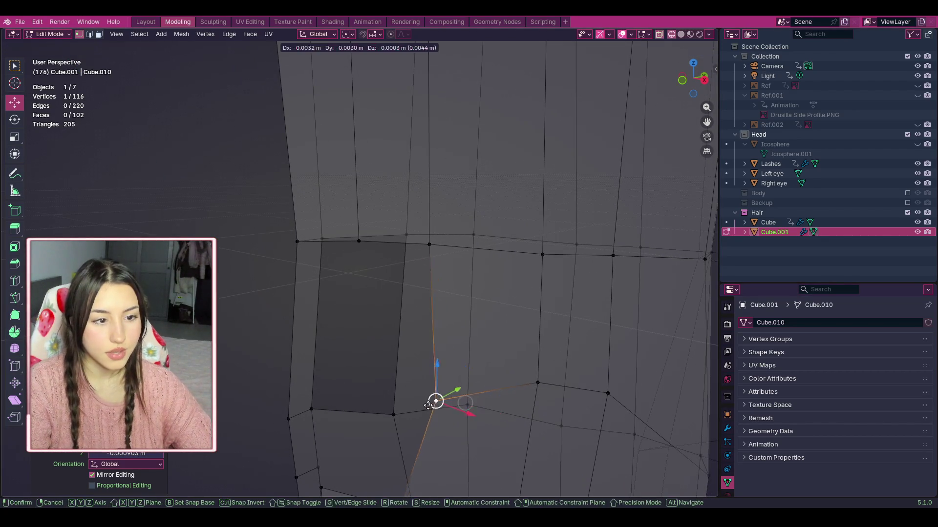
pyautogui.click(415, 404)
# Step: Check the strand beside the head and select a vertex lower on its edge
pyautogui.moveTo(415, 404); pyautogui.dragTo(437, 282, button='middle')
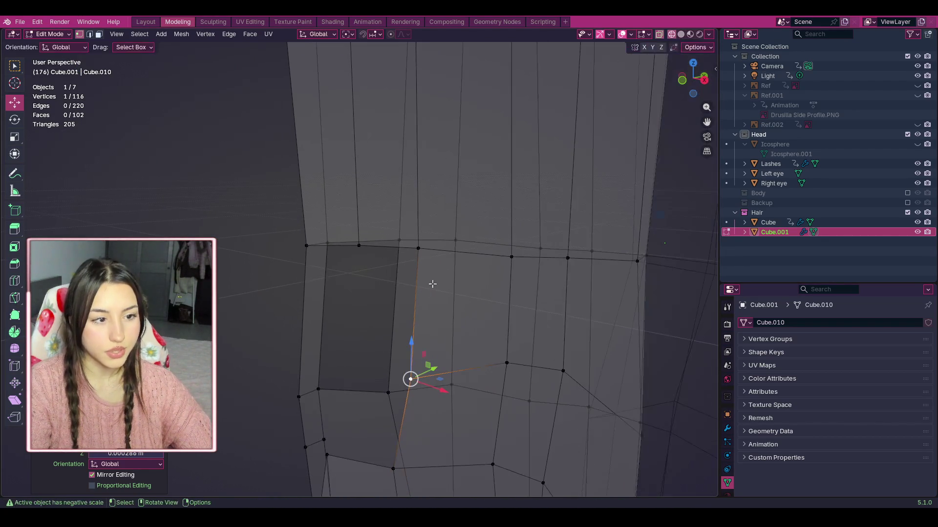
pyautogui.moveTo(691, 106); pyautogui.dragTo(347, 299, button='middle')
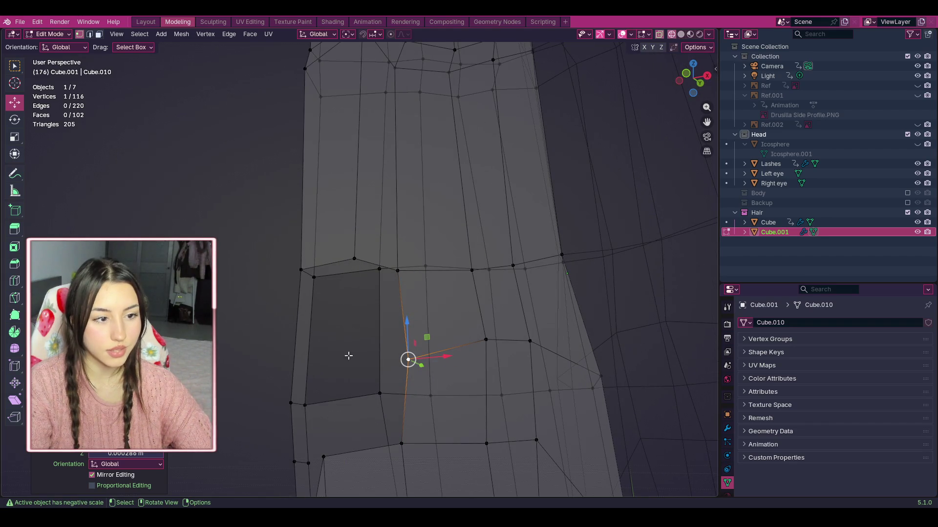
pyautogui.scroll(-3, 326, 455)
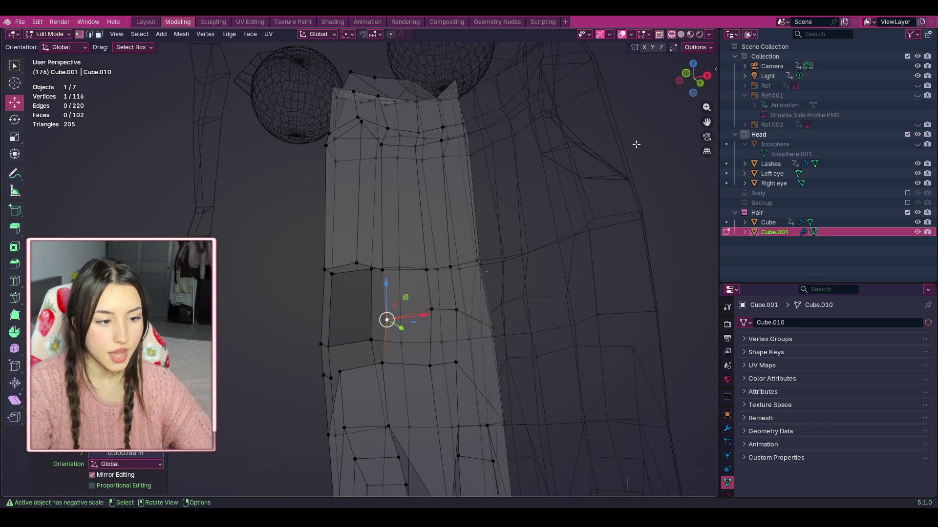
pyautogui.moveTo(627, 169)
pyautogui.mouseDown(button='middle')
pyautogui.moveTo(593, 86)
pyautogui.moveTo(333, 438)
pyautogui.mouseUp(button='middle')
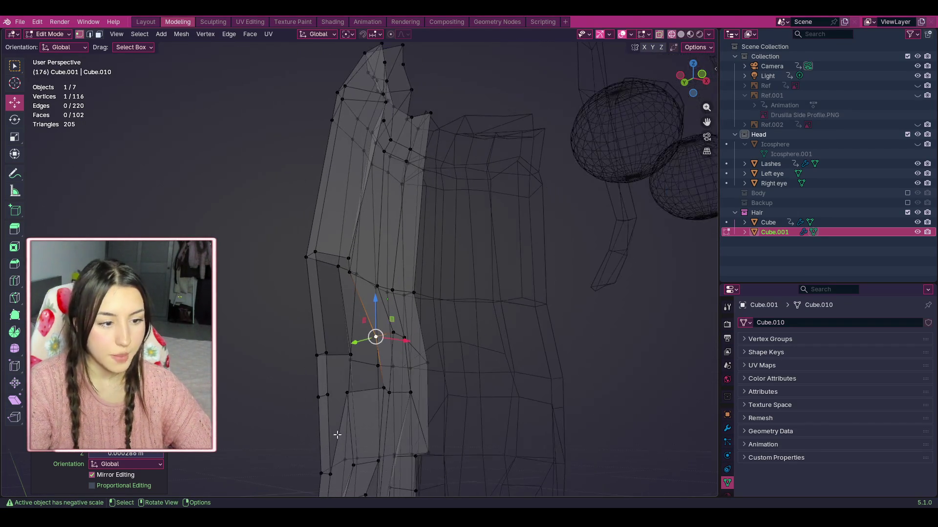
pyautogui.click(348, 399)
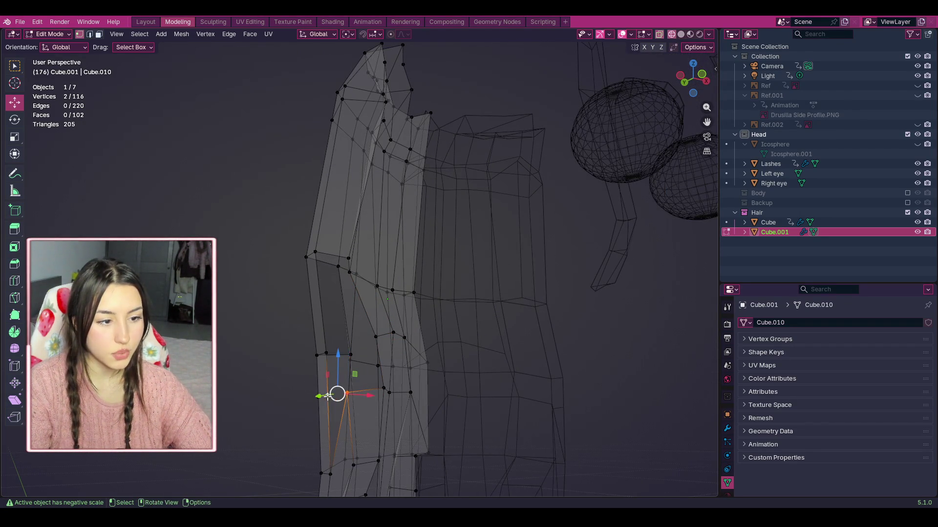
# Step: Merge the first selected vertex pair at the last vertex
pyautogui.rightClick(327, 396)
pyautogui.moveTo(328, 362)
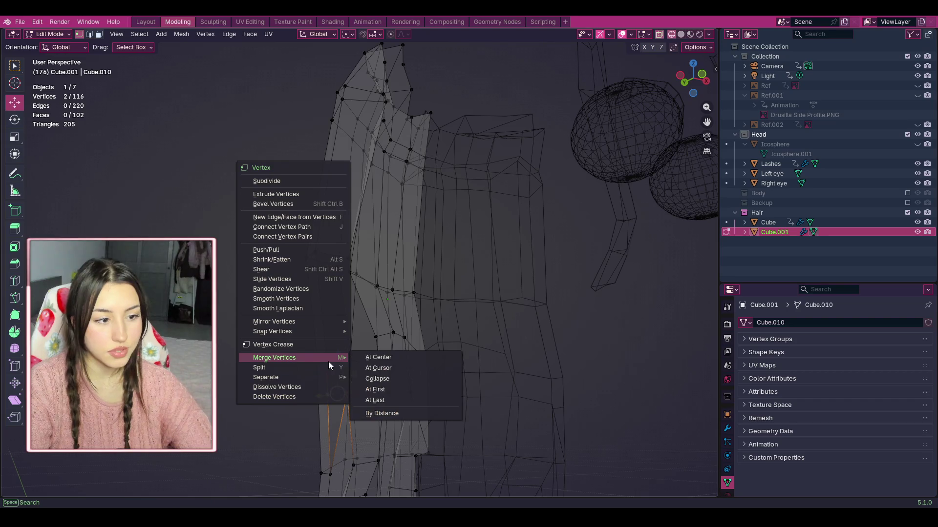
pyautogui.click(390, 401)
pyautogui.click(259, 428)
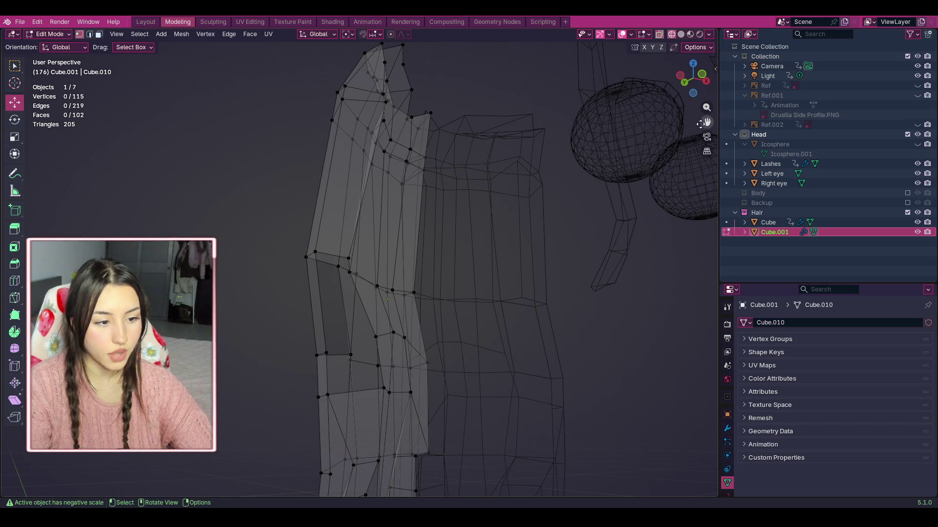
# Step: Select a second pair at the strand's corner, merge it at the last vertex, and review the mesh
pyautogui.moveTo(692, 78)
pyautogui.mouseDown()
pyautogui.moveTo(586, 129)
pyautogui.moveTo(673, 120)
pyautogui.moveTo(243, 327)
pyautogui.mouseUp()
pyautogui.keyDown('shift'); pyautogui.click(328, 366); pyautogui.keyUp('shift')
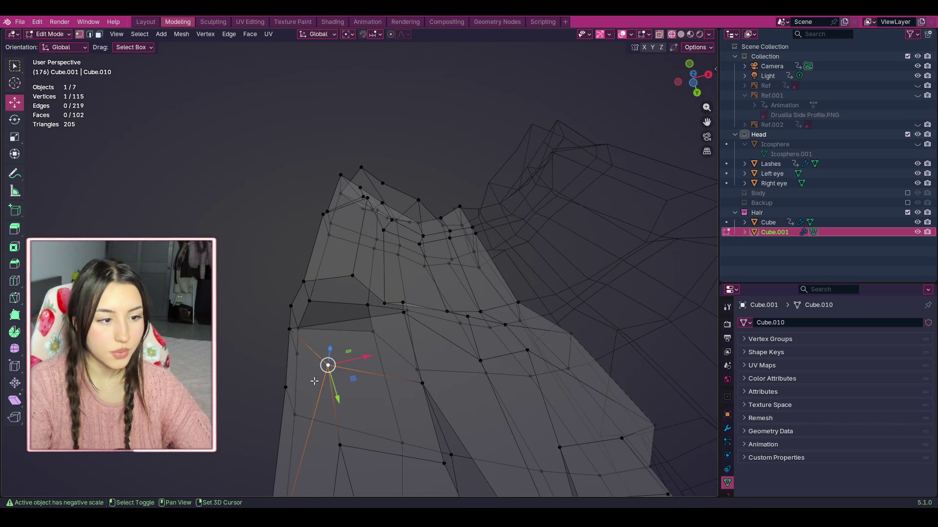
pyautogui.keyDown('shift'); pyautogui.click(285, 388); pyautogui.keyUp('shift')
pyautogui.hotkey('ctrl', 'v')
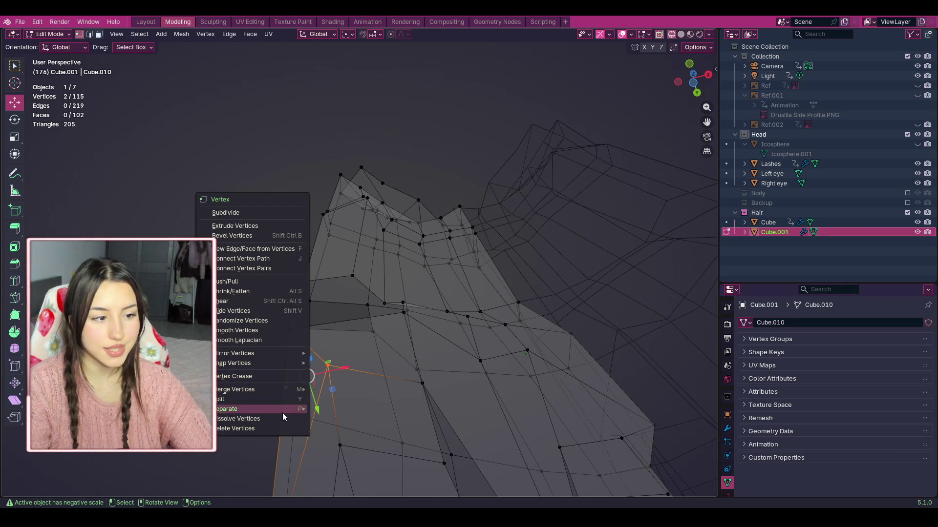
pyautogui.moveTo(283, 388)
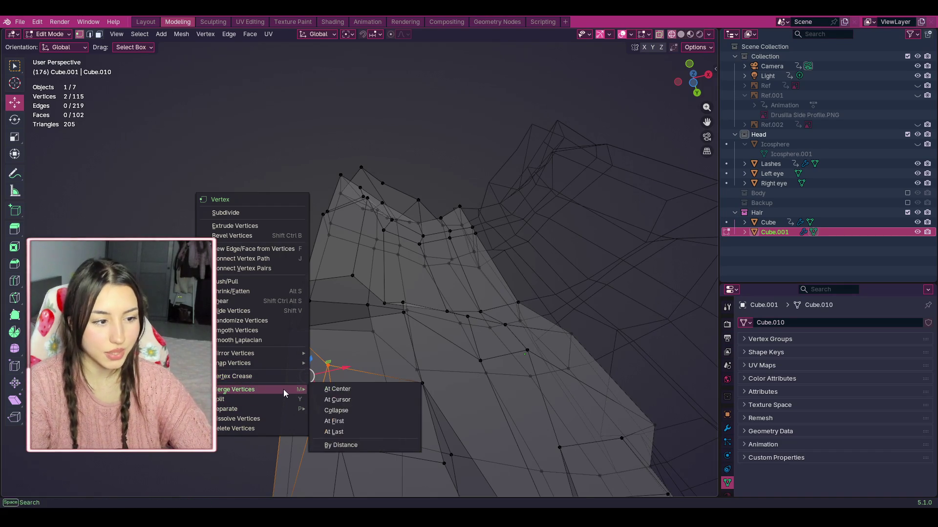
pyautogui.click(343, 432)
pyautogui.scroll(-3, 265, 356)
pyautogui.moveTo(693, 78); pyautogui.dragTo(687, 84)
pyautogui.moveTo(469, 84)
pyautogui.mouseDown(button='middle')
pyautogui.moveTo(231, 48)
pyautogui.moveTo(555, 193)
pyautogui.mouseUp(button='middle')
pyautogui.scroll(3, 544, 221)
pyautogui.scroll(2, 596, 208)
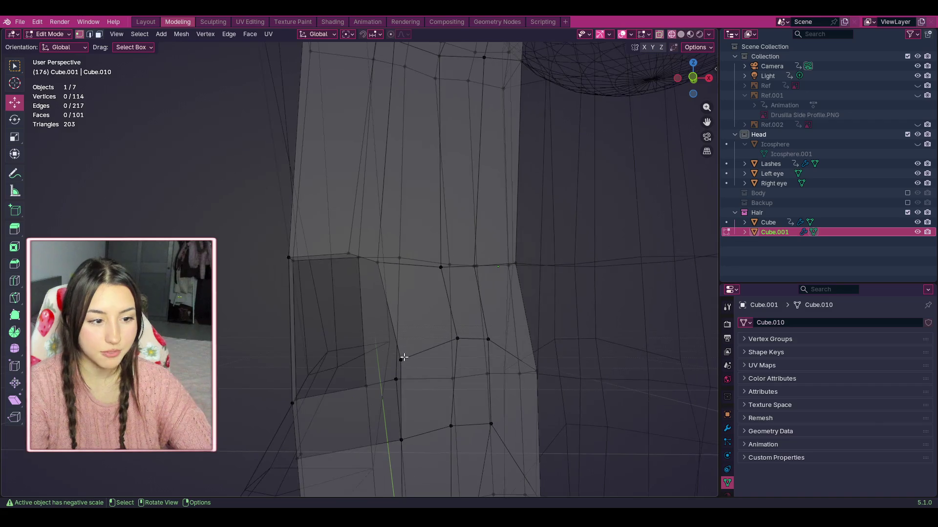
# Step: Nudge the back strand's edge vertices into line with their neighbours
pyautogui.moveTo(399, 361); pyautogui.dragTo(392, 362)
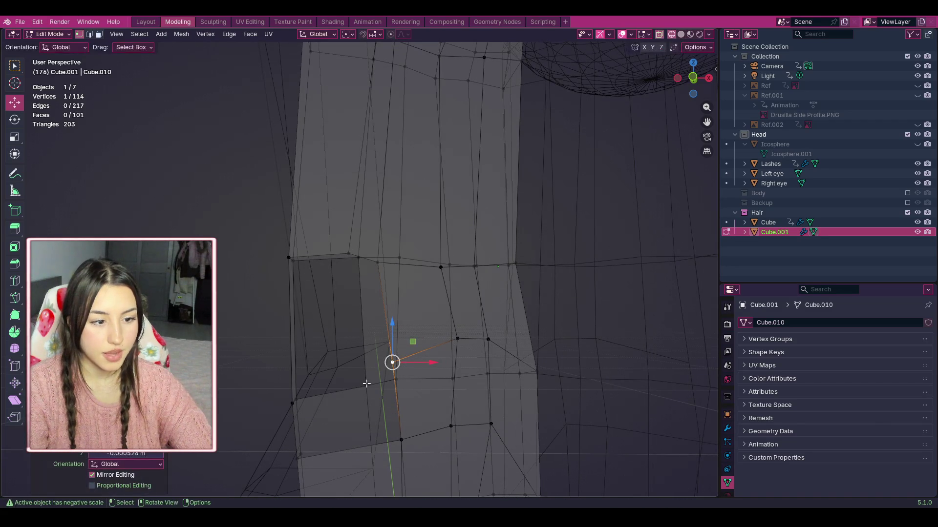
pyautogui.click(288, 258)
pyautogui.scroll(2, 364, 261)
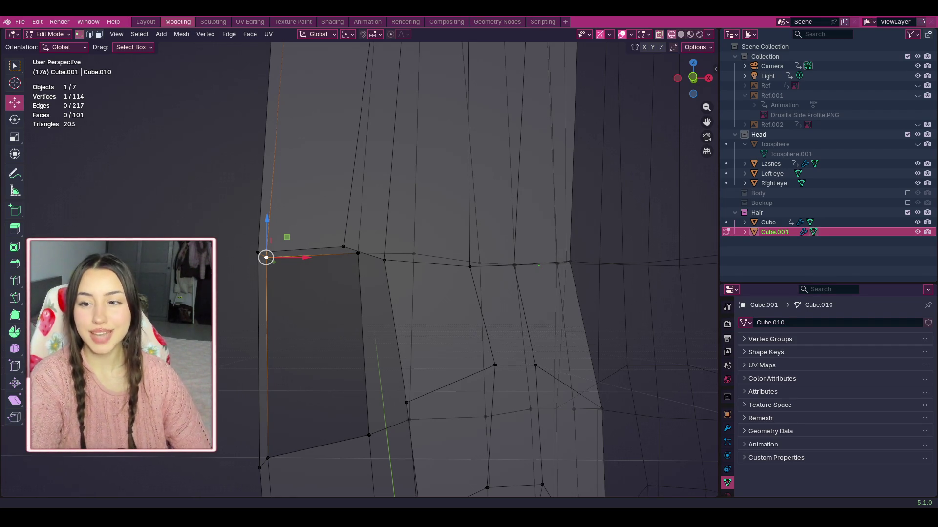
pyautogui.scroll(-5, 440, 269)
pyautogui.moveTo(440, 268)
pyautogui.mouseDown(button='middle')
pyautogui.moveTo(371, 244)
pyautogui.moveTo(451, 298)
pyautogui.mouseUp(button='middle')
pyautogui.scroll(2, 450, 298)
pyautogui.click(404, 383)
pyautogui.moveTo(404, 384); pyautogui.dragTo(400, 367)
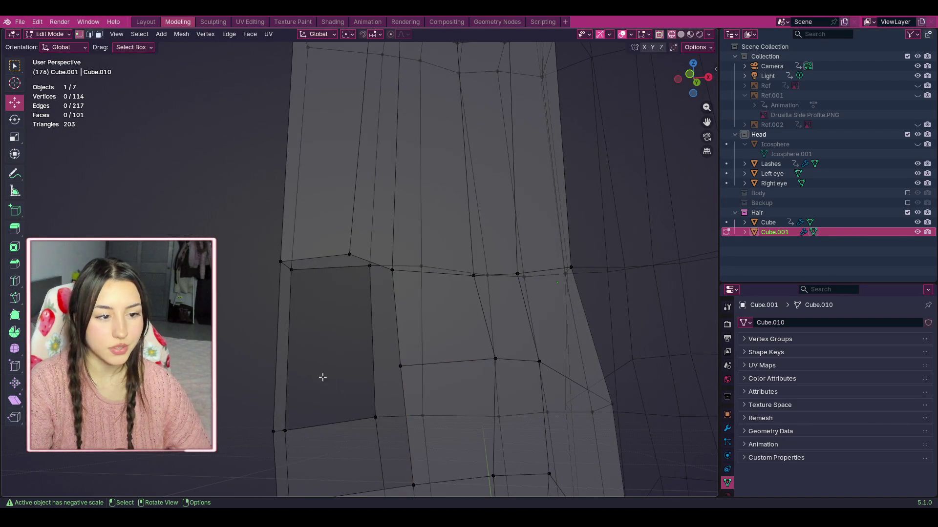
pyautogui.scroll(-2, 322, 377)
pyautogui.scroll(-6, 553, 147)
pyautogui.moveTo(664, 103); pyautogui.dragTo(454, 123, button='middle')
pyautogui.scroll(2, 454, 123)
# Step: In edge select, pick the gap's two vertical edges and top edge and fill a face
pyautogui.click(65, 39)
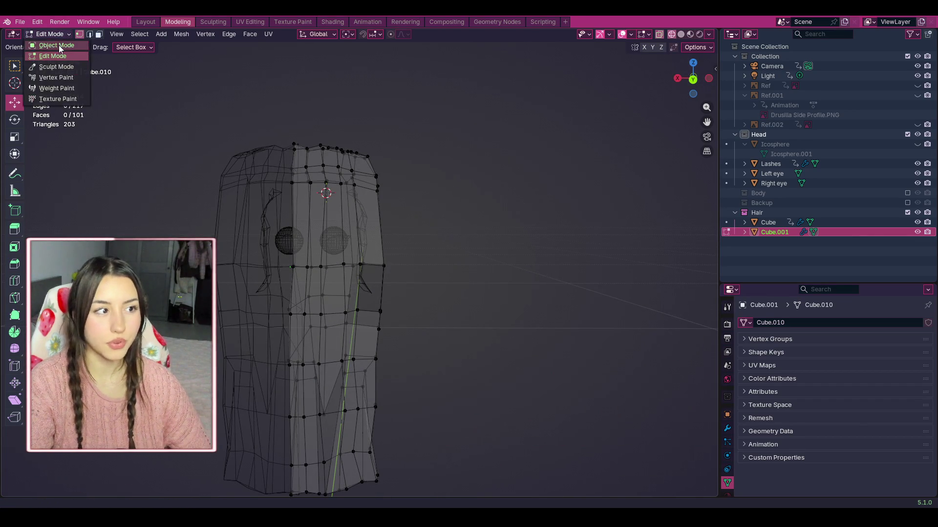
pyautogui.moveTo(693, 80); pyautogui.dragTo(561, 86)
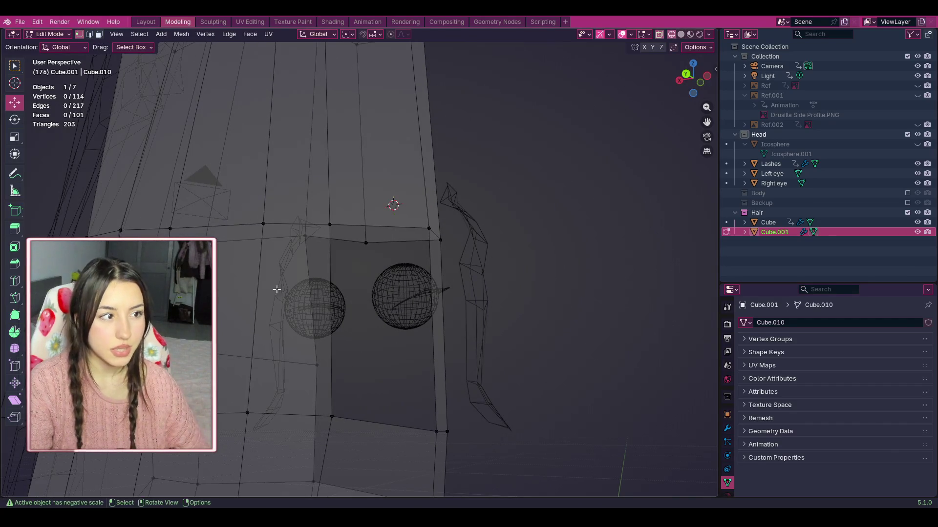
pyautogui.press('2')
pyautogui.scroll(1, 322, 271)
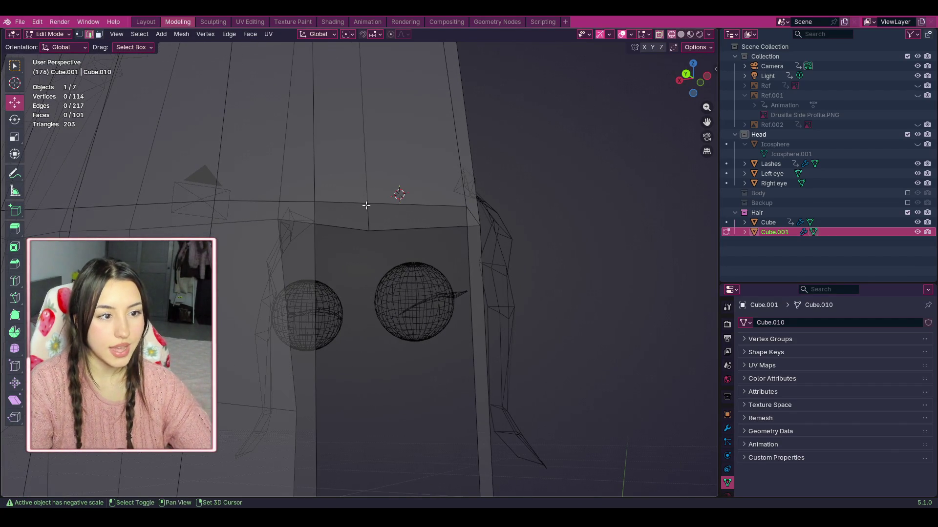
pyautogui.click(441, 279)
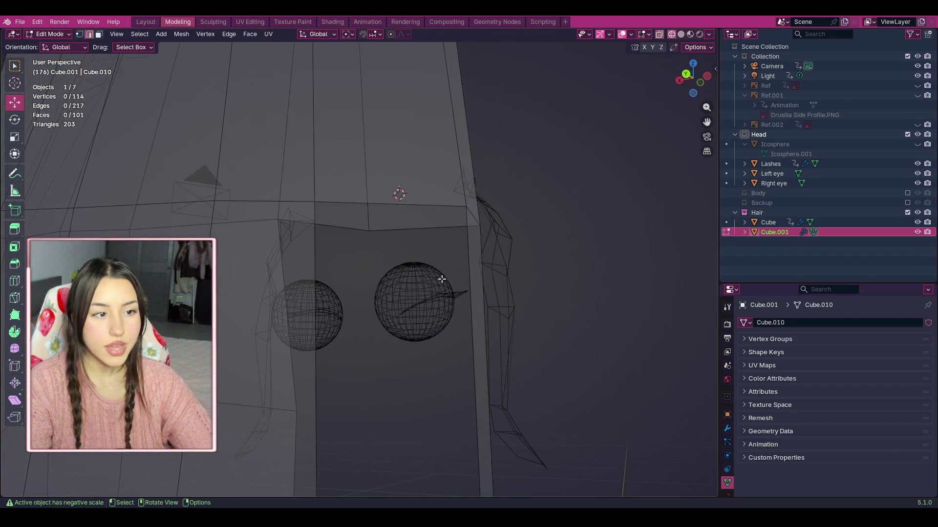
pyautogui.click(472, 285)
pyautogui.keyDown('shift'); pyautogui.click(315, 305); pyautogui.keyUp('shift')
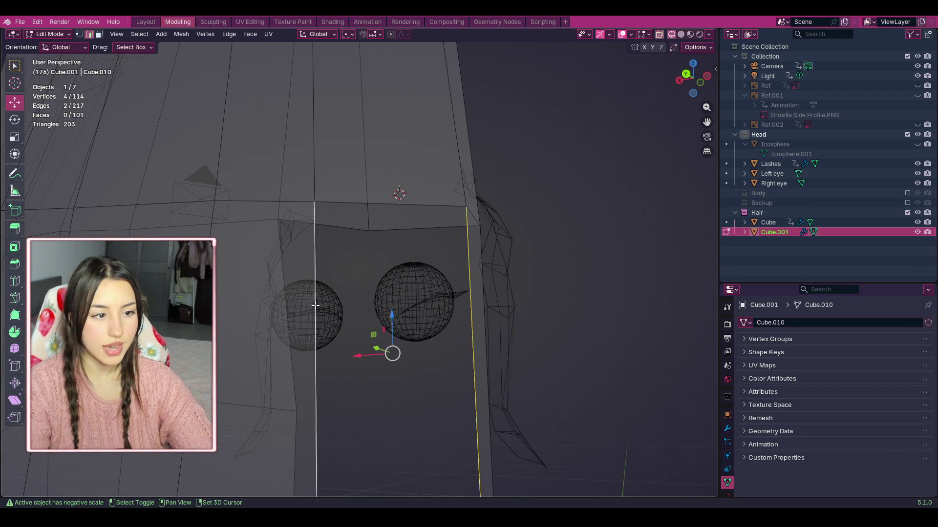
pyautogui.keyDown('shift'); pyautogui.click(386, 204); pyautogui.keyUp('shift')
pyautogui.moveTo(387, 206); pyautogui.dragTo(422, 413, button='middle')
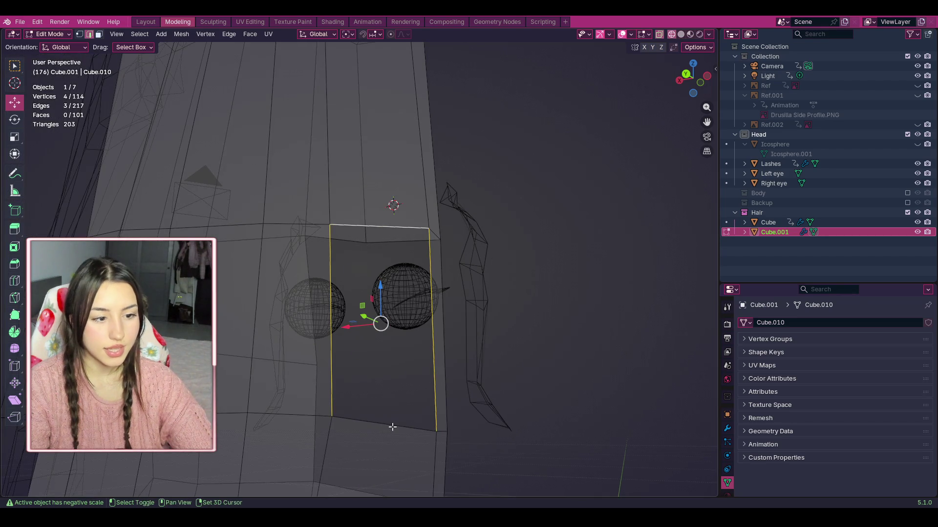
pyautogui.press('f')
# Step: Select the vertical edges around the lower gap and fill a second face
pyautogui.click(519, 355)
pyautogui.moveTo(697, 101); pyautogui.dragTo(260, 269)
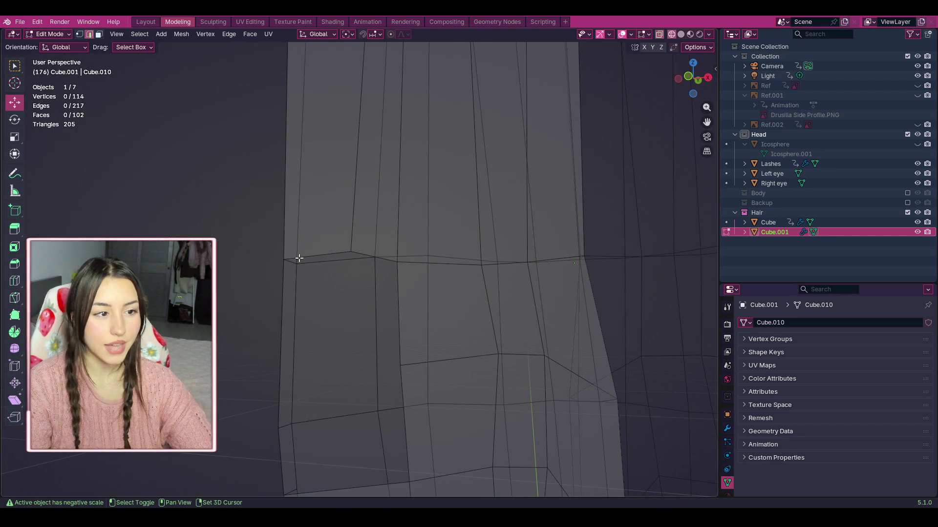
pyautogui.keyDown('shift'); pyautogui.click(368, 256); pyautogui.keyUp('shift')
pyautogui.keyDown('shift'); pyautogui.click(365, 255); pyautogui.keyUp('shift')
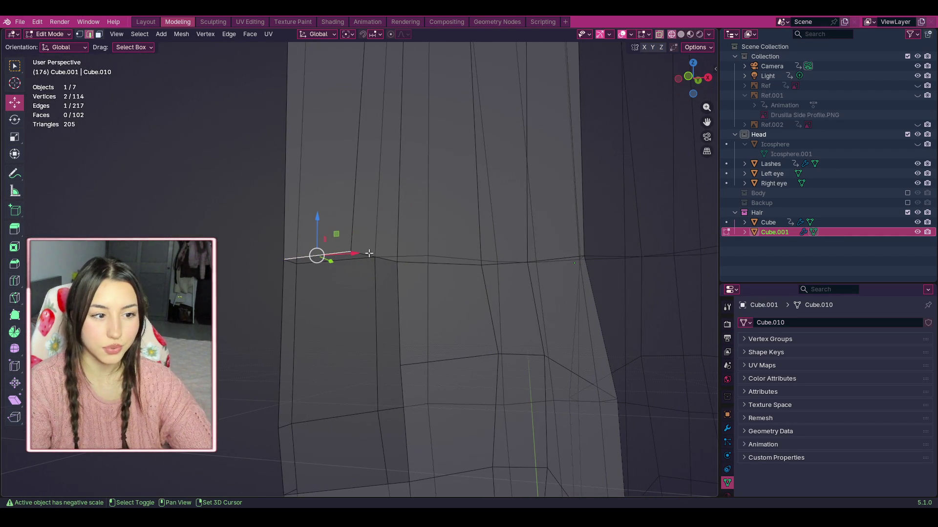
pyautogui.keyDown('shift'); pyautogui.click(398, 297); pyautogui.keyUp('shift')
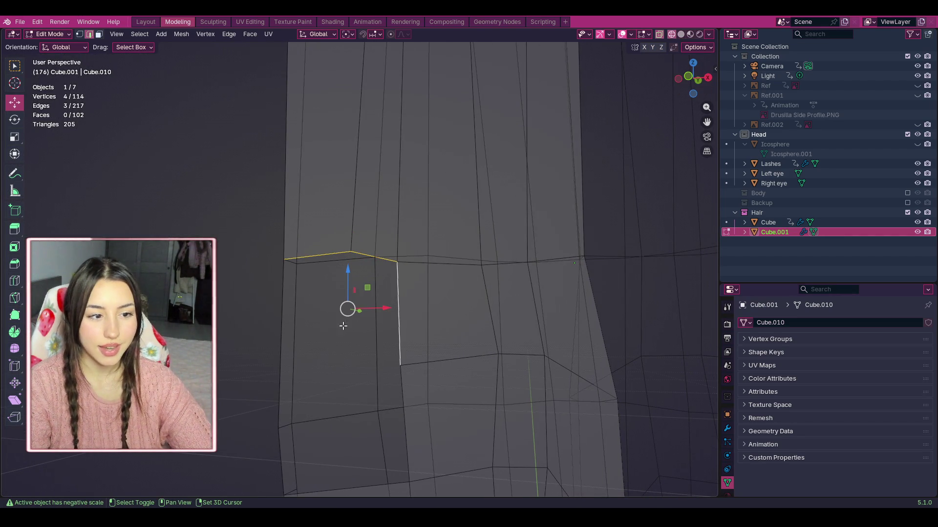
pyautogui.keyDown('shift'); pyautogui.click(283, 324); pyautogui.keyUp('shift')
pyautogui.keyDown('shift'); pyautogui.click(279, 449); pyautogui.keyUp('shift')
pyautogui.keyDown('shift'); pyautogui.click(401, 397); pyautogui.keyUp('shift')
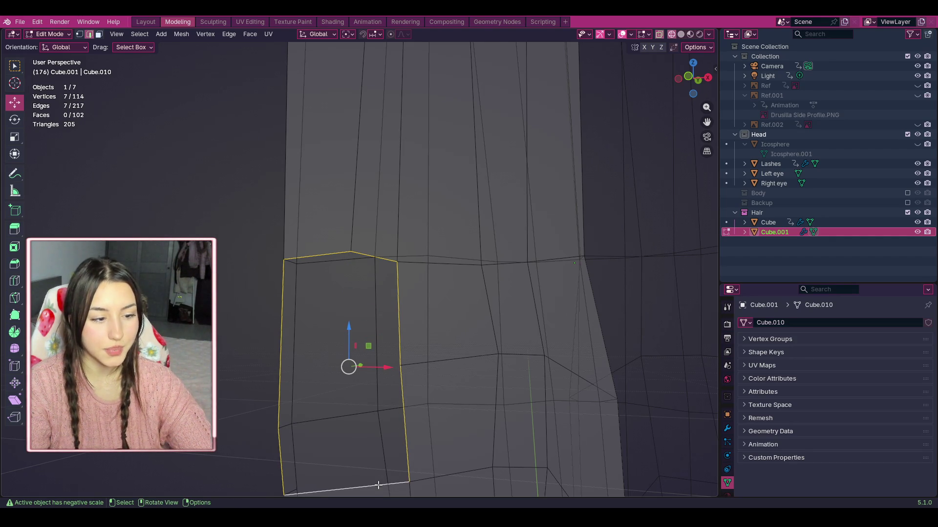
pyautogui.press('f')
pyautogui.click(233, 352)
pyautogui.scroll(-5, 252, 346)
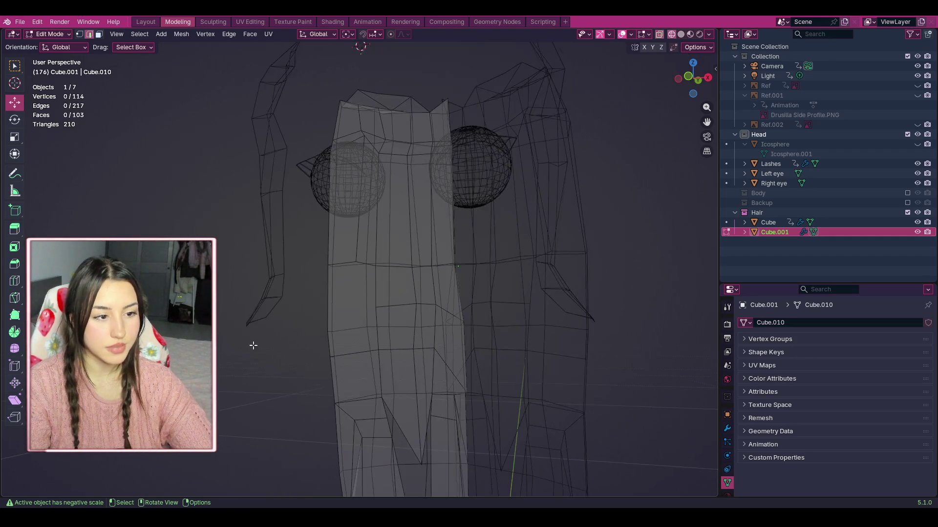
# Step: Orbit around the hair, then snap to the front view of the head
pyautogui.moveTo(692, 78)
pyautogui.mouseDown()
pyautogui.moveTo(635, 83)
pyautogui.moveTo(650, 82)
pyautogui.moveTo(562, 235)
pyautogui.mouseUp()
pyautogui.moveTo(693, 78)
pyautogui.mouseDown()
pyautogui.moveTo(676, 80)
pyautogui.moveTo(698, 82)
pyautogui.mouseUp()
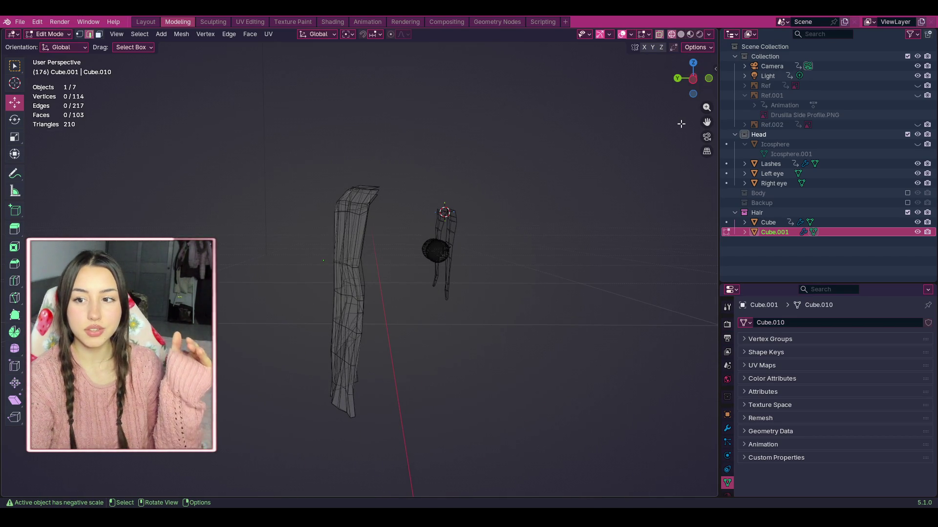
pyautogui.press('KP_1')
pyautogui.scroll(3, 674, 129)
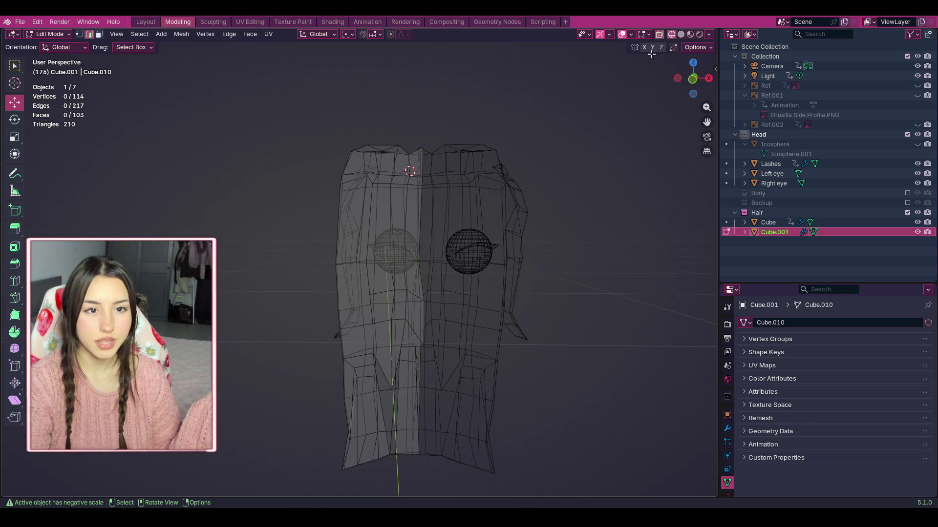
# Step: Include the Body collection, exclude Backup again, and select the Cube side strand
pyautogui.click(908, 203)
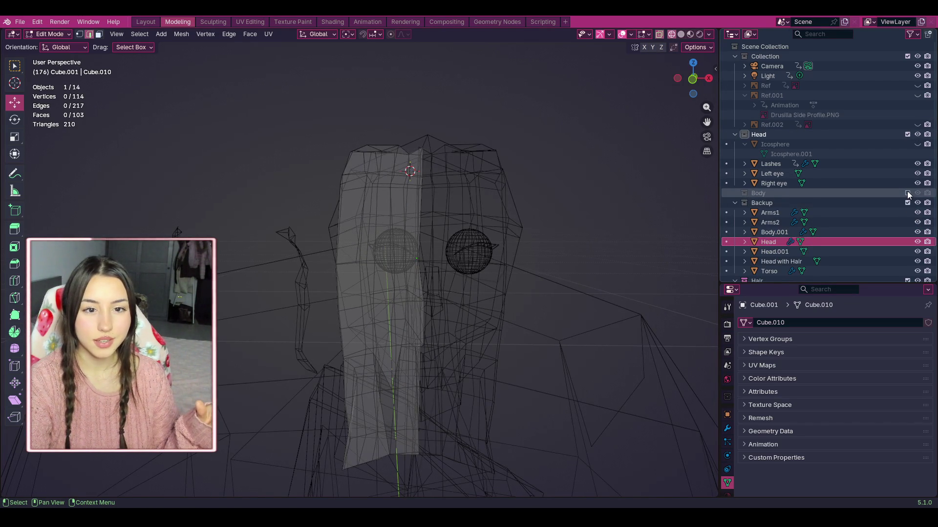
pyautogui.click(908, 193)
pyautogui.scroll(-4, 521, 207)
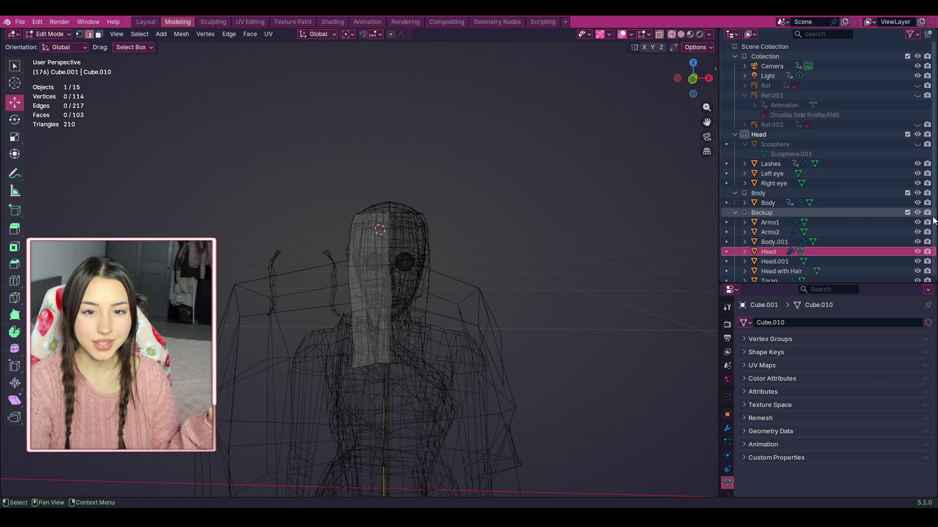
pyautogui.scroll(-3, 533, 217)
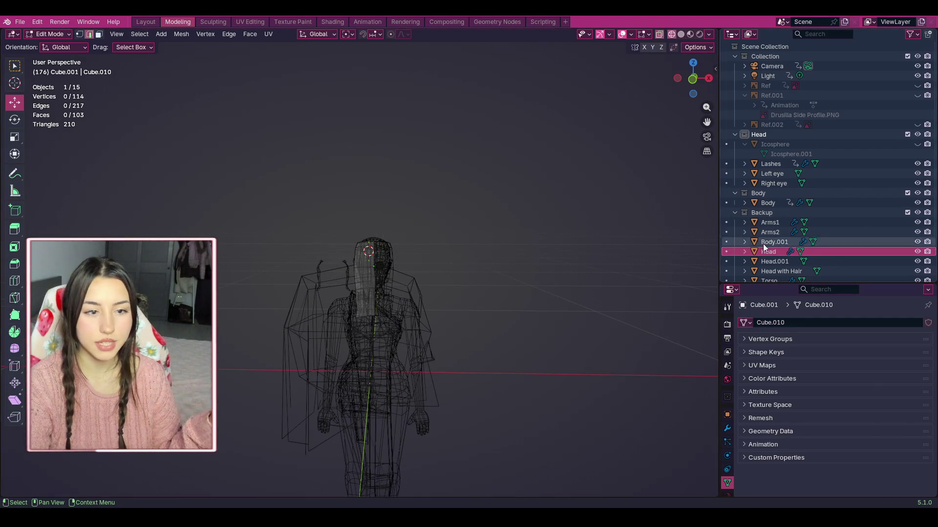
pyautogui.click(907, 213)
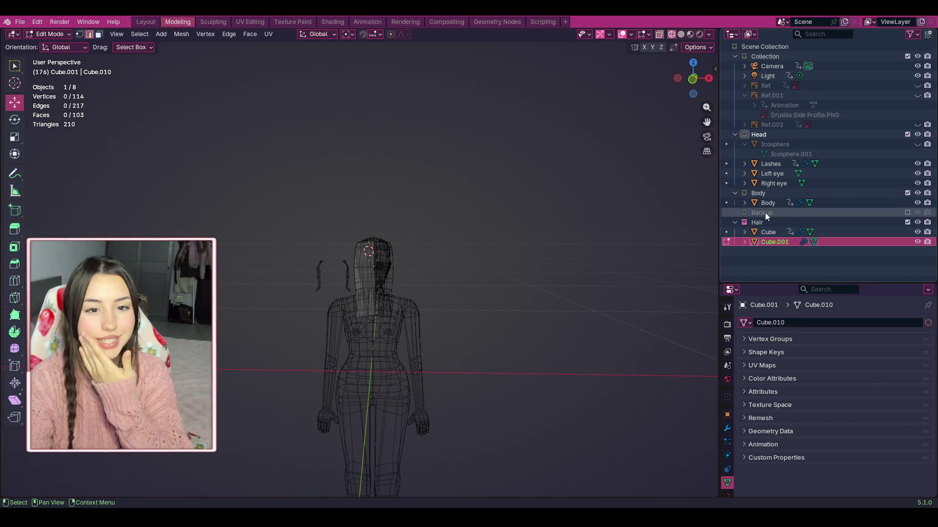
pyautogui.scroll(8, 446, 266)
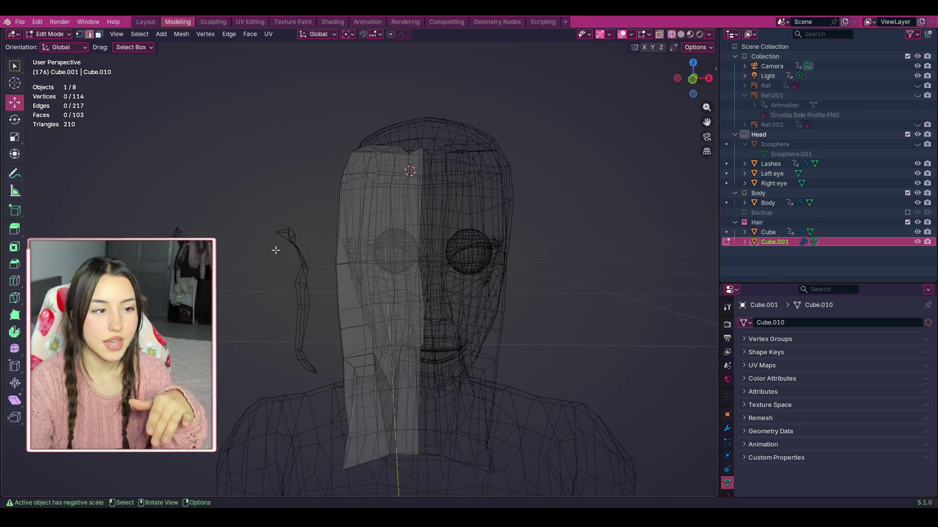
pyautogui.keyDown('ctrl'); pyautogui.click(770, 234); pyautogui.keyUp('ctrl')
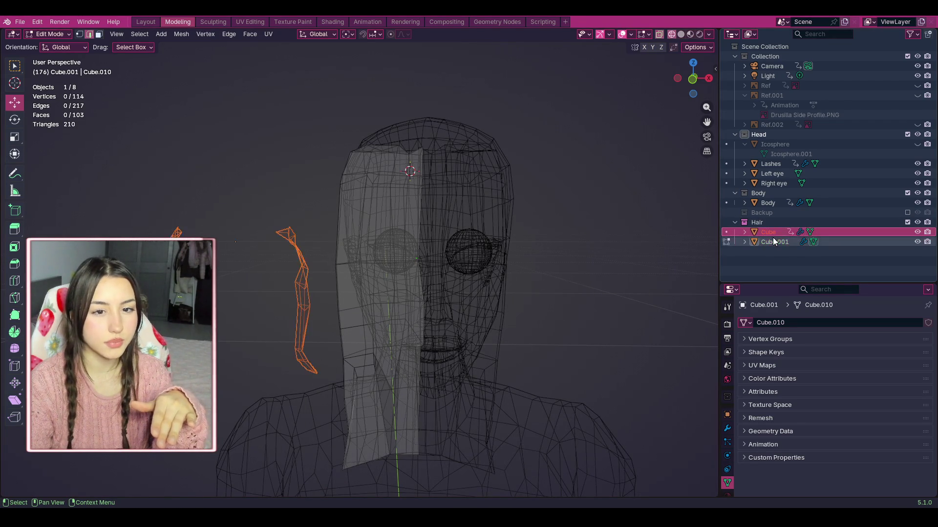
pyautogui.click(48, 33)
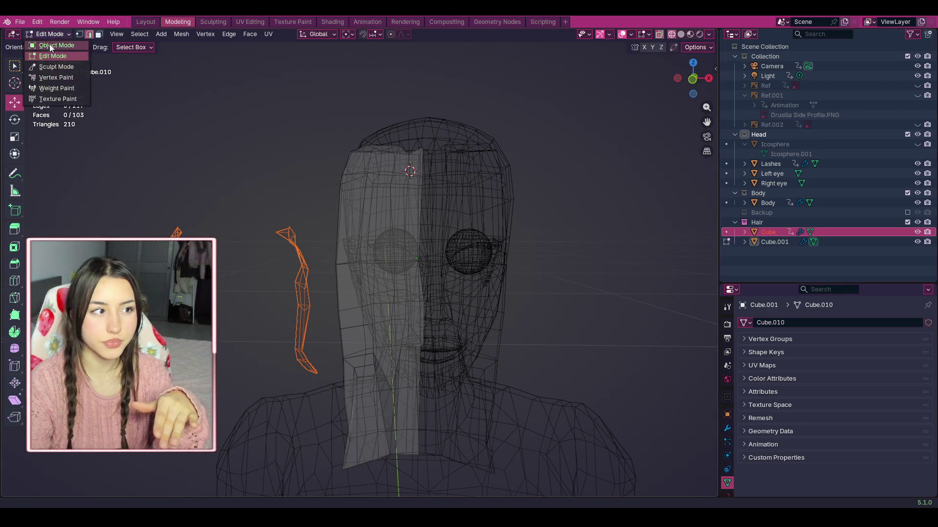
# Step: In Object Mode, move the side strand toward the head along X and use Solid shading
pyautogui.click(49, 44)
pyautogui.moveTo(275, 239)
pyautogui.mouseDown()
pyautogui.moveTo(481, 247)
pyautogui.moveTo(464, 247)
pyautogui.moveTo(472, 244)
pyautogui.mouseUp()
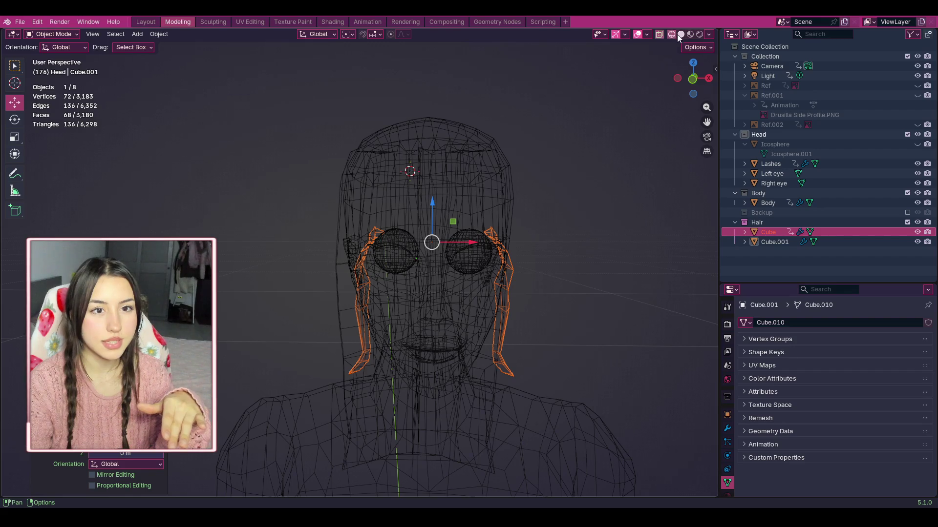
pyautogui.click(681, 35)
pyautogui.hotkey('ctrl', 'm')
pyautogui.press('x')
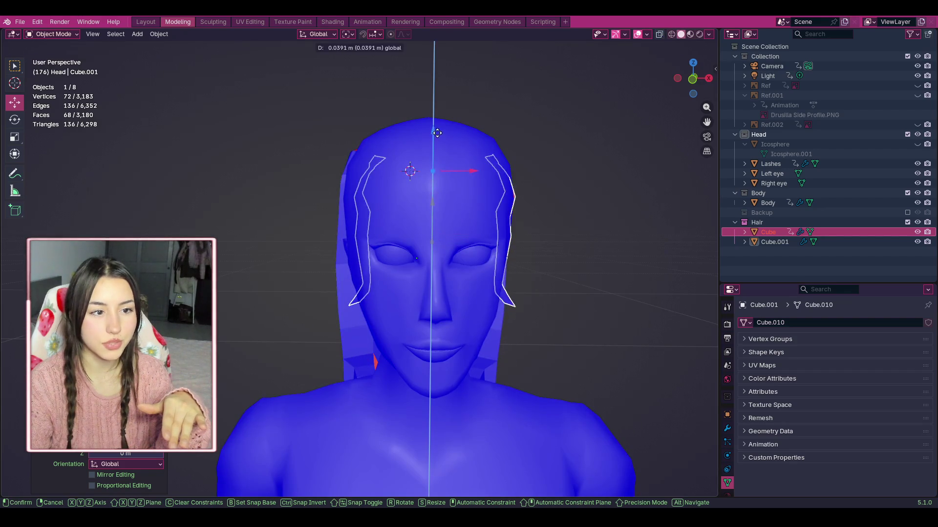
pyautogui.press('Return')
pyautogui.click(599, 157)
# Step: Orbit around the head from the sides, back and above to inspect the hair
pyautogui.moveTo(680, 81); pyautogui.dragTo(440, 84)
pyautogui.moveTo(401, 273)
pyautogui.mouseDown()
pyautogui.moveTo(287, 276)
pyautogui.moveTo(362, 274)
pyautogui.mouseUp()
pyautogui.scroll(2, 714, 123)
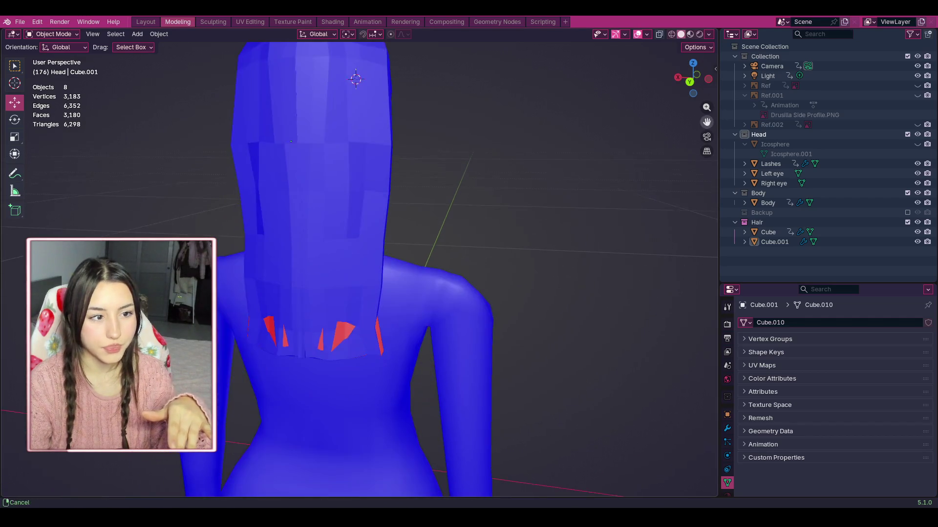
pyautogui.moveTo(702, 84)
pyautogui.mouseDown()
pyautogui.moveTo(185, 63)
pyautogui.moveTo(698, 84)
pyautogui.moveTo(581, 84)
pyautogui.moveTo(562, 166)
pyautogui.mouseUp()
pyautogui.moveTo(288, 46)
pyautogui.mouseDown()
pyautogui.moveTo(241, 67)
pyautogui.moveTo(245, 182)
pyautogui.moveTo(141, 148)
pyautogui.mouseUp()
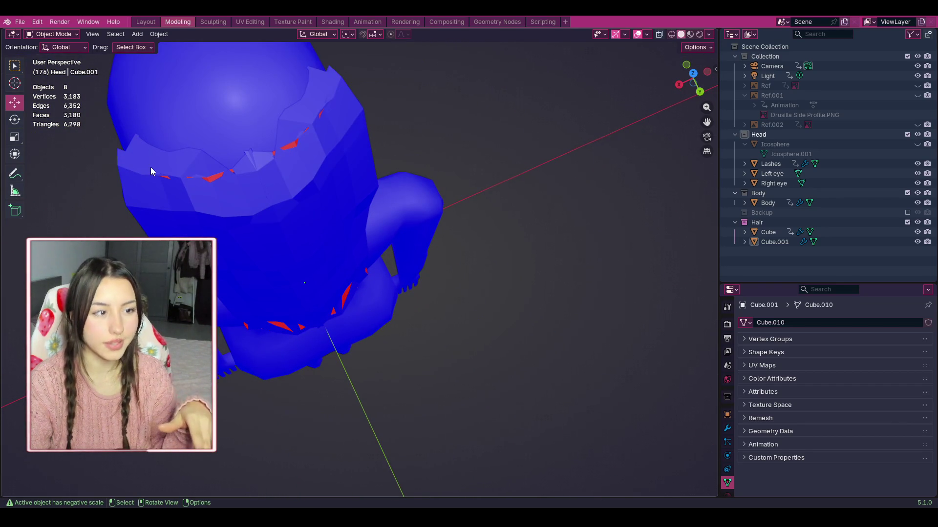
pyautogui.press('KP_Decimal')
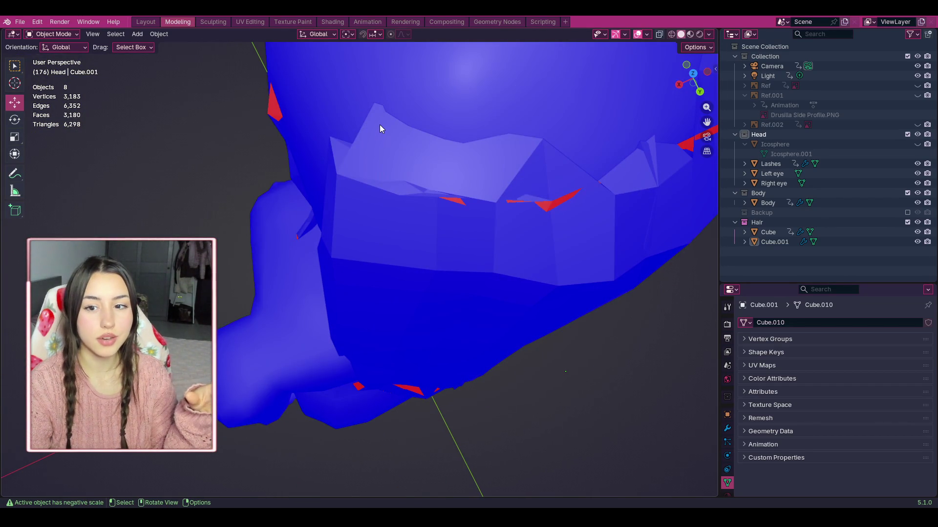
pyautogui.scroll(-5, 382, 122)
pyautogui.moveTo(701, 93)
pyautogui.mouseDown()
pyautogui.moveTo(686, 97)
pyautogui.moveTo(699, 96)
pyautogui.mouseUp()
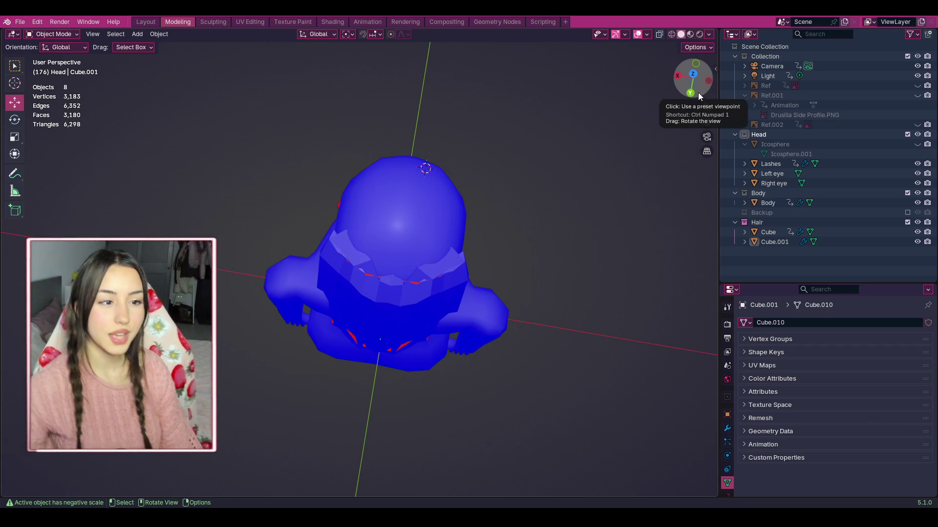
pyautogui.scroll(-2, 703, 176)
pyautogui.scroll(-1, 647, 132)
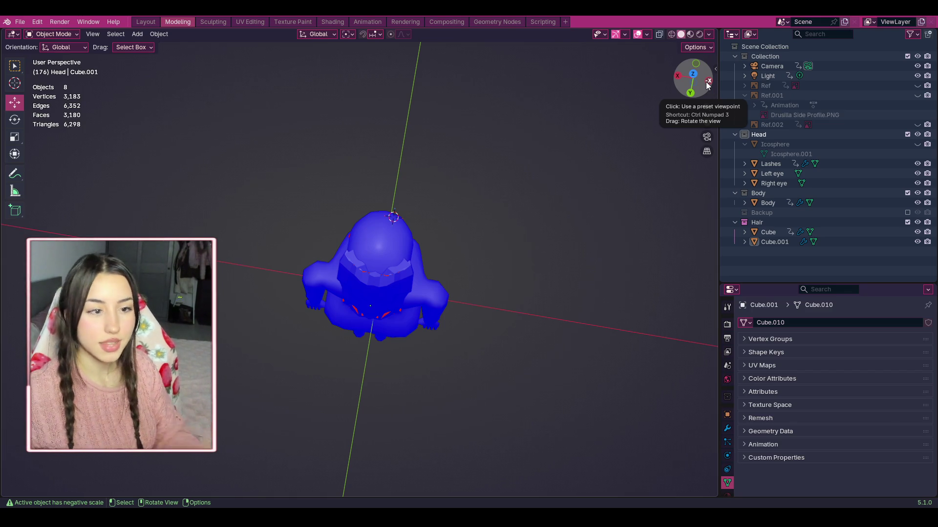
pyautogui.moveTo(706, 85); pyautogui.dragTo(699, 113)
pyautogui.scroll(5, 632, 195)
pyautogui.moveTo(632, 195); pyautogui.dragTo(649, 174, button='middle')
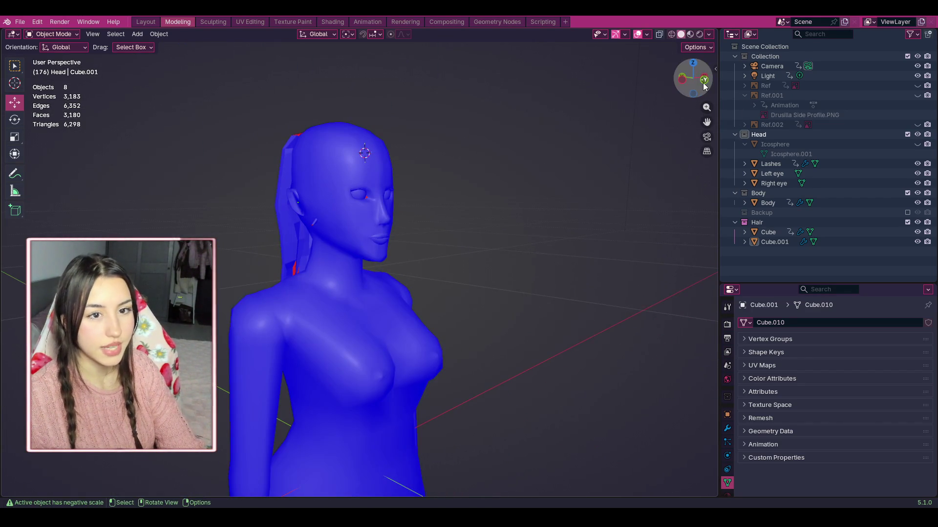
# Step: Select the Cube side hair strand in the Outliner and shift it along Y
pyautogui.moveTo(703, 84); pyautogui.dragTo(708, 91)
pyautogui.click(781, 242)
pyautogui.scroll(2, 639, 178)
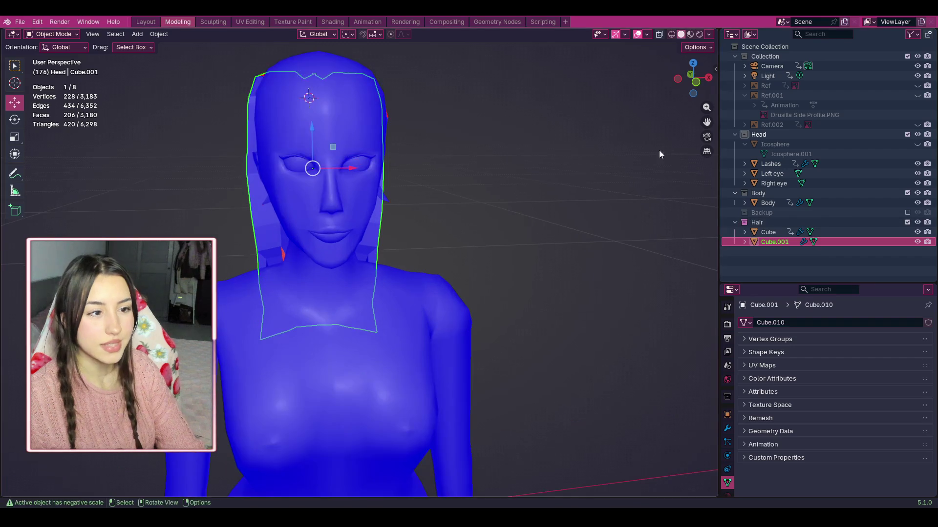
pyautogui.click(782, 232)
pyautogui.moveTo(686, 81); pyautogui.dragTo(698, 79)
pyautogui.moveTo(337, 104)
pyautogui.mouseDown()
pyautogui.moveTo(398, 102)
pyautogui.moveTo(382, 102)
pyautogui.mouseUp()
pyautogui.moveTo(698, 82); pyautogui.dragTo(676, 81)
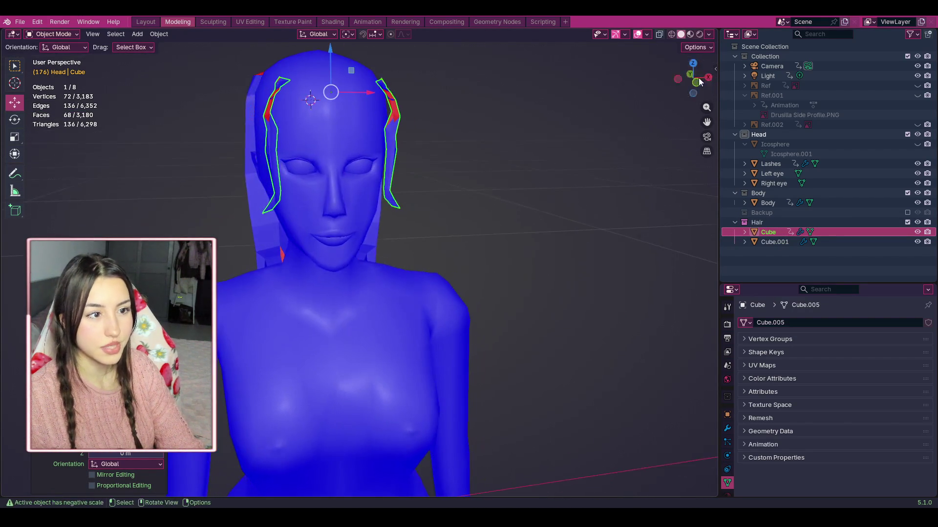
pyautogui.click(586, 112)
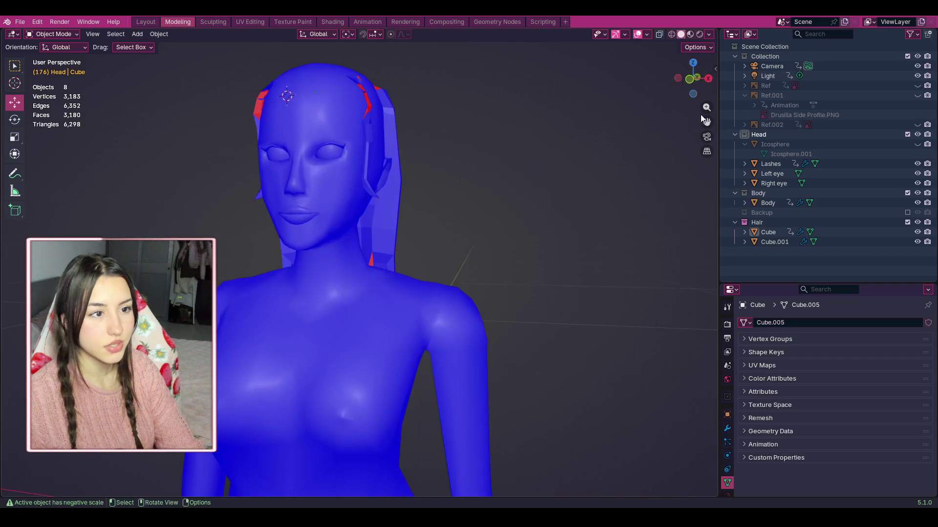
pyautogui.moveTo(692, 80)
pyautogui.mouseDown()
pyautogui.moveTo(680, 157)
pyautogui.moveTo(562, 162)
pyautogui.moveTo(430, 122)
pyautogui.moveTo(81, 53)
pyautogui.mouseUp()
# Step: Put the side strand into Edit Mode, trying a move and a vertex dissolve, both undone
pyautogui.click(67, 35)
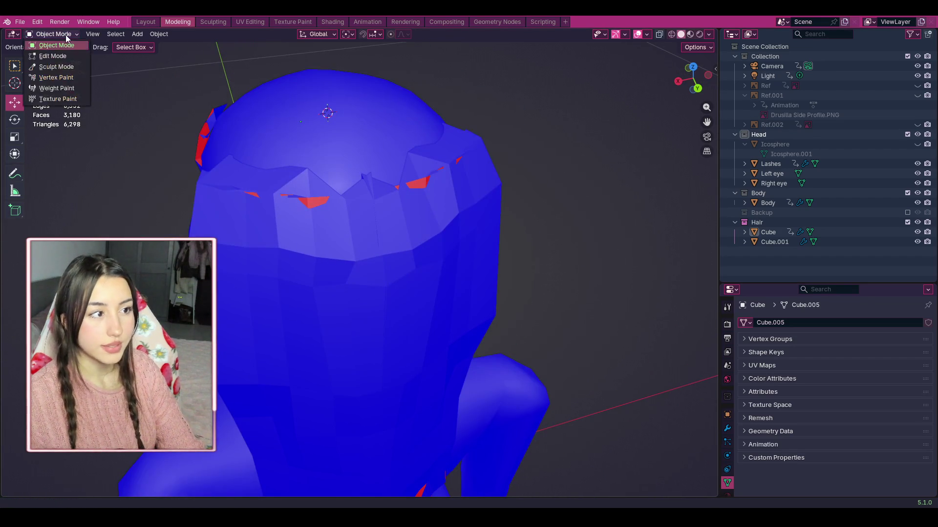
pyautogui.click(53, 56)
pyautogui.scroll(3, 230, 147)
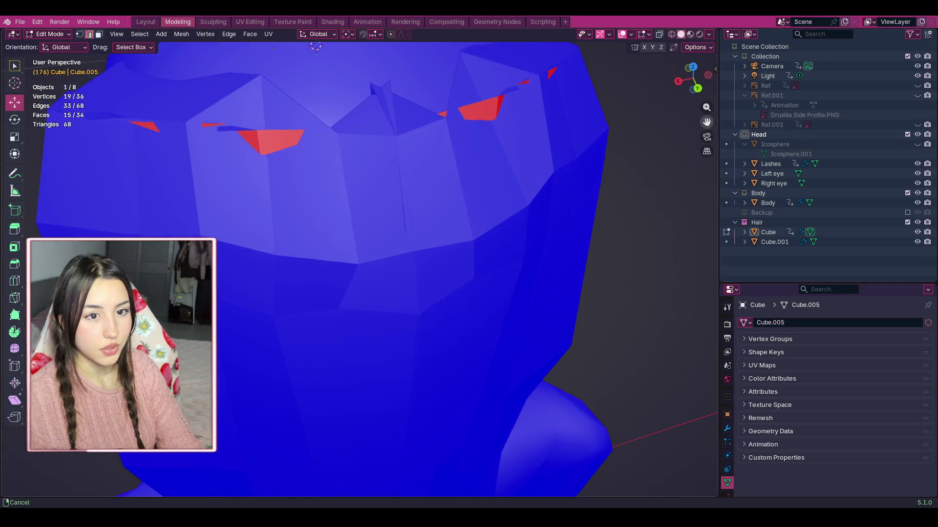
pyautogui.moveTo(230, 122); pyautogui.dragTo(231, 159, button='middle')
pyautogui.scroll(-3, 416, 256)
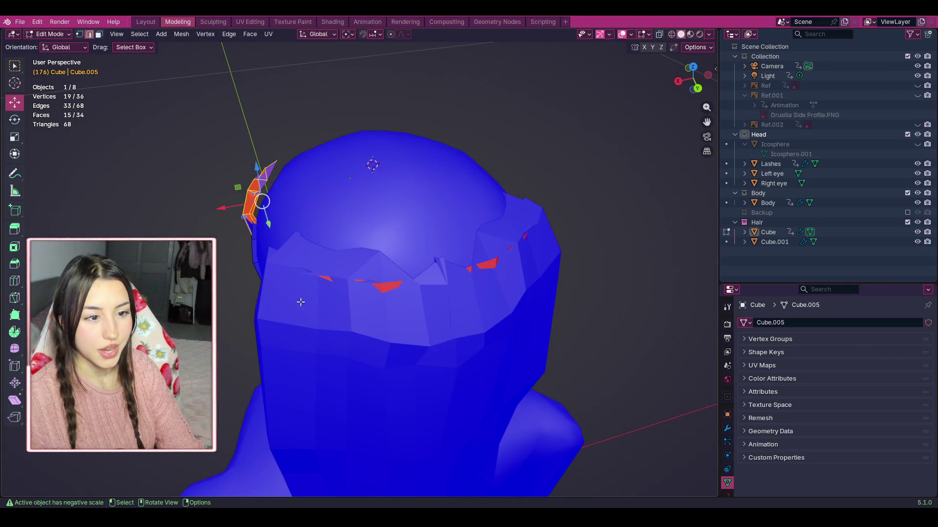
pyautogui.moveTo(276, 223)
pyautogui.mouseDown()
pyautogui.moveTo(281, 273)
pyautogui.moveTo(274, 244)
pyautogui.mouseUp()
pyautogui.hotkey('ctrl', 'z')
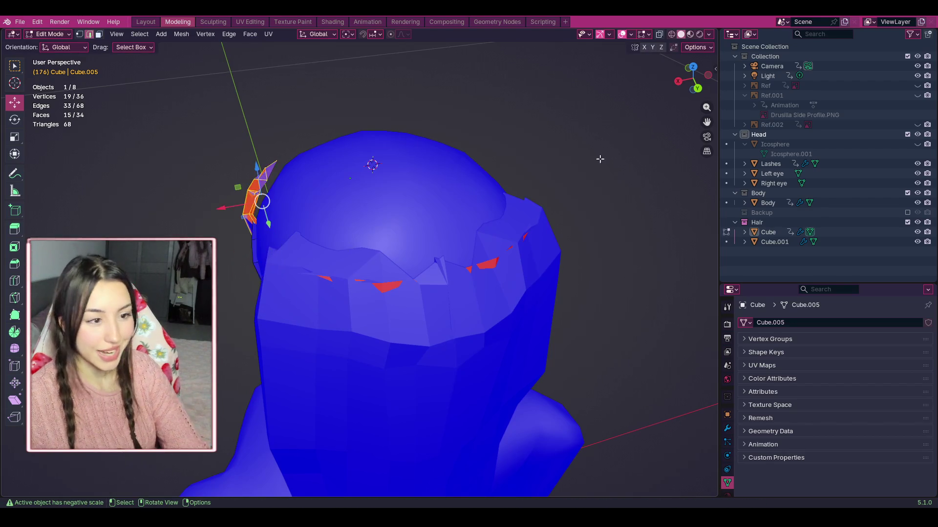
pyautogui.moveTo(706, 84); pyautogui.dragTo(674, 85)
pyautogui.click(341, 272)
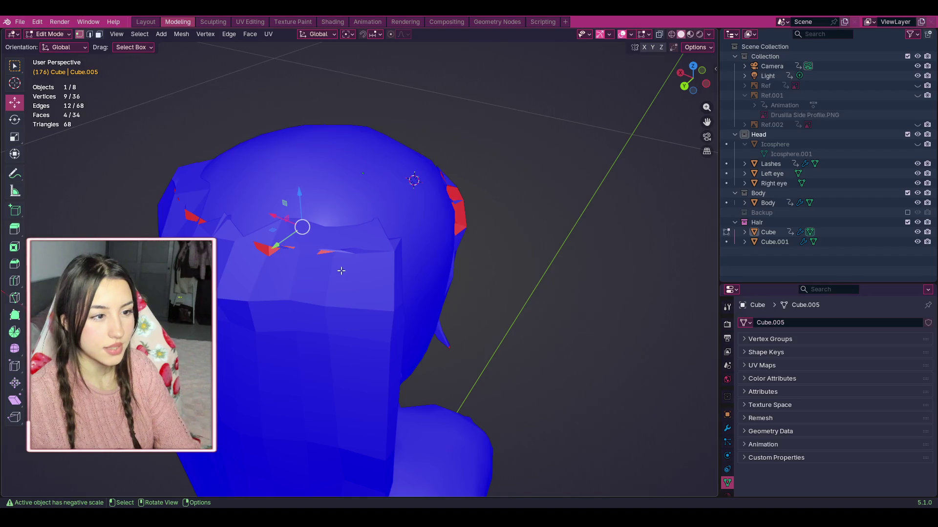
pyautogui.hotkey('ctrl', 'x')
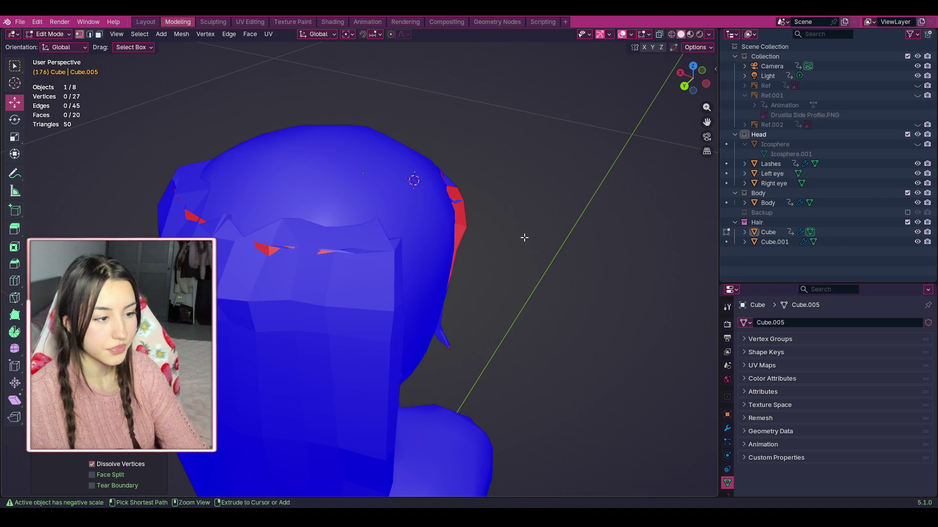
pyautogui.hotkey('ctrl', 'z')
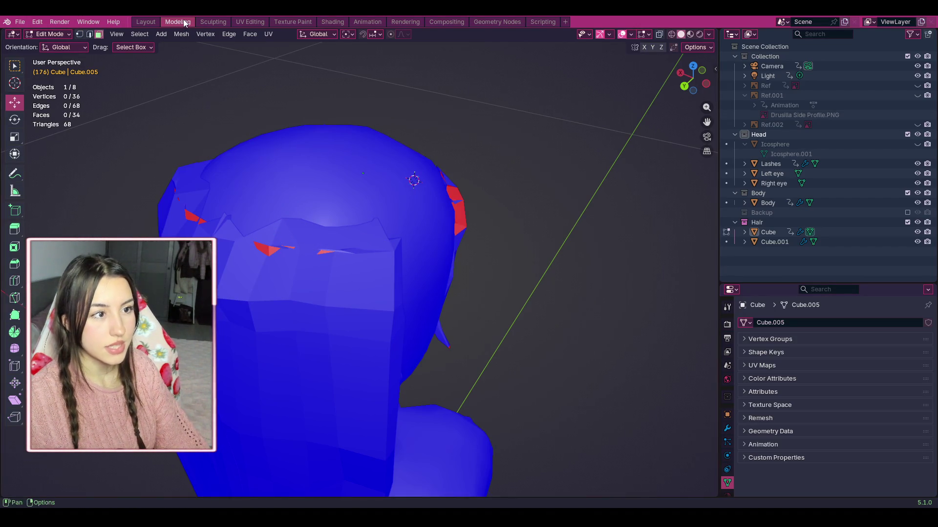
pyautogui.click(622, 34)
pyautogui.click(623, 35)
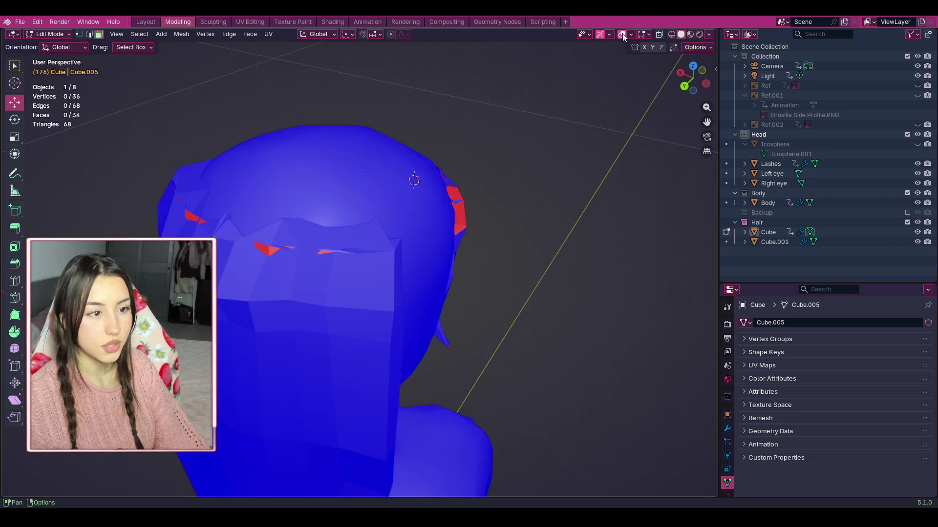
pyautogui.click(675, 35)
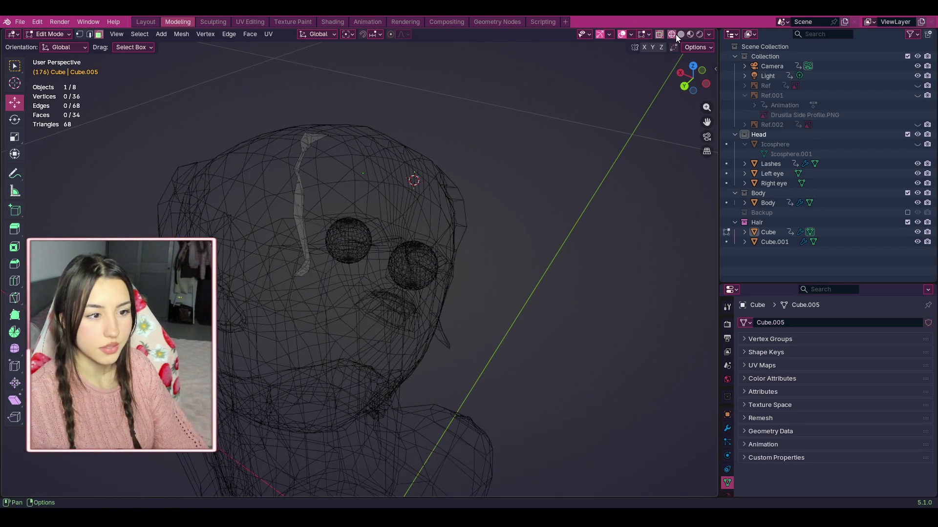
pyautogui.click(681, 34)
pyautogui.moveTo(479, 244)
pyautogui.mouseDown(button='middle')
pyautogui.moveTo(444, 255)
pyautogui.moveTo(406, 234)
pyautogui.mouseUp(button='middle')
pyautogui.moveTo(689, 80); pyautogui.dragTo(511, 205)
pyautogui.scroll(3, 373, 282)
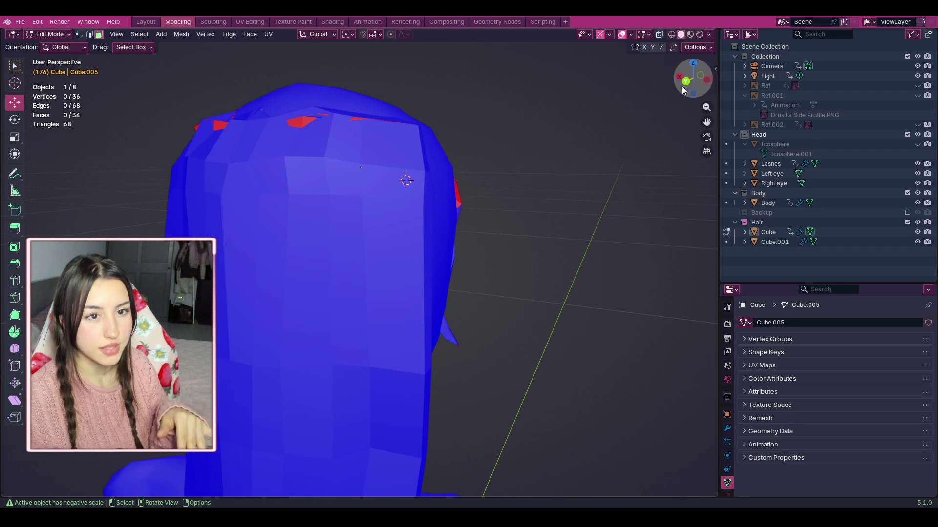
pyautogui.click(155, 22)
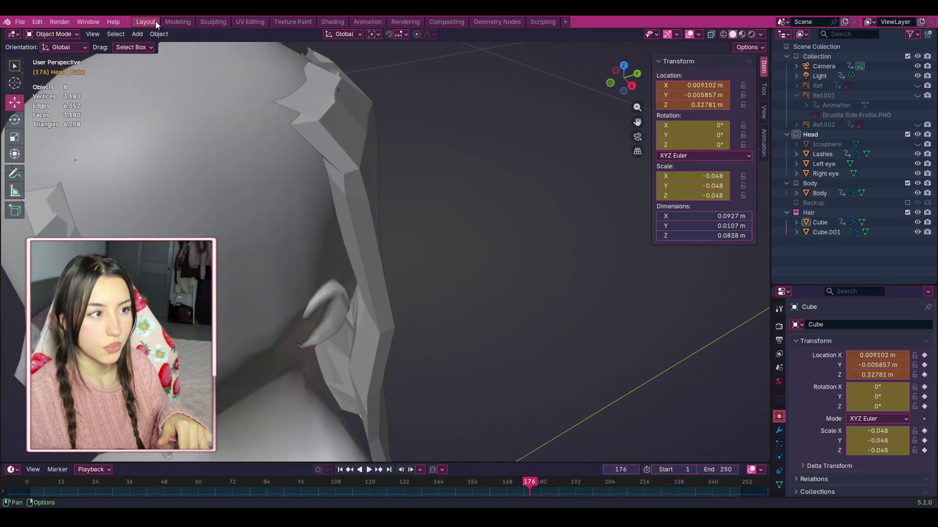
# Step: Orbit and zoom around the head to check both hair meshes, ending on the back view
pyautogui.scroll(-5, 244, 141)
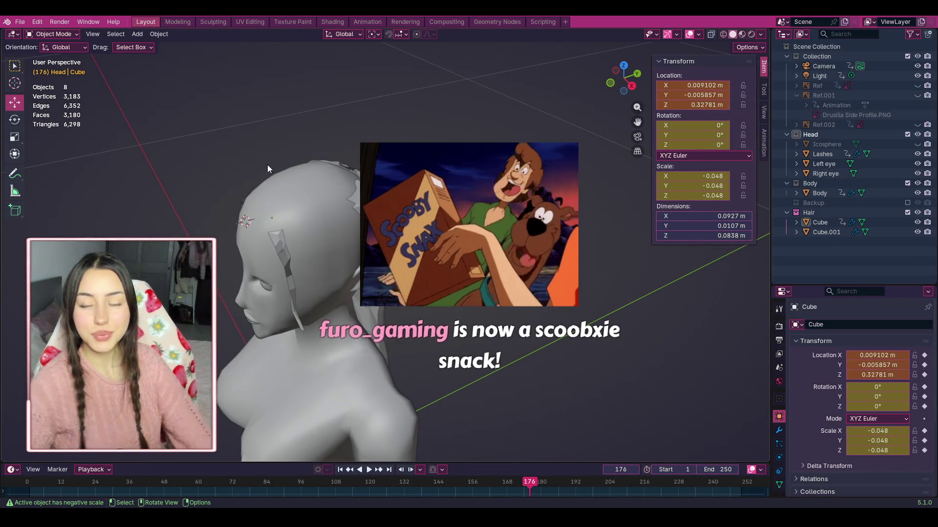
pyautogui.scroll(5, 392, 268)
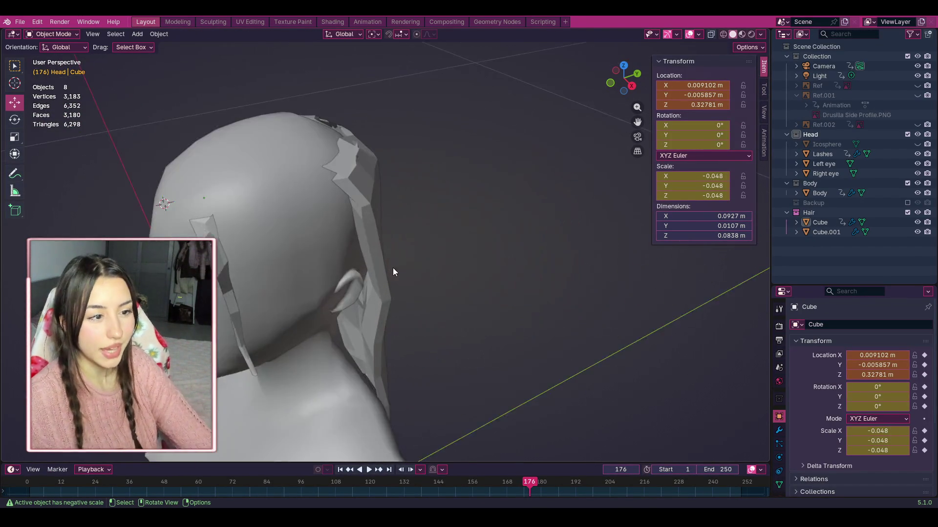
pyautogui.moveTo(624, 78)
pyautogui.mouseDown()
pyautogui.moveTo(611, 80)
pyautogui.moveTo(627, 84)
pyautogui.mouseUp()
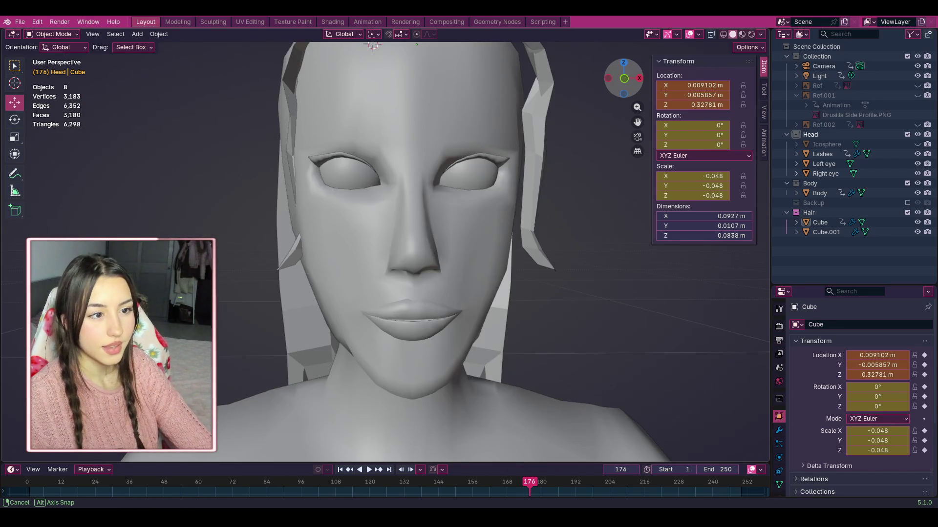
pyautogui.scroll(4, 628, 84)
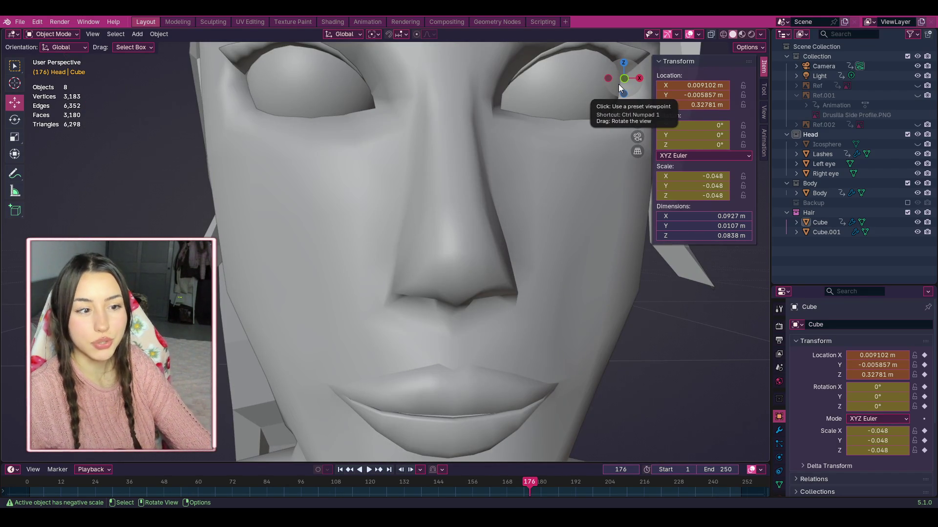
pyautogui.scroll(-6, 618, 84)
pyautogui.scroll(2, 617, 84)
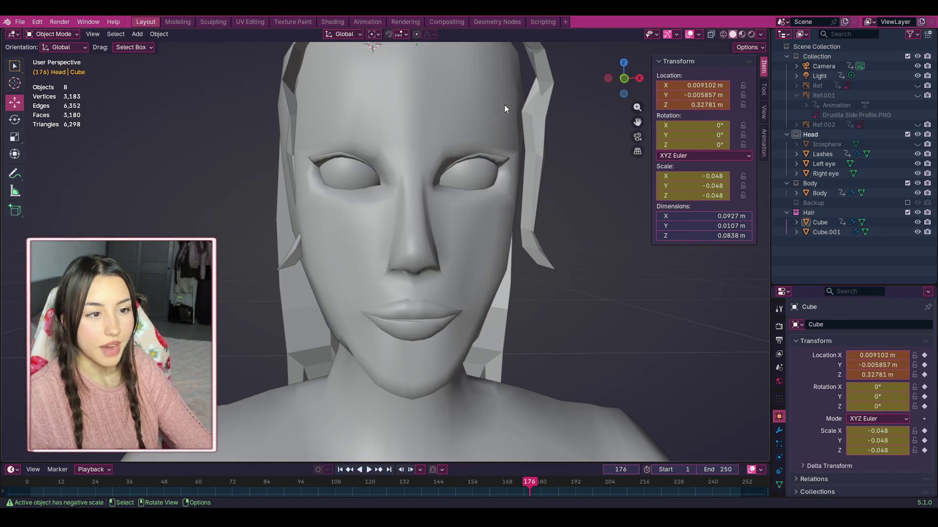
pyautogui.moveTo(624, 78)
pyautogui.mouseDown()
pyautogui.moveTo(586, 81)
pyautogui.moveTo(606, 117)
pyautogui.moveTo(629, 81)
pyautogui.moveTo(616, 83)
pyautogui.moveTo(624, 73)
pyautogui.moveTo(606, 95)
pyautogui.moveTo(569, 96)
pyautogui.moveTo(623, 90)
pyautogui.moveTo(603, 87)
pyautogui.mouseUp()
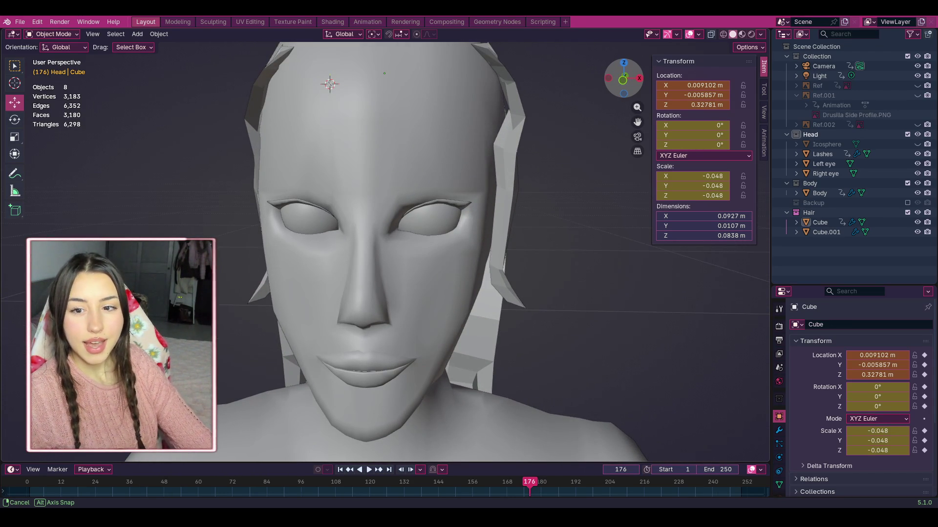
pyautogui.moveTo(604, 87)
pyautogui.mouseDown()
pyautogui.moveTo(594, 87)
pyautogui.moveTo(616, 87)
pyautogui.moveTo(567, 81)
pyautogui.moveTo(567, 70)
pyautogui.moveTo(614, 102)
pyautogui.mouseUp()
pyautogui.scroll(-2, 544, 161)
pyautogui.scroll(4, 614, 102)
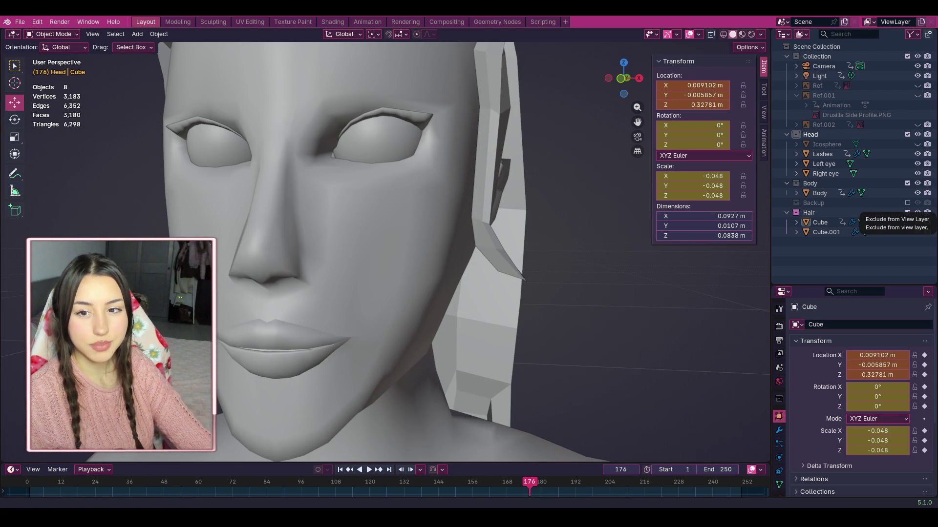
pyautogui.scroll(-2, 604, 238)
pyautogui.moveTo(643, 78)
pyautogui.mouseDown()
pyautogui.moveTo(391, 132)
pyautogui.moveTo(473, 136)
pyautogui.mouseUp()
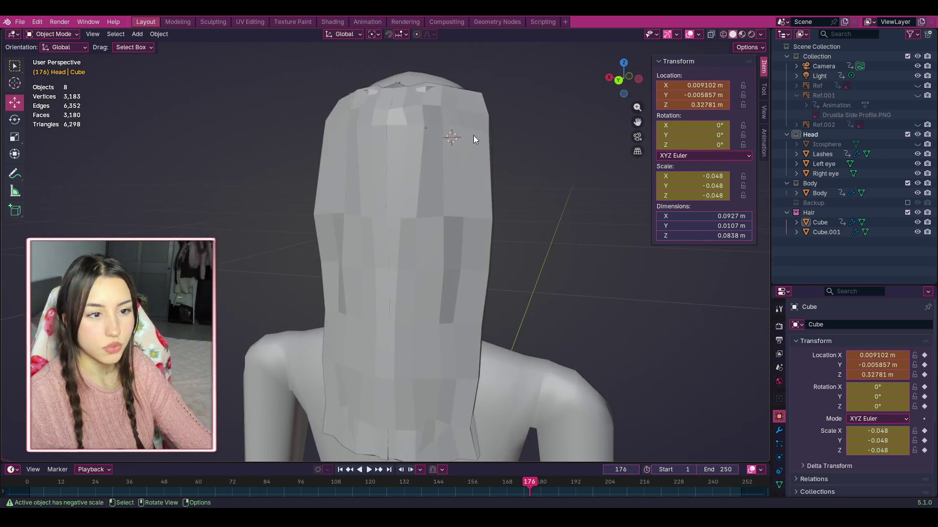
pyautogui.scroll(-2, 400, 131)
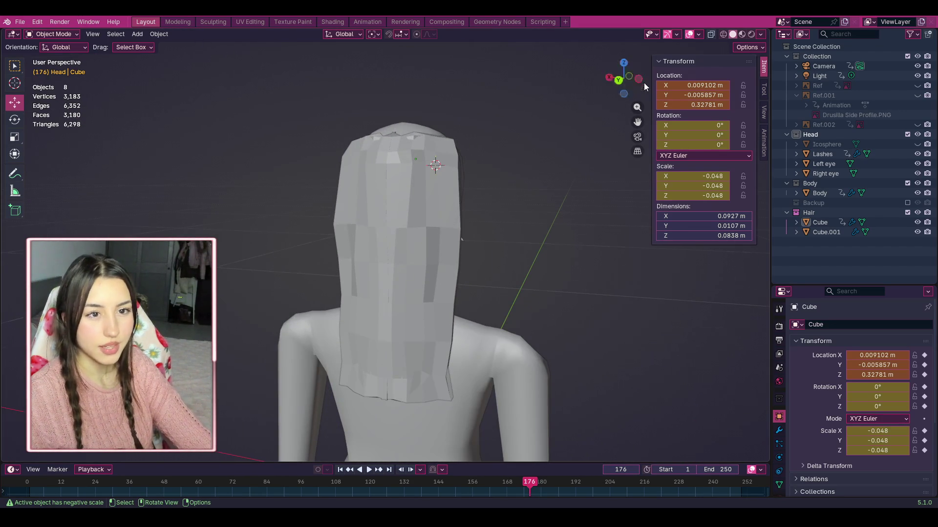
pyautogui.click(619, 80)
pyautogui.click(54, 35)
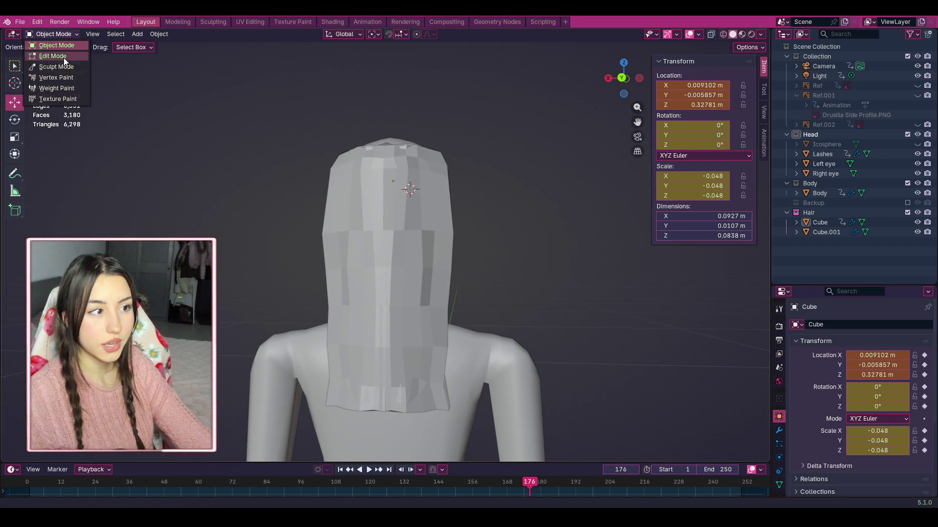
# Step: Select the back hair mesh Cube.001 and enter Edit Mode with vertex select
pyautogui.click(63, 56)
pyautogui.scroll(-1, 401, 226)
pyautogui.click(54, 34)
pyautogui.click(56, 43)
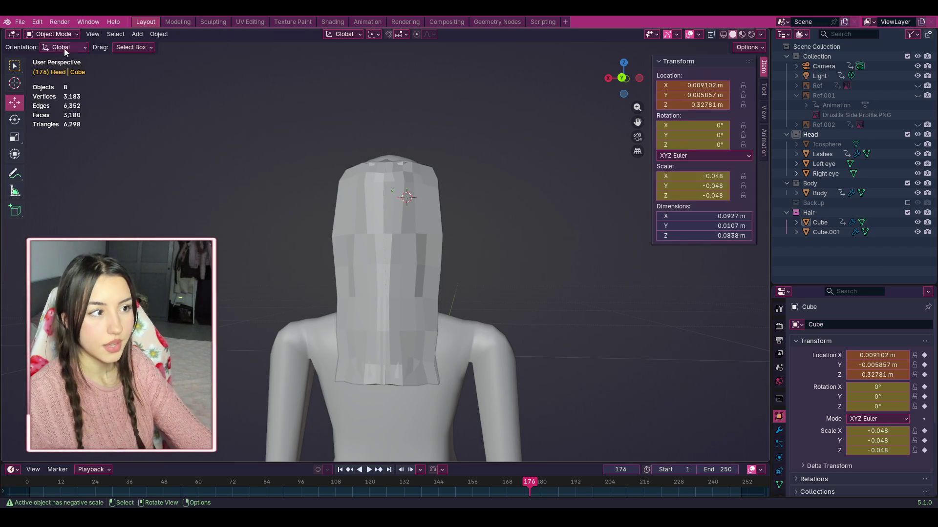
pyautogui.click(397, 259)
pyautogui.click(70, 35)
pyautogui.click(67, 57)
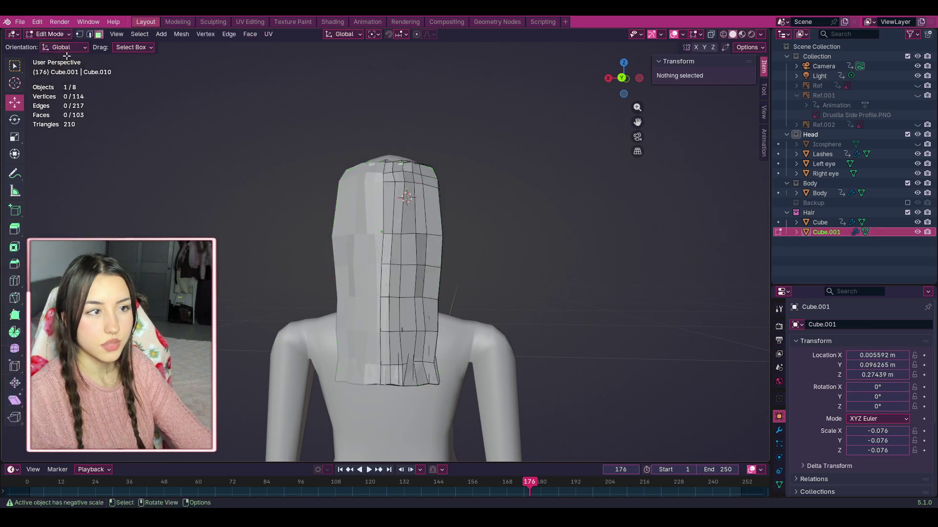
pyautogui.scroll(3, 574, 96)
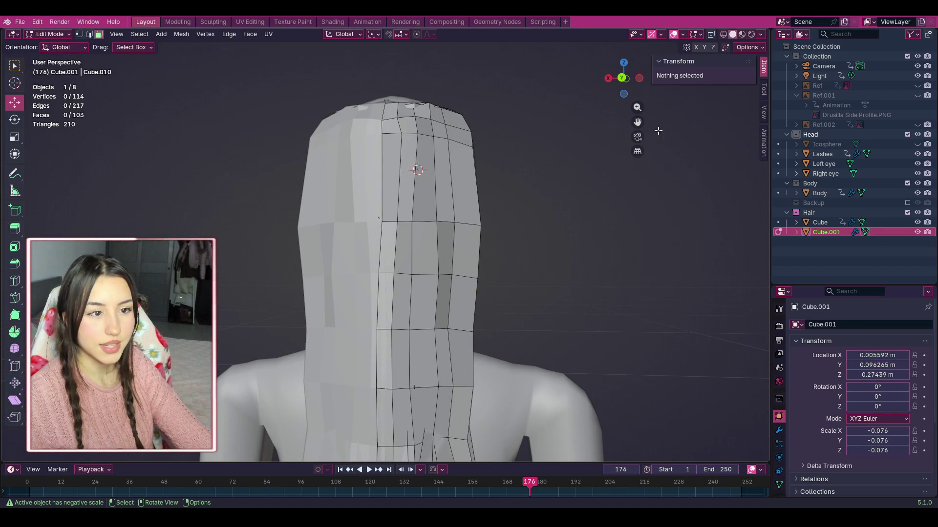
pyautogui.click(79, 35)
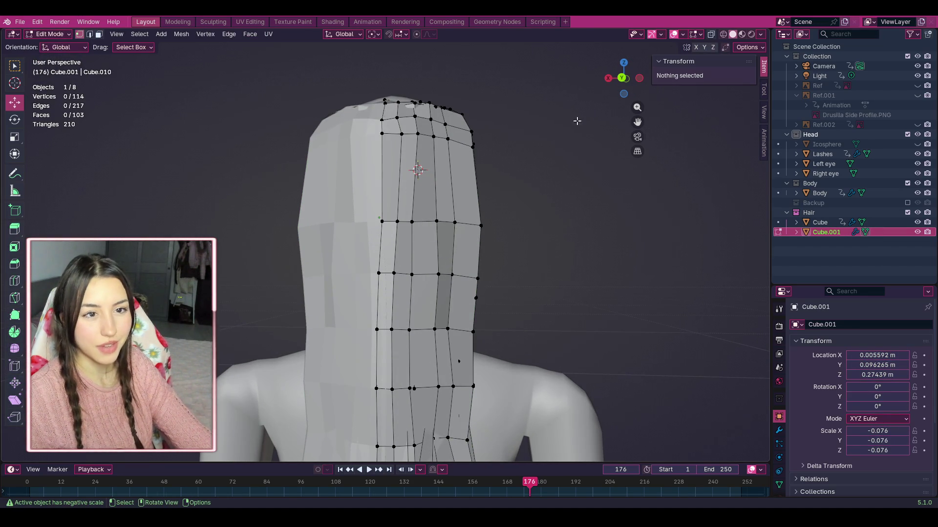
pyautogui.scroll(-6, 386, 171)
# Step: Box-select the lower back-hair vertices and move them to sit evenly over the back
pyautogui.moveTo(442, 315); pyautogui.dragTo(400, 229)
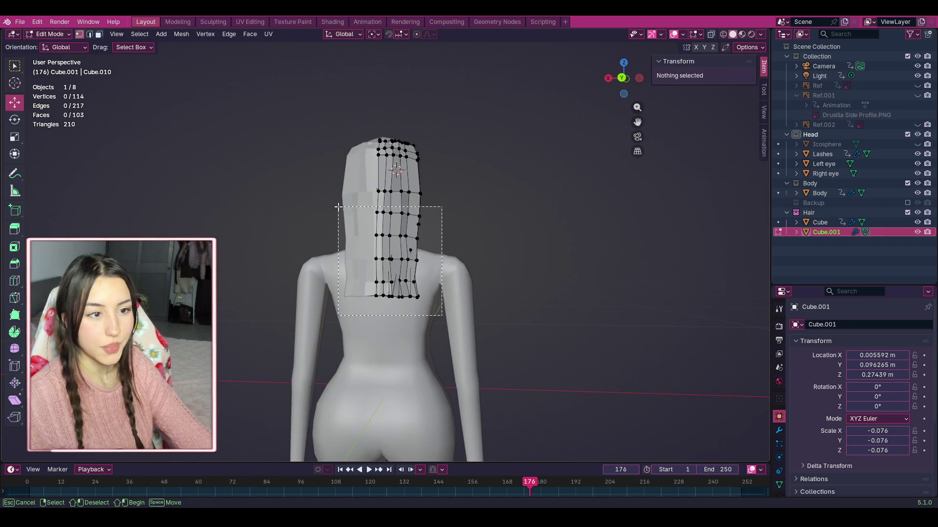
pyautogui.moveTo(338, 211); pyautogui.dragTo(349, 207)
pyautogui.moveTo(397, 254)
pyautogui.mouseDown()
pyautogui.moveTo(399, 269)
pyautogui.moveTo(400, 233)
pyautogui.mouseUp()
pyautogui.click(446, 249)
pyautogui.moveTo(443, 339)
pyautogui.mouseDown()
pyautogui.moveTo(383, 228)
pyautogui.moveTo(436, 335)
pyautogui.mouseUp()
pyautogui.scroll(4, 400, 353)
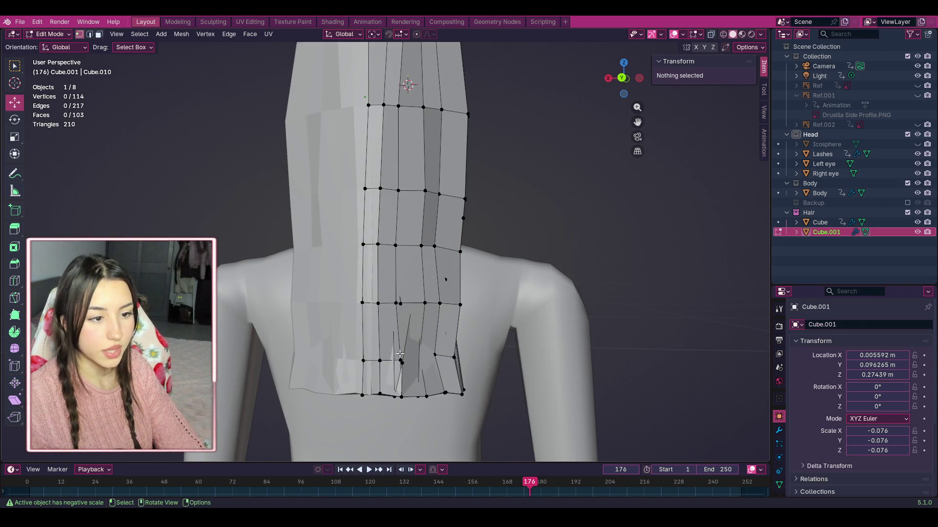
pyautogui.moveTo(491, 442); pyautogui.dragTo(384, 344)
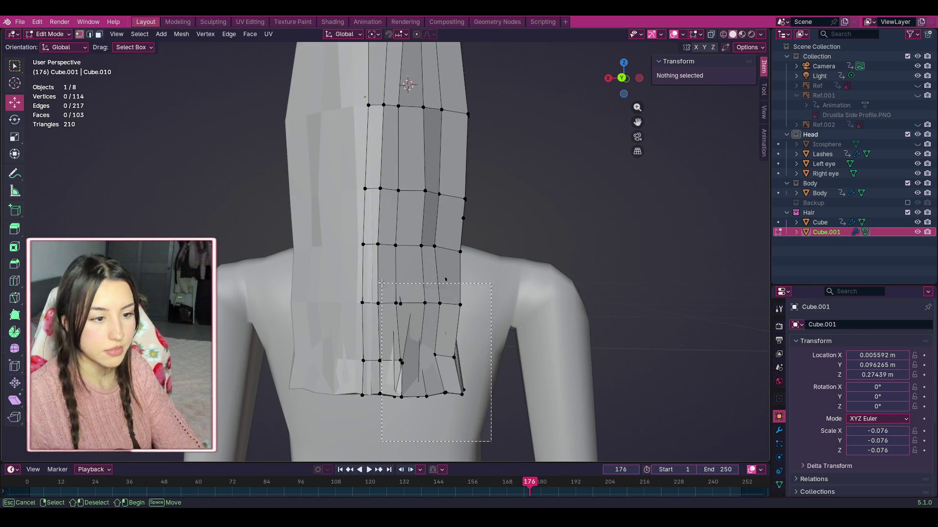
pyautogui.moveTo(386, 262); pyautogui.dragTo(388, 228)
pyautogui.press('g')
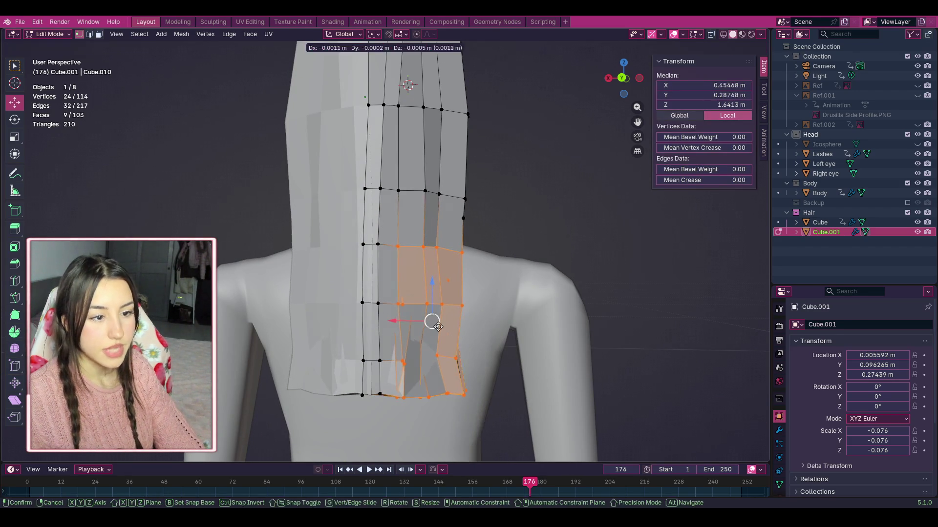
pyautogui.click(435, 320)
# Step: Box-select the right-hand hair strip and move it into place
pyautogui.click(508, 434)
pyautogui.moveTo(508, 433); pyautogui.dragTo(399, 330)
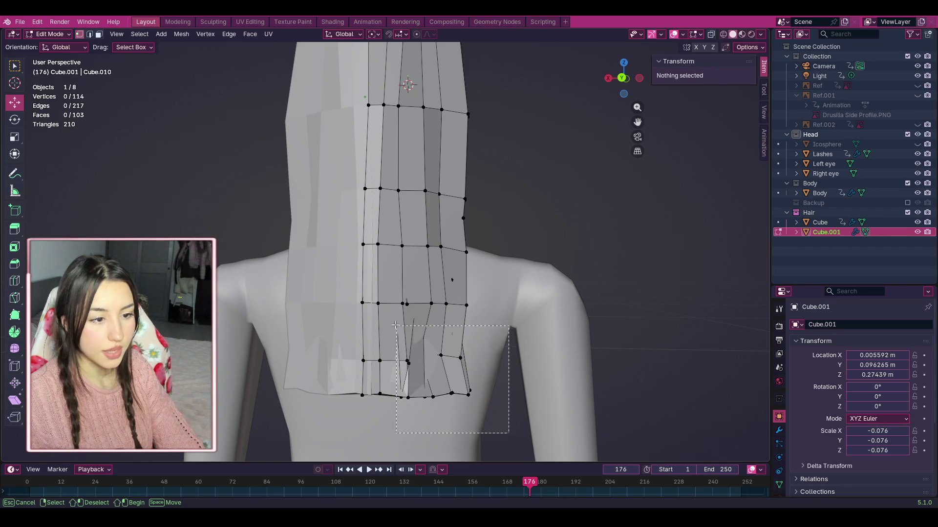
pyautogui.moveTo(418, 231); pyautogui.dragTo(418, 232)
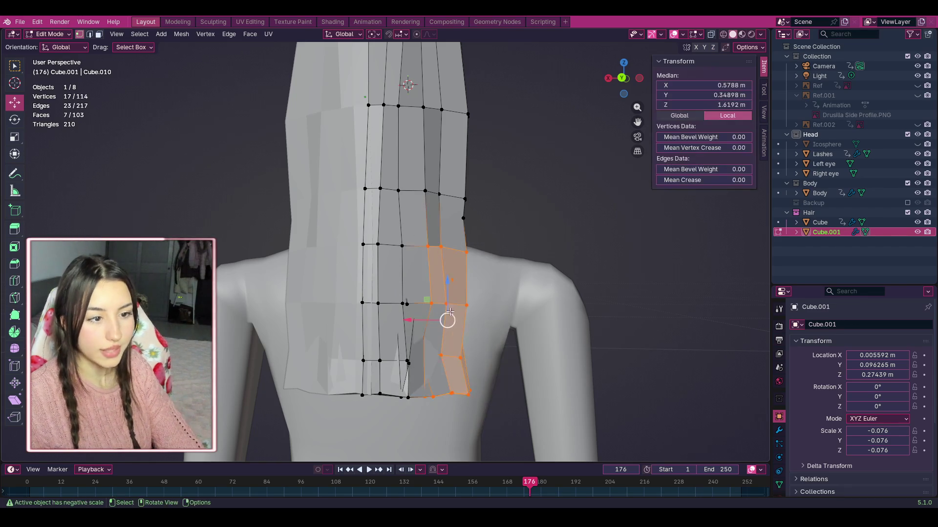
pyautogui.press('g')
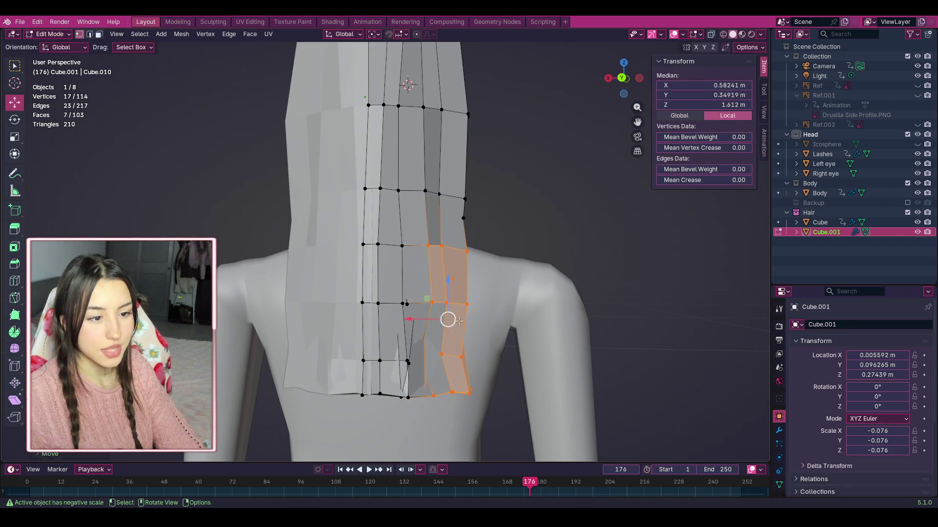
pyautogui.click(446, 321)
# Step: Lower the bottom row of hair faces slightly down the back
pyautogui.click(508, 406)
pyautogui.scroll(-2, 508, 406)
pyautogui.moveTo(478, 399)
pyautogui.mouseDown()
pyautogui.moveTo(375, 299)
pyautogui.moveTo(345, 311)
pyautogui.mouseUp()
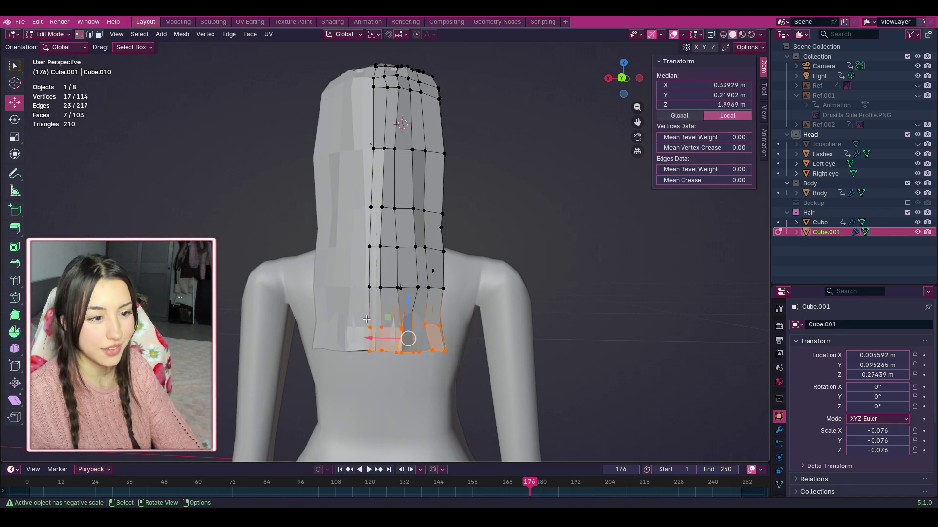
pyautogui.click(465, 385)
pyautogui.hotkey('ctrl', 'z')
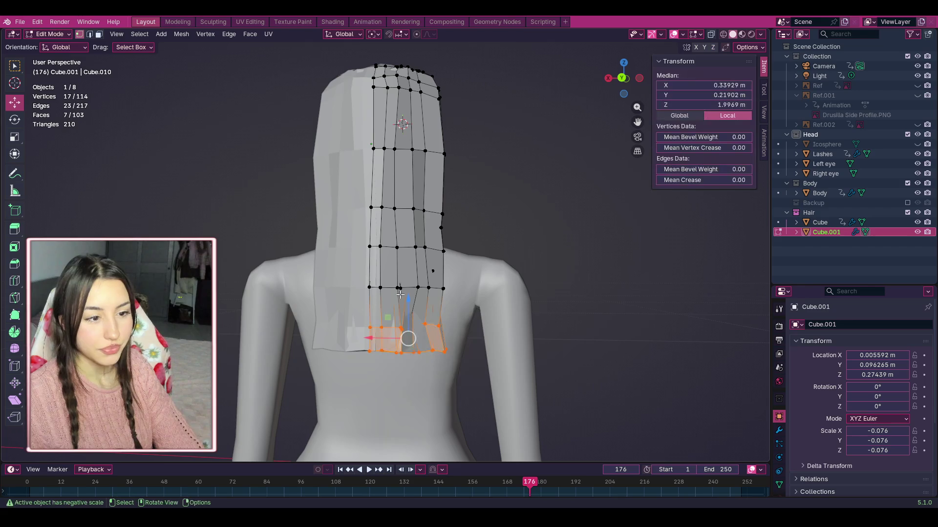
pyautogui.moveTo(404, 304); pyautogui.dragTo(405, 318)
pyautogui.click(508, 392)
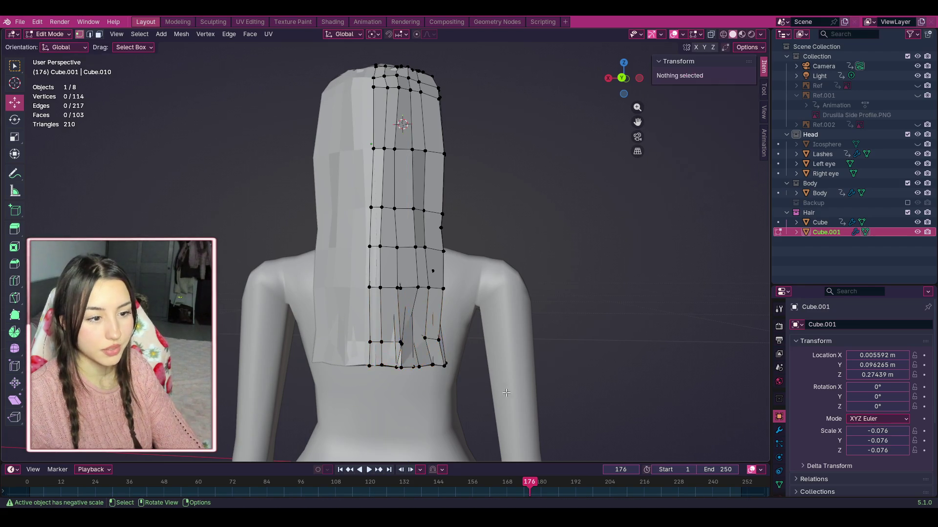
pyautogui.moveTo(623, 78)
pyautogui.mouseDown()
pyautogui.moveTo(684, 79)
pyautogui.moveTo(627, 79)
pyautogui.mouseUp()
# Step: From the back view, select two groups of bottom hair vertices and lower them straight down
pyautogui.moveTo(459, 374); pyautogui.dragTo(436, 346)
pyautogui.moveTo(375, 321)
pyautogui.mouseDown()
pyautogui.moveTo(408, 360)
pyautogui.moveTo(292, 385)
pyautogui.moveTo(398, 382)
pyautogui.mouseUp()
pyautogui.moveTo(449, 405)
pyautogui.mouseDown()
pyautogui.moveTo(400, 341)
pyautogui.moveTo(404, 351)
pyautogui.mouseUp()
pyautogui.moveTo(404, 303); pyautogui.dragTo(405, 320)
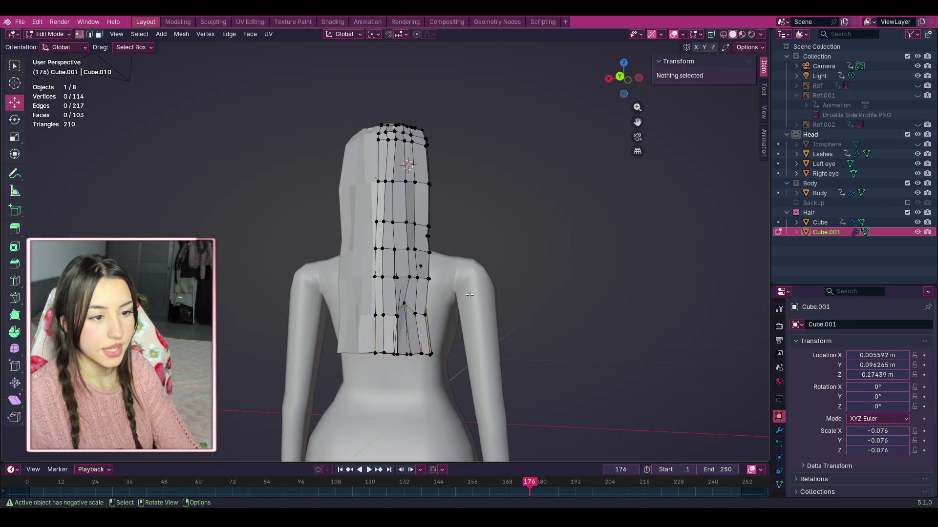
pyautogui.moveTo(404, 320); pyautogui.dragTo(470, 293, button='middle')
pyautogui.click(470, 293)
# Step: Pull the four lower-right corner vertices into line against the body, then frame the strip's edge
pyautogui.moveTo(630, 78)
pyautogui.mouseDown()
pyautogui.moveTo(584, 79)
pyautogui.moveTo(730, 78)
pyautogui.mouseUp()
pyautogui.scroll(3, 438, 393)
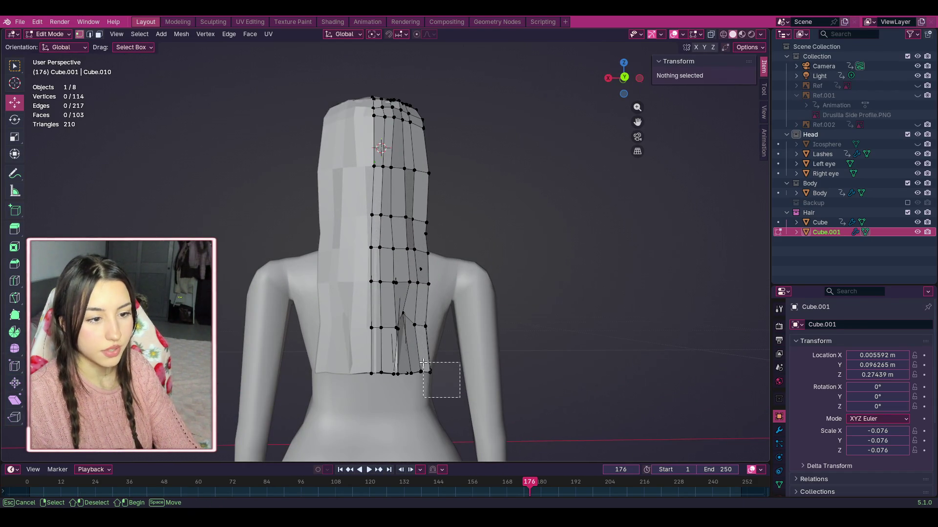
pyautogui.moveTo(412, 362)
pyautogui.mouseDown()
pyautogui.moveTo(410, 331)
pyautogui.moveTo(418, 377)
pyautogui.moveTo(425, 370)
pyautogui.mouseUp()
pyautogui.click(551, 271)
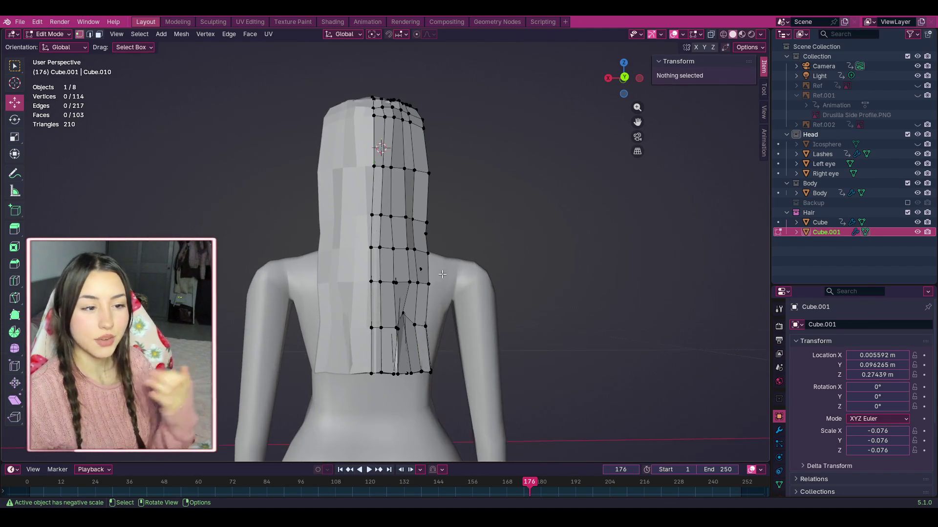
pyautogui.scroll(2, 437, 249)
pyautogui.scroll(-1, 436, 249)
pyautogui.moveTo(638, 124); pyautogui.dragTo(638, 122)
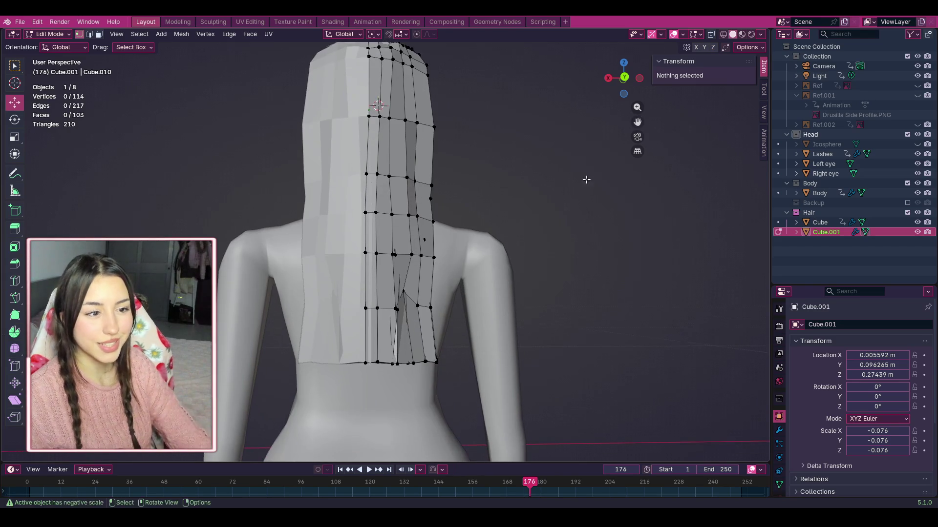
pyautogui.scroll(-1, 436, 229)
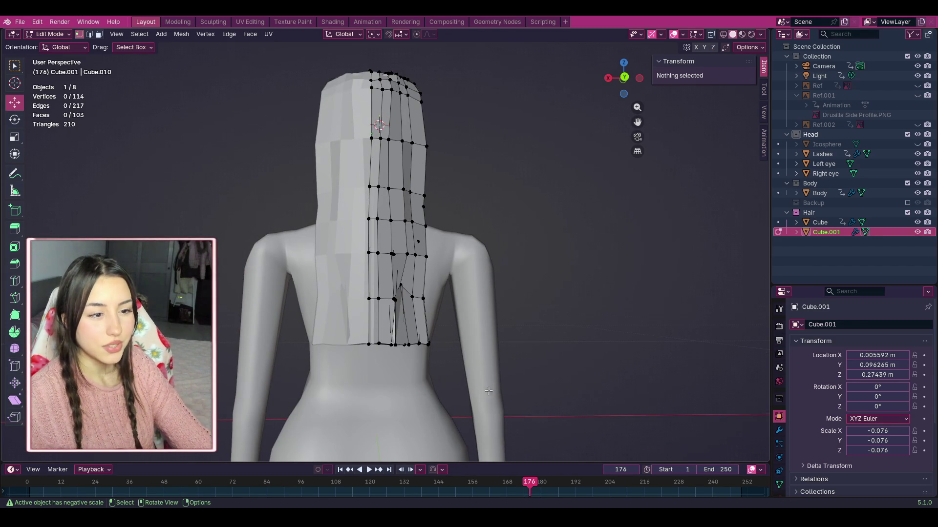
pyautogui.scroll(3, 508, 307)
pyautogui.moveTo(637, 113); pyautogui.dragTo(550, 72)
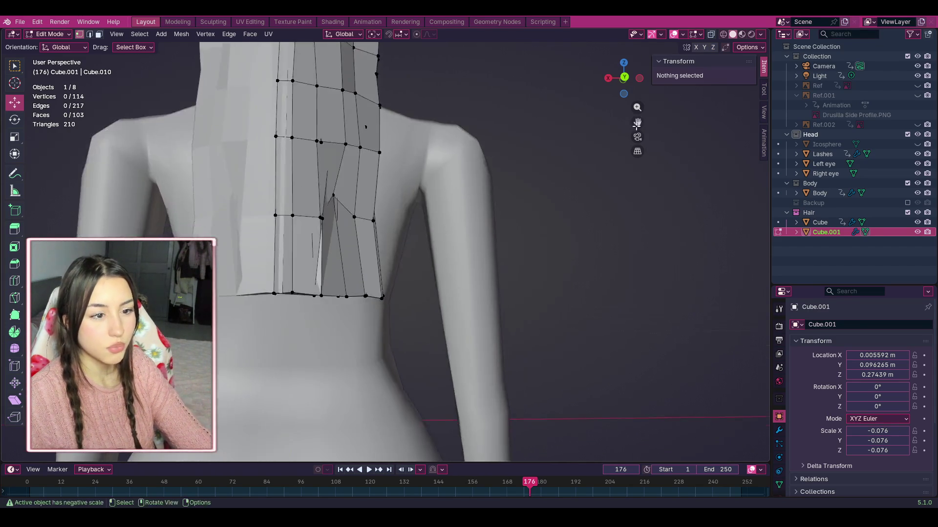
# Step: Tuck the back strip's side-edge vertices in against the back and shoulder
pyautogui.scroll(4, 354, 250)
pyautogui.click(276, 135)
pyautogui.moveTo(281, 138); pyautogui.dragTo(310, 147)
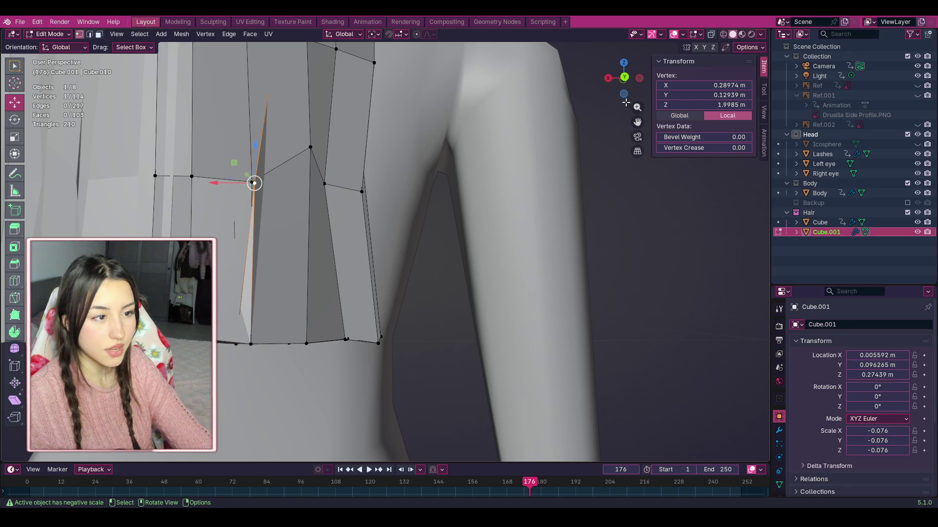
pyautogui.moveTo(630, 78); pyautogui.dragTo(638, 83)
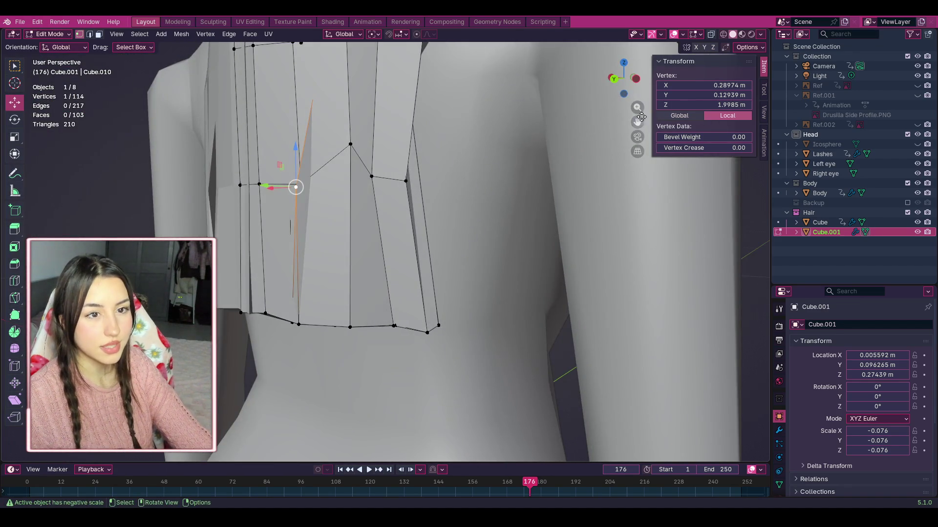
pyautogui.scroll(5, 326, 279)
pyautogui.moveTo(326, 279)
pyautogui.mouseDown()
pyautogui.moveTo(389, 277)
pyautogui.moveTo(419, 291)
pyautogui.mouseUp()
pyautogui.scroll(-1, 604, 164)
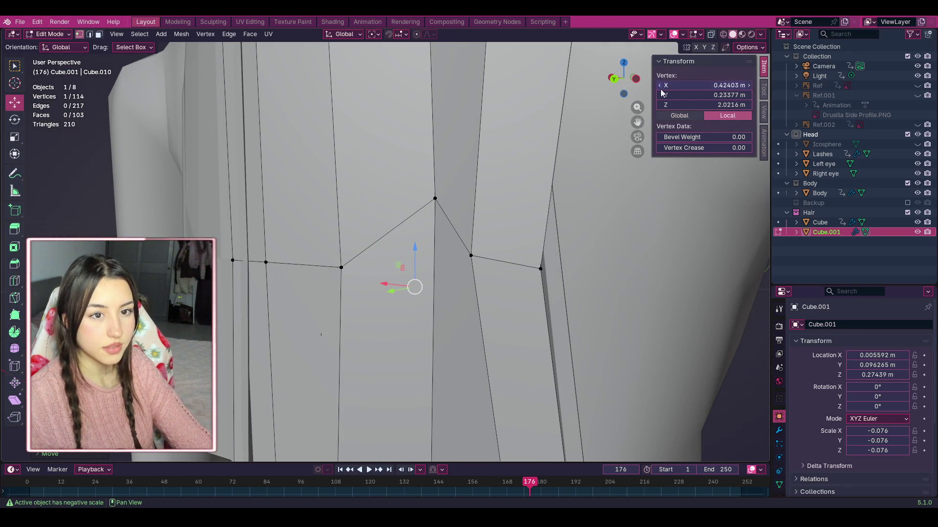
pyautogui.moveTo(472, 256); pyautogui.dragTo(485, 217)
pyautogui.moveTo(435, 199); pyautogui.dragTo(436, 220)
pyautogui.moveTo(437, 260); pyautogui.dragTo(438, 256)
pyautogui.moveTo(484, 218); pyautogui.dragTo(487, 253)
# Step: Move an edge vertex toward the neck and raise the strip's top two vertices up and left
pyautogui.moveTo(635, 86); pyautogui.dragTo(631, 82)
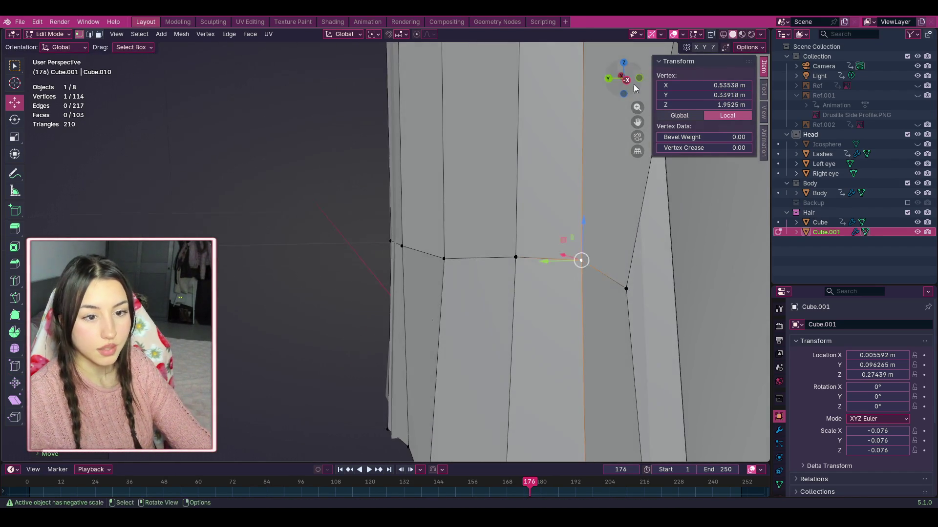
pyautogui.moveTo(626, 289)
pyautogui.mouseDown()
pyautogui.moveTo(661, 268)
pyautogui.moveTo(670, 236)
pyautogui.moveTo(628, 190)
pyautogui.moveTo(646, 285)
pyautogui.moveTo(617, 304)
pyautogui.moveTo(605, 254)
pyautogui.moveTo(577, 252)
pyautogui.mouseUp()
pyautogui.scroll(-6, 610, 235)
pyautogui.scroll(2, 609, 235)
pyautogui.keyDown('shift'); pyautogui.click(495, 119); pyautogui.keyUp('shift')
pyautogui.moveTo(486, 190)
pyautogui.mouseDown()
pyautogui.moveTo(482, 119)
pyautogui.moveTo(468, 122)
pyautogui.moveTo(480, 117)
pyautogui.mouseUp()
pyautogui.keyDown('shift'); pyautogui.moveTo(644, 89); pyautogui.dragTo(528, 175, button='middle'); pyautogui.keyUp('shift')
pyautogui.moveTo(445, 265)
pyautogui.mouseDown()
pyautogui.moveTo(488, 168)
pyautogui.moveTo(456, 153)
pyautogui.mouseUp()
pyautogui.scroll(-3, 479, 177)
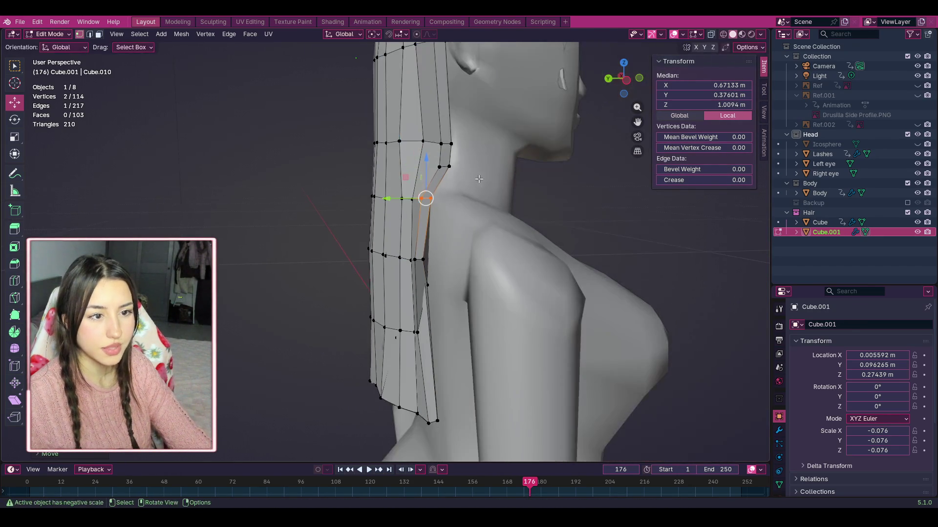
# Step: Tuck a lower inner-edge vertex of the back strip against the back, to Z 1.9387 m
pyautogui.moveTo(436, 122); pyautogui.dragTo(436, 122)
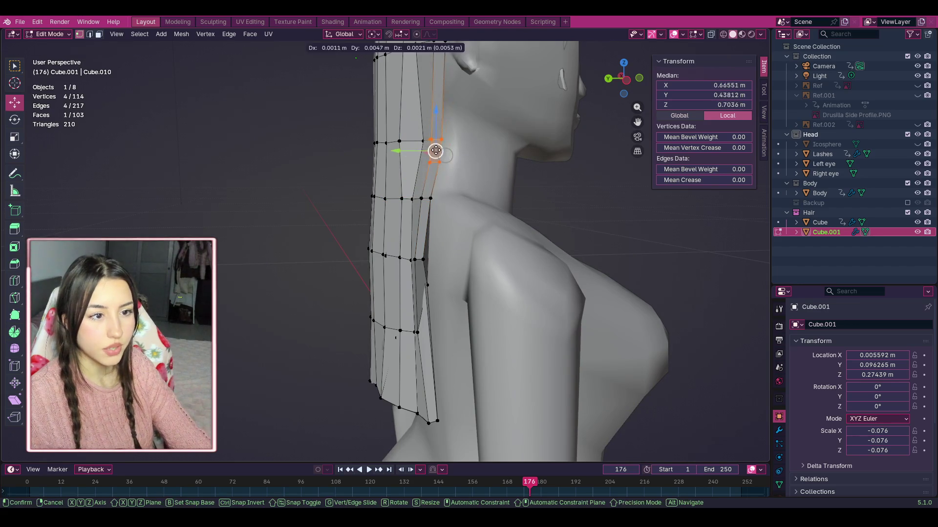
pyautogui.hotkey('alt', 'a')
pyautogui.scroll(3, 515, 316)
pyautogui.scroll(1, 667, 127)
pyautogui.keyDown('shift'); pyautogui.moveTo(488, 305); pyautogui.dragTo(488, 305, button='middle'); pyautogui.keyUp('shift')
pyautogui.click(502, 221)
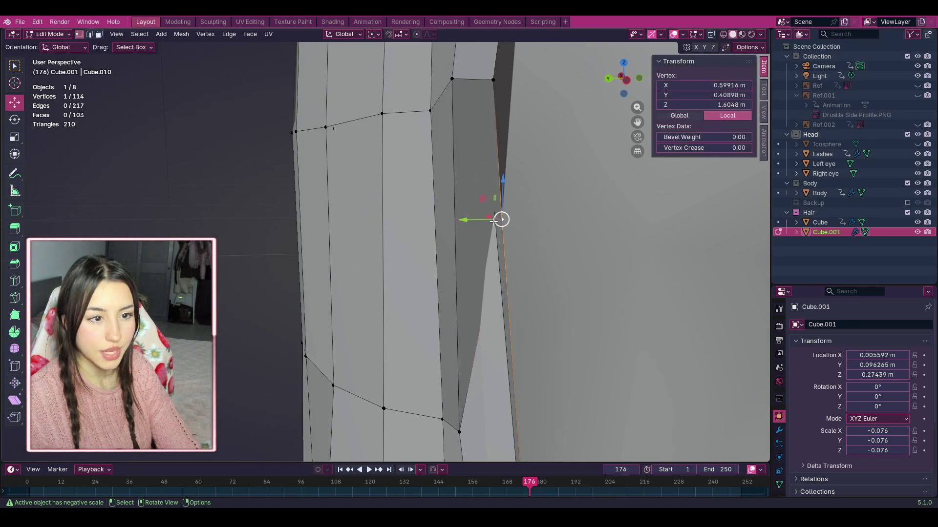
pyautogui.click(485, 359)
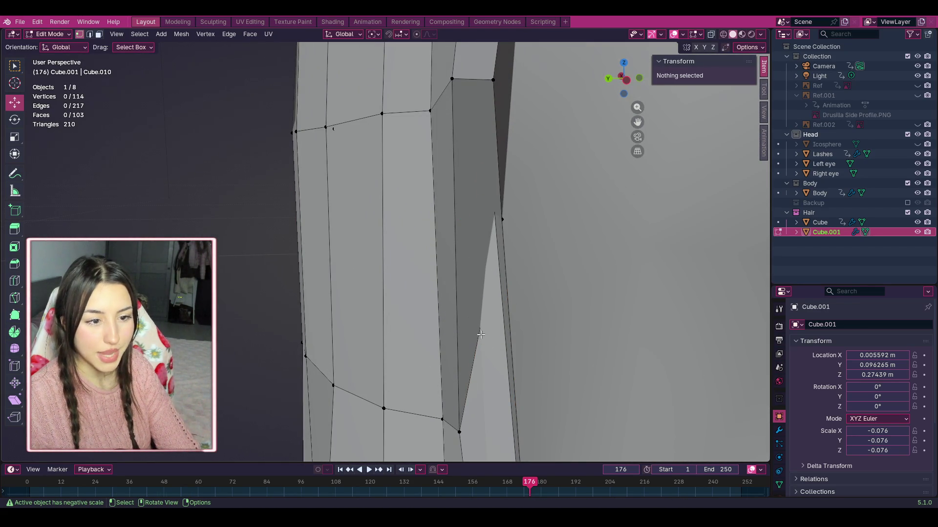
pyautogui.scroll(2, 525, 388)
pyautogui.scroll(-4, 561, 388)
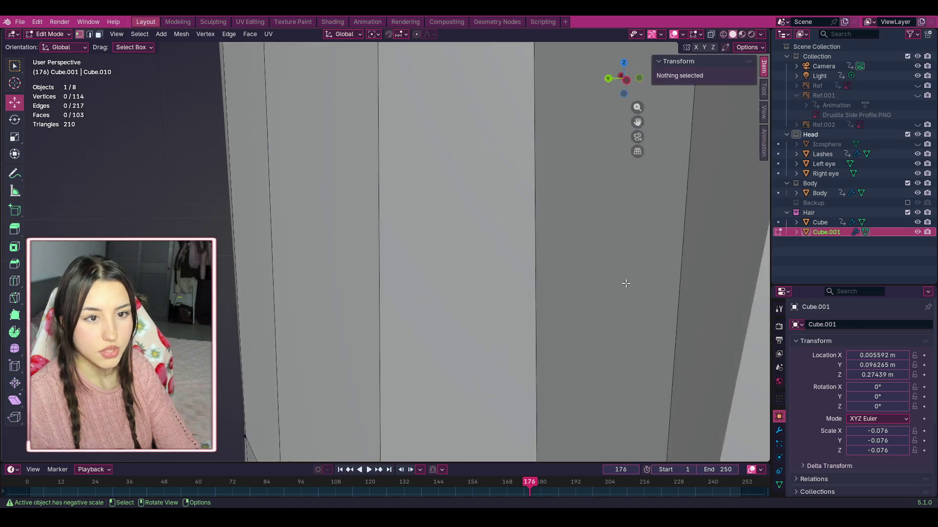
pyautogui.moveTo(425, 348)
pyautogui.mouseDown()
pyautogui.moveTo(404, 350)
pyautogui.moveTo(350, 406)
pyautogui.moveTo(442, 371)
pyautogui.moveTo(450, 232)
pyautogui.moveTo(473, 329)
pyautogui.moveTo(461, 372)
pyautogui.moveTo(438, 386)
pyautogui.moveTo(519, 292)
pyautogui.moveTo(453, 281)
pyautogui.moveTo(458, 239)
pyautogui.mouseUp()
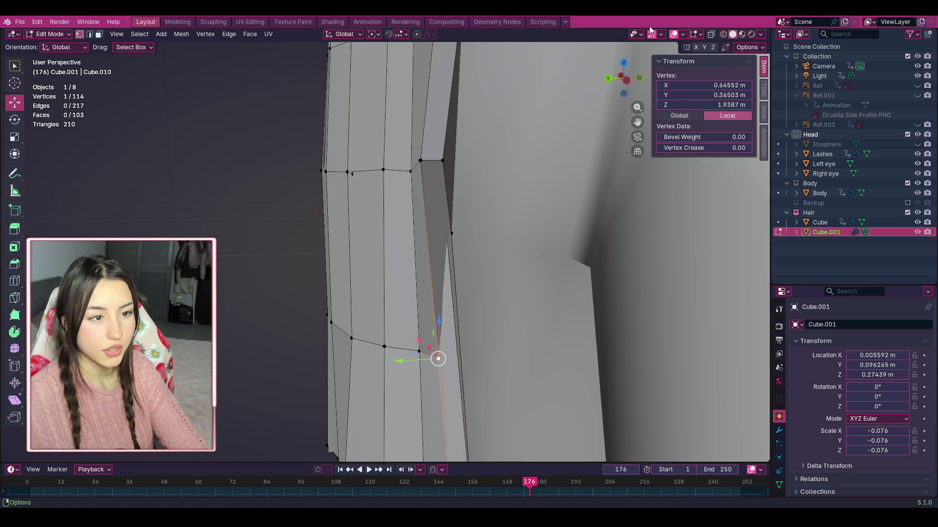
pyautogui.moveTo(622, 91)
pyautogui.mouseDown()
pyautogui.moveTo(588, 91)
pyautogui.moveTo(533, 167)
pyautogui.mouseUp()
pyautogui.scroll(-5, 533, 167)
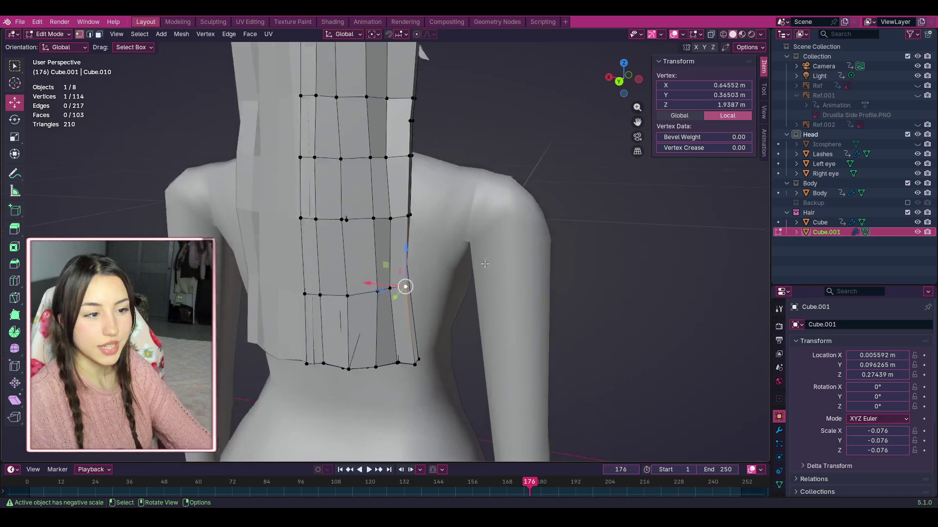
pyautogui.moveTo(617, 78); pyautogui.dragTo(605, 93)
pyautogui.scroll(5, 531, 201)
pyautogui.scroll(3, 392, 353)
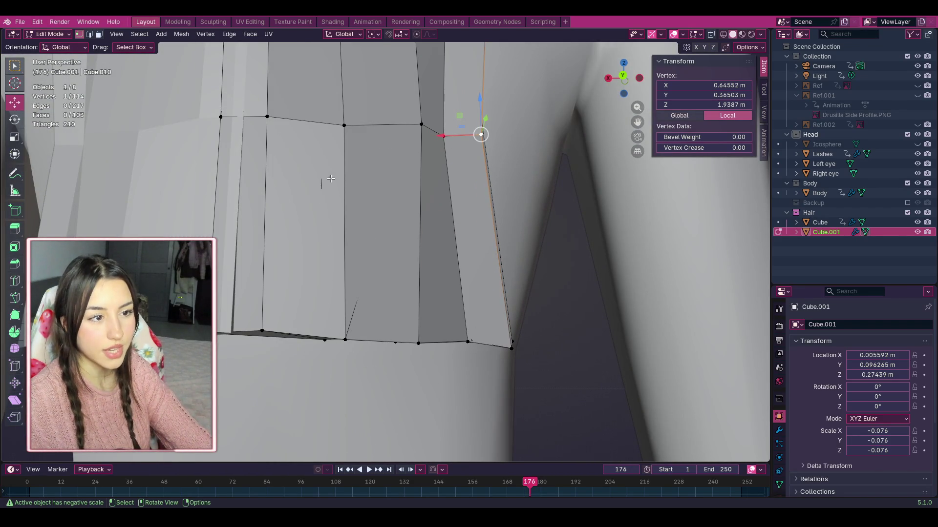
pyautogui.click(558, 207)
pyautogui.moveTo(624, 78); pyautogui.dragTo(608, 168)
pyautogui.moveTo(345, 192); pyautogui.dragTo(366, 329, button='middle')
pyautogui.moveTo(570, 165)
pyautogui.mouseDown(button='middle')
pyautogui.moveTo(561, 127)
pyautogui.moveTo(570, 166)
pyautogui.mouseUp(button='middle')
pyautogui.moveTo(637, 123); pyautogui.dragTo(635, 84)
pyautogui.moveTo(639, 122)
pyautogui.mouseDown()
pyautogui.moveTo(632, 130)
pyautogui.moveTo(654, 113)
pyautogui.mouseUp()
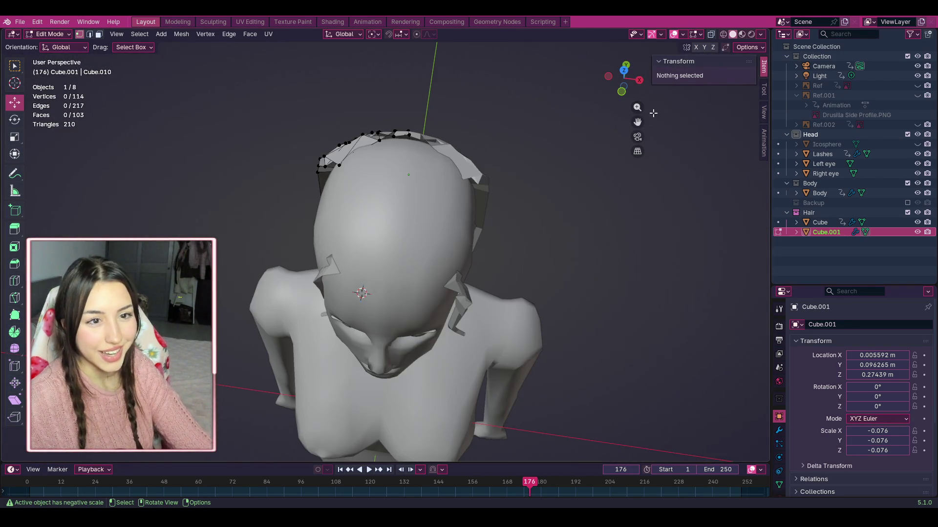
# Step: From camera view, uncheck the Body collection in the Outliner, leaving only head and hair visible
pyautogui.press('KP_0')
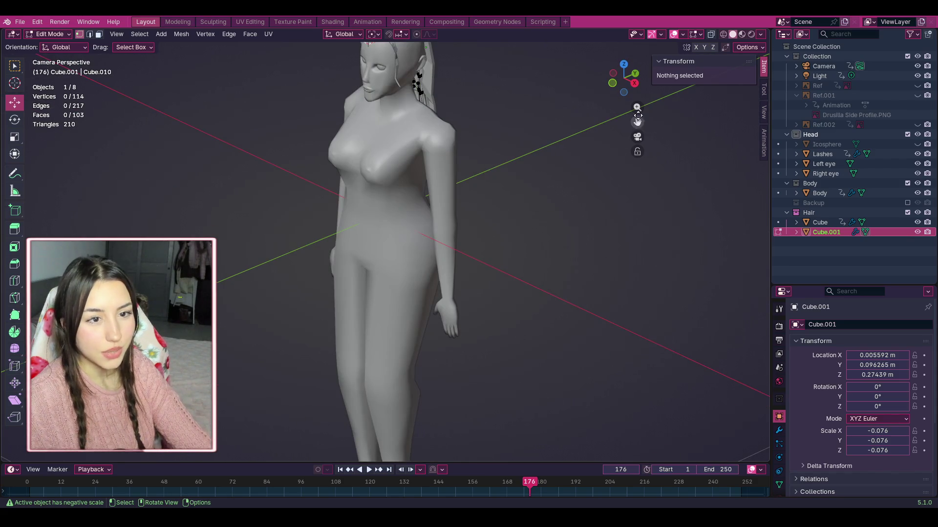
pyautogui.scroll(10, 604, 166)
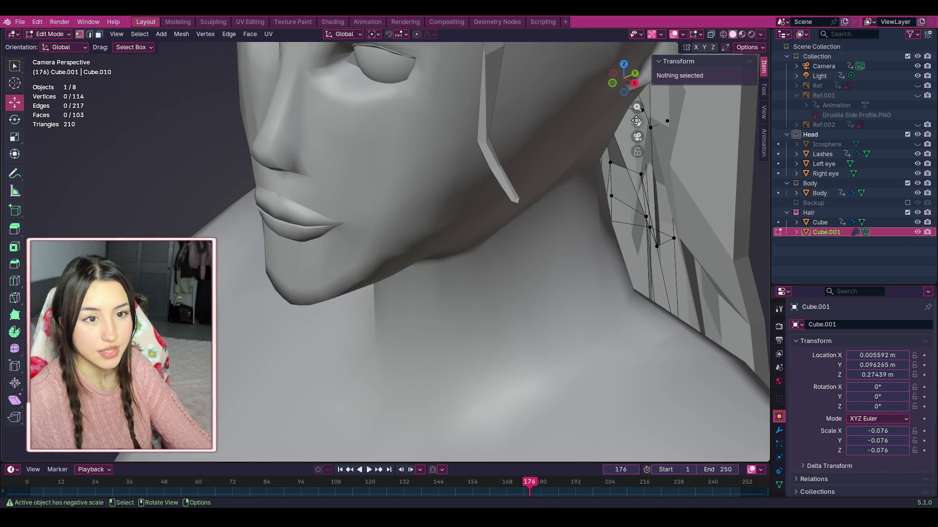
pyautogui.click(907, 183)
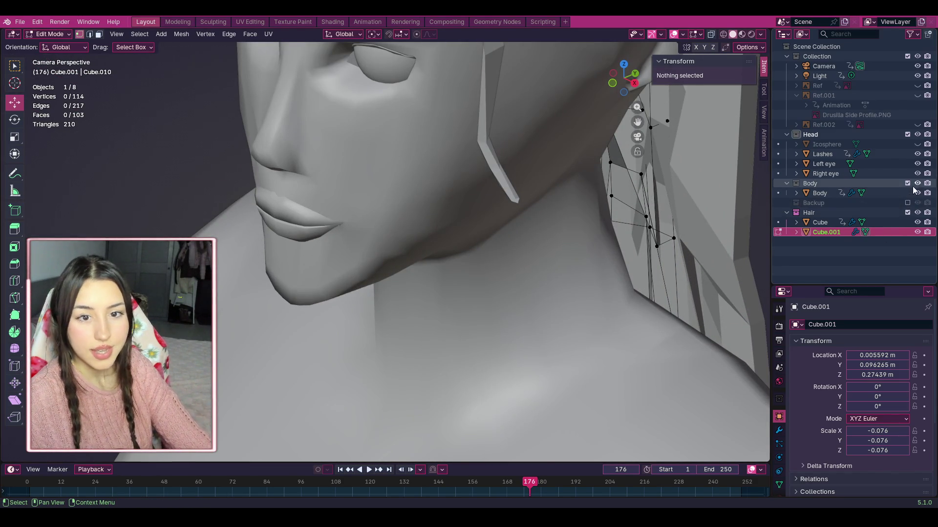
pyautogui.moveTo(638, 96); pyautogui.dragTo(621, 78)
pyautogui.scroll(3, 488, 164)
pyautogui.moveTo(637, 122); pyautogui.dragTo(577, 53)
pyautogui.scroll(8, 457, 128)
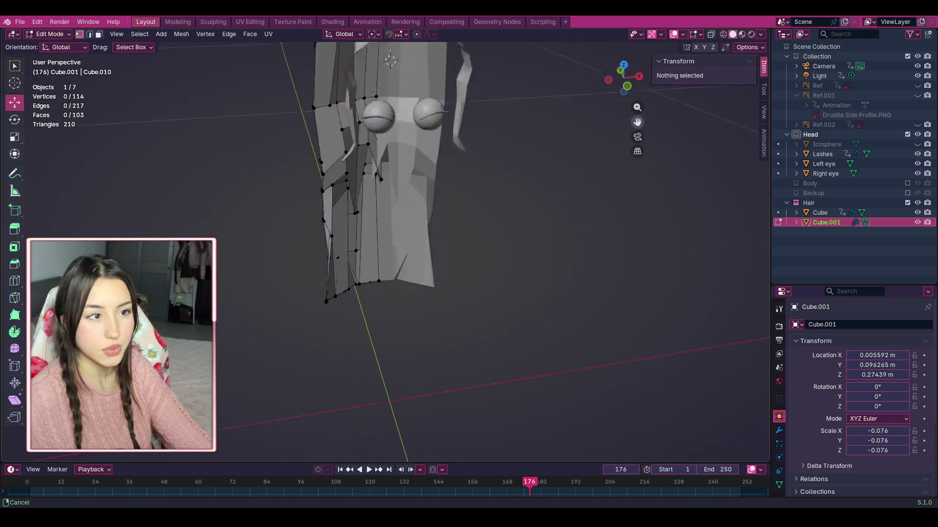
pyautogui.moveTo(623, 78); pyautogui.dragTo(628, 78)
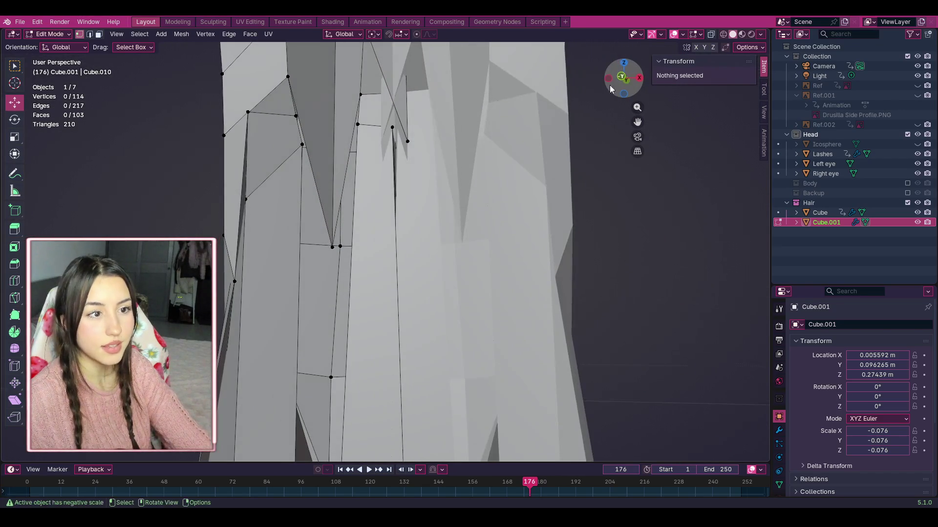
# Step: Shift a hair vertex up-left and then right to close a gap in the strand
pyautogui.moveTo(637, 121); pyautogui.dragTo(689, 240)
pyautogui.scroll(3, 482, 216)
pyautogui.moveTo(510, 266)
pyautogui.mouseDown()
pyautogui.moveTo(448, 254)
pyautogui.moveTo(454, 193)
pyautogui.moveTo(487, 138)
pyautogui.mouseUp()
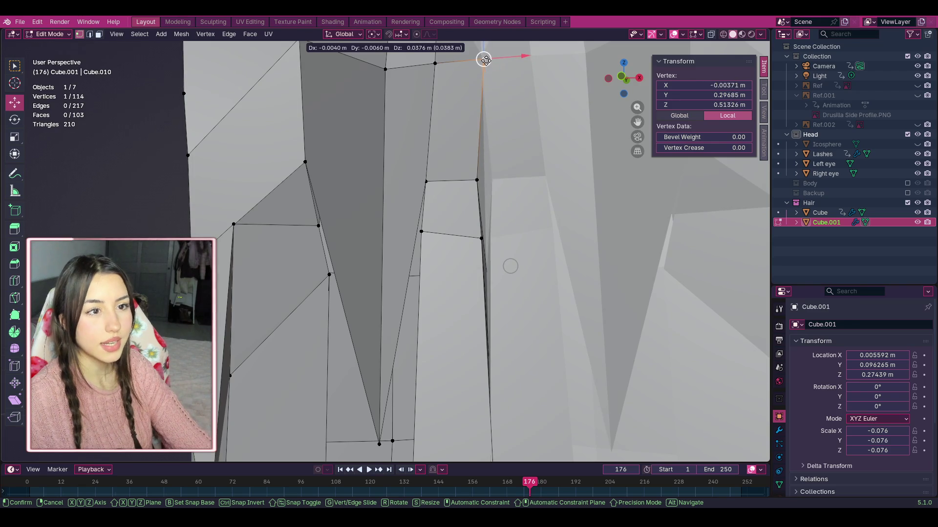
pyautogui.moveTo(485, 60); pyautogui.dragTo(486, 59)
pyautogui.scroll(-4, 498, 86)
pyautogui.moveTo(411, 115)
pyautogui.mouseDown()
pyautogui.moveTo(434, 114)
pyautogui.moveTo(434, 122)
pyautogui.mouseUp()
pyautogui.moveTo(491, 88)
pyautogui.keyDown('shift'); pyautogui.mouseDown(button='middle')
pyautogui.moveTo(476, 176)
pyautogui.moveTo(501, 244)
pyautogui.mouseUp(button='middle'); pyautogui.keyUp('shift')
pyautogui.scroll(2, 500, 244)
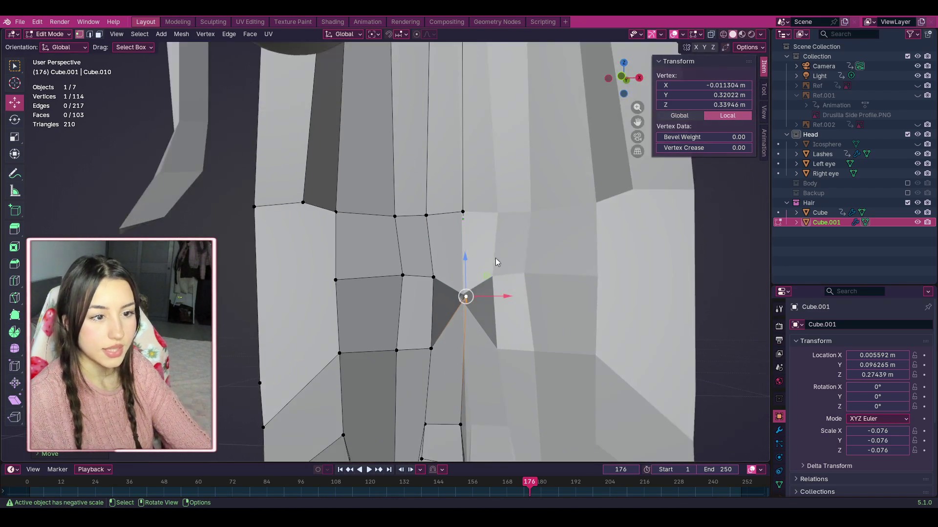
pyautogui.scroll(1, 518, 278)
pyautogui.click(537, 289)
pyautogui.scroll(2, 532, 303)
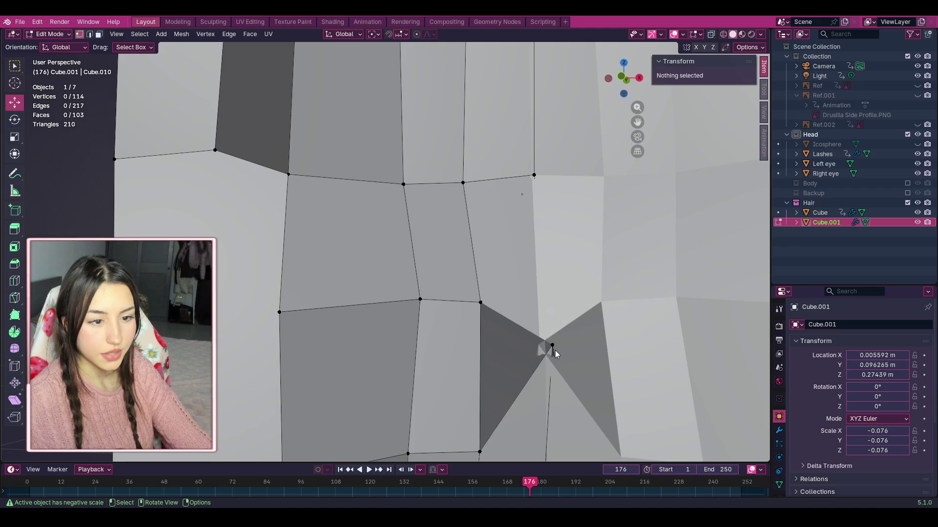
# Step: Reposition the vertex at the tip of the gap twice with G, checking from the side and underside
pyautogui.click(553, 348)
pyautogui.moveTo(537, 337)
pyautogui.mouseDown(button='middle')
pyautogui.moveTo(514, 342)
pyautogui.moveTo(391, 304)
pyautogui.mouseUp(button='middle')
pyautogui.press('g')
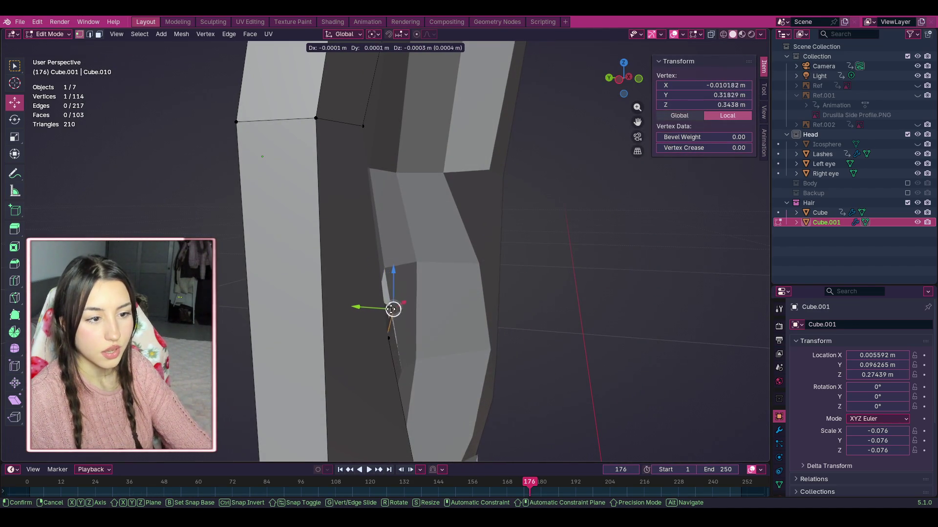
pyautogui.click(390, 309)
pyautogui.moveTo(476, 232)
pyautogui.mouseDown(button='middle')
pyautogui.moveTo(420, 293)
pyautogui.moveTo(527, 258)
pyautogui.moveTo(565, 221)
pyautogui.mouseUp(button='middle')
pyautogui.press('g')
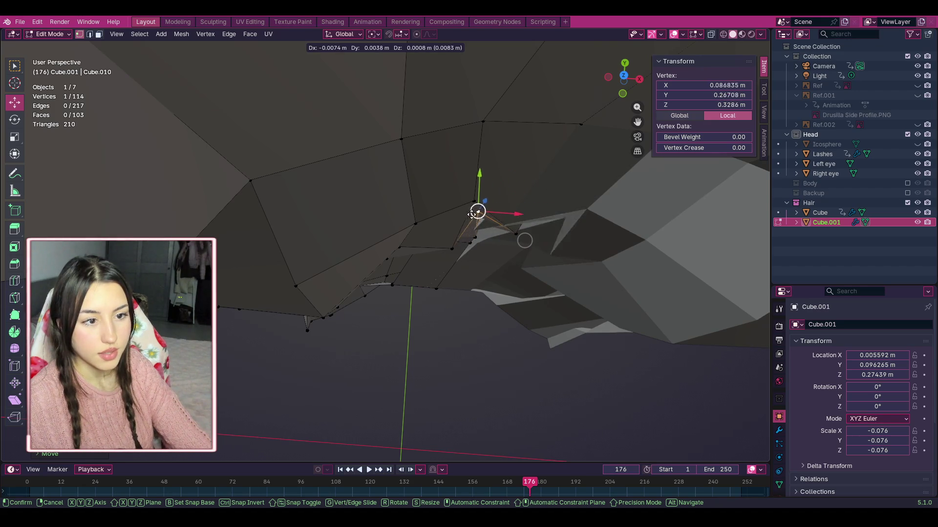
pyautogui.click(473, 215)
pyautogui.moveTo(625, 96); pyautogui.dragTo(537, 256)
pyautogui.scroll(2, 477, 296)
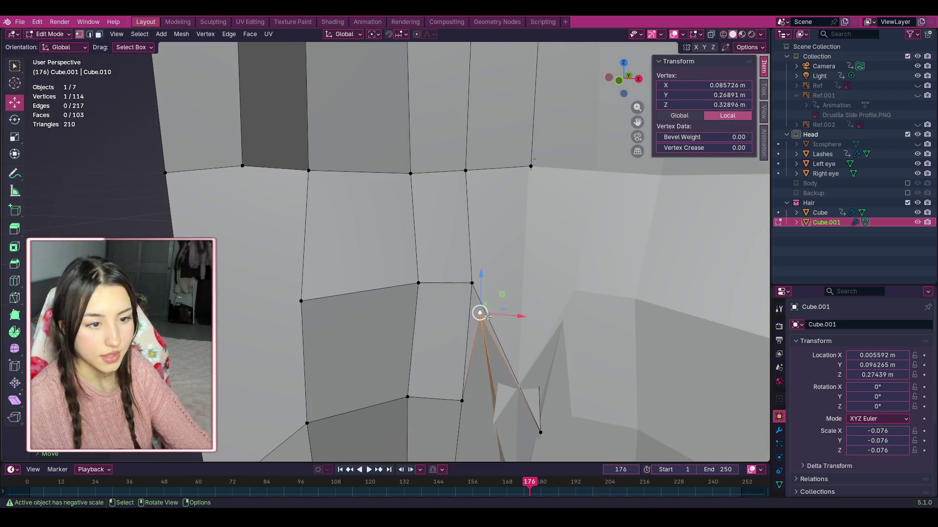
# Step: Delete two stray vertices, bringing the hair mesh to 112 vertices and 97 faces
pyautogui.rightClick(481, 319)
pyautogui.click(439, 488)
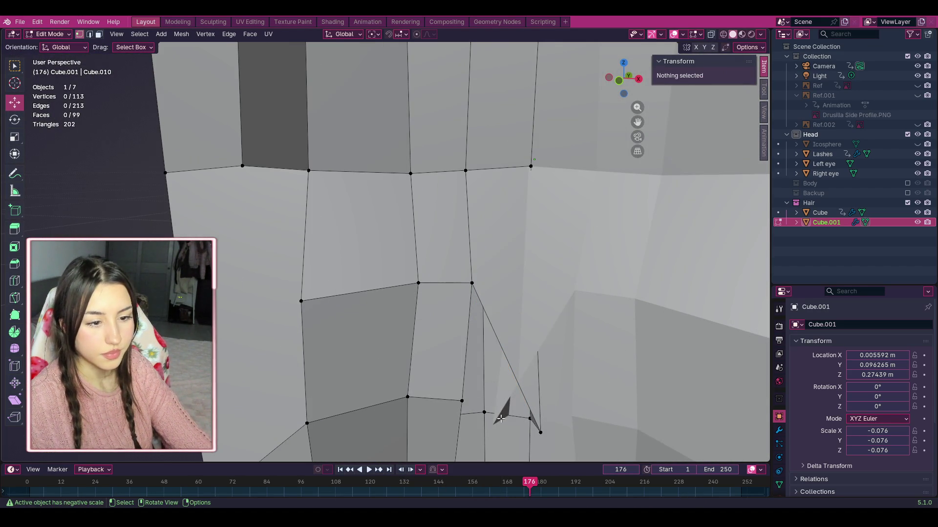
pyautogui.click(541, 431)
pyautogui.rightClick(541, 431)
pyautogui.click(537, 432)
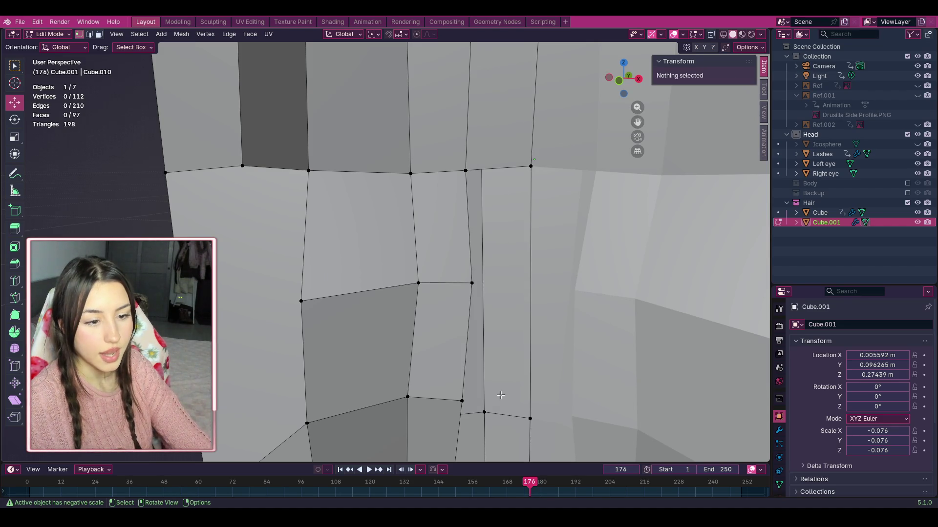
# Step: Nudge the top vertex of the narrow strip slightly left and check the edge from below
pyautogui.moveTo(637, 122); pyautogui.dragTo(366, 233)
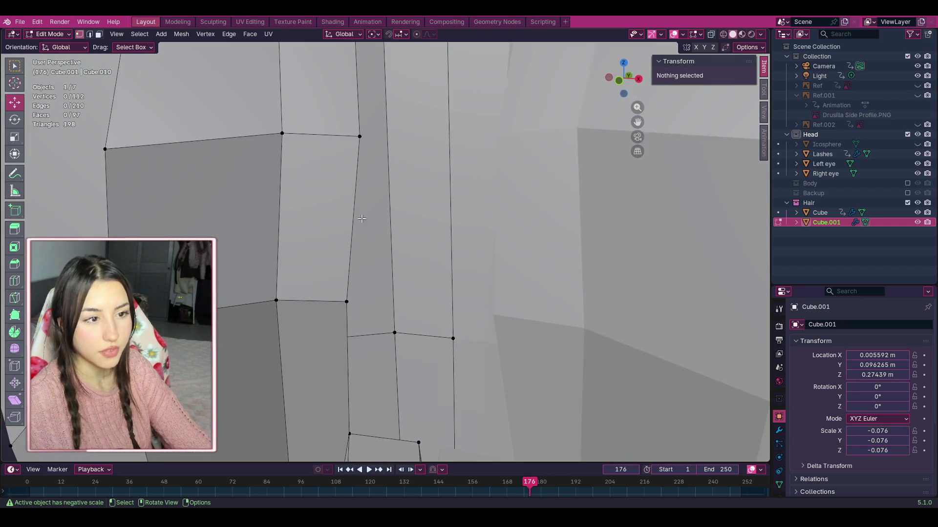
pyautogui.click(360, 136)
pyautogui.moveTo(360, 135); pyautogui.dragTo(349, 135)
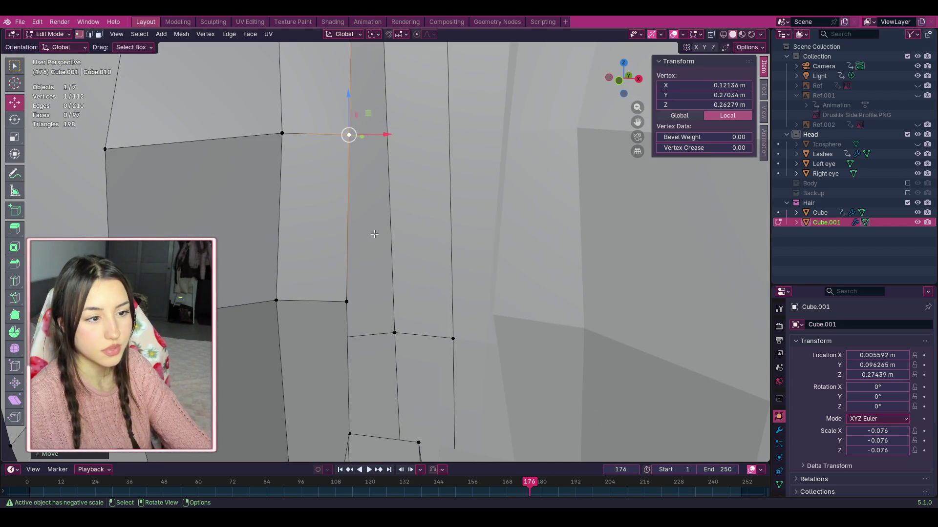
pyautogui.click(350, 337)
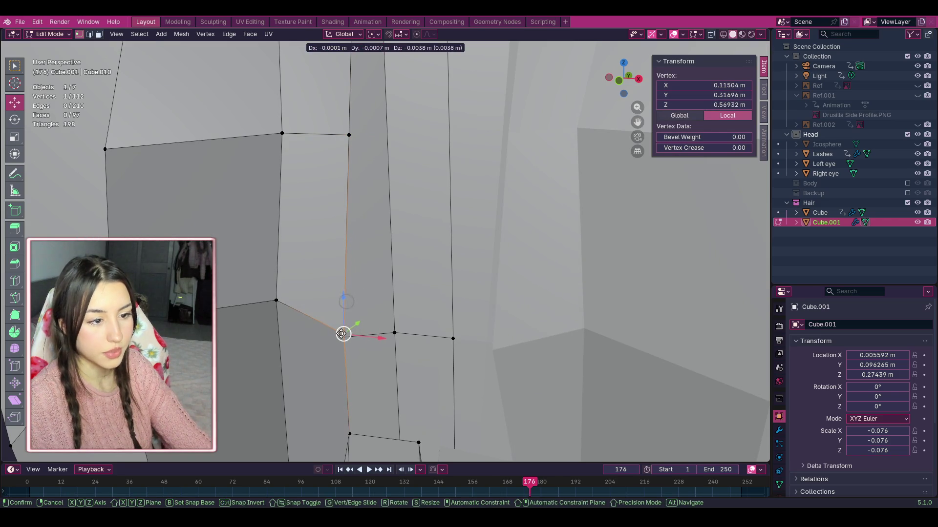
pyautogui.moveTo(628, 78)
pyautogui.mouseDown()
pyautogui.moveTo(589, 120)
pyautogui.moveTo(421, 244)
pyautogui.mouseUp()
pyautogui.moveTo(422, 245); pyautogui.dragTo(547, 177, button='middle')
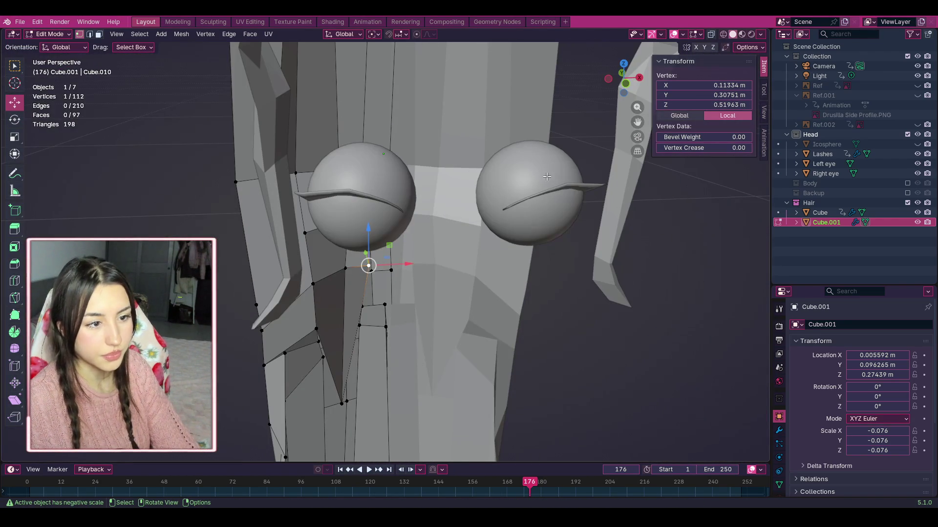
# Step: Select the vertices bordering the gap between back strands and fill a face, making 98 faces
pyautogui.moveTo(633, 79)
pyautogui.mouseDown()
pyautogui.moveTo(603, 104)
pyautogui.moveTo(426, 74)
pyautogui.mouseUp()
pyautogui.moveTo(623, 79)
pyautogui.mouseDown()
pyautogui.moveTo(601, 162)
pyautogui.moveTo(605, 142)
pyautogui.moveTo(603, 151)
pyautogui.moveTo(555, 116)
pyautogui.mouseUp()
pyautogui.scroll(-2, 427, 160)
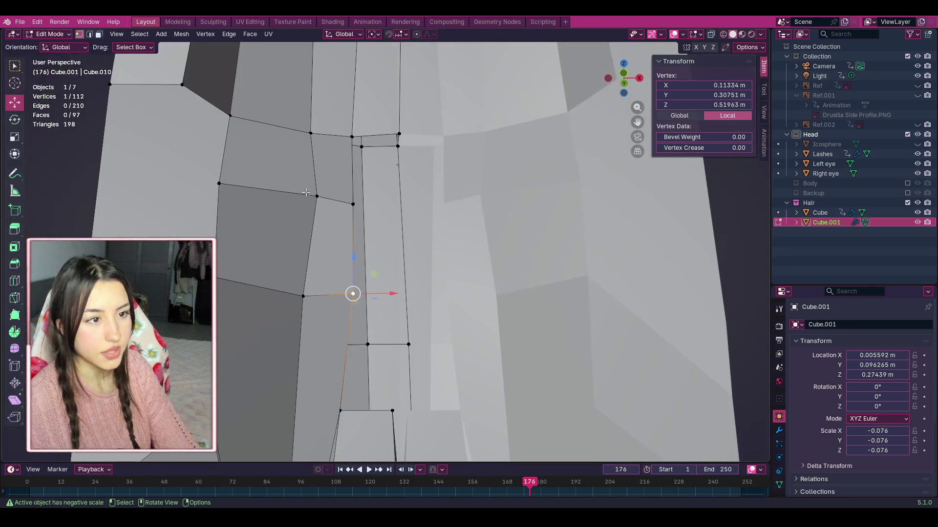
pyautogui.scroll(2, 359, 177)
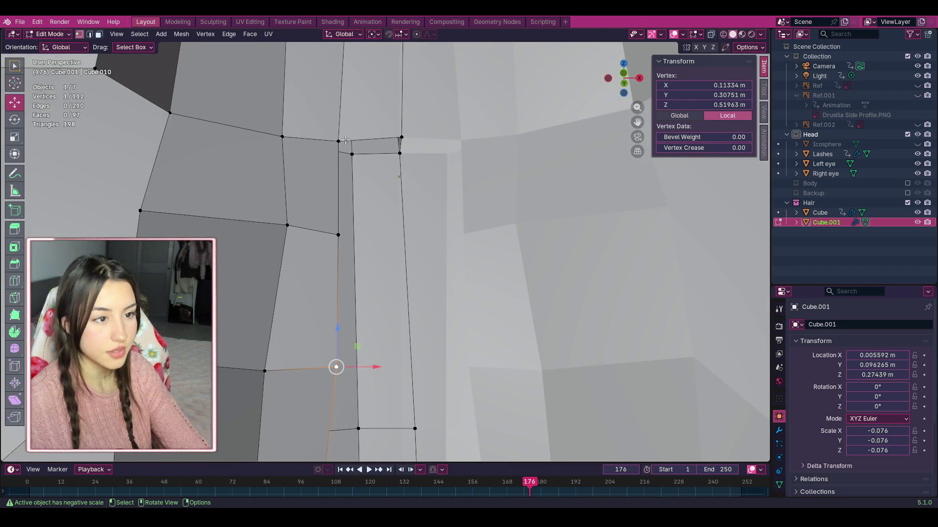
pyautogui.scroll(-1, 345, 140)
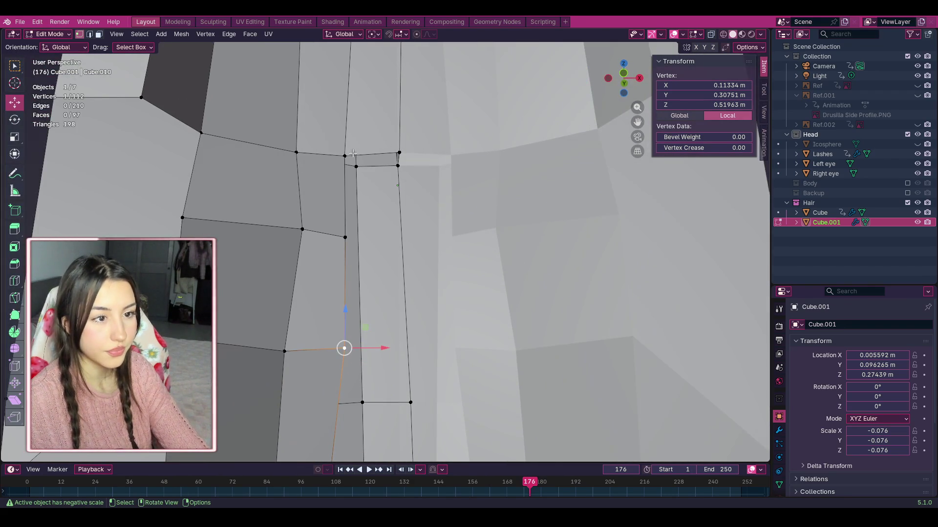
pyautogui.keyDown('shift'); pyautogui.click(400, 154); pyautogui.keyUp('shift')
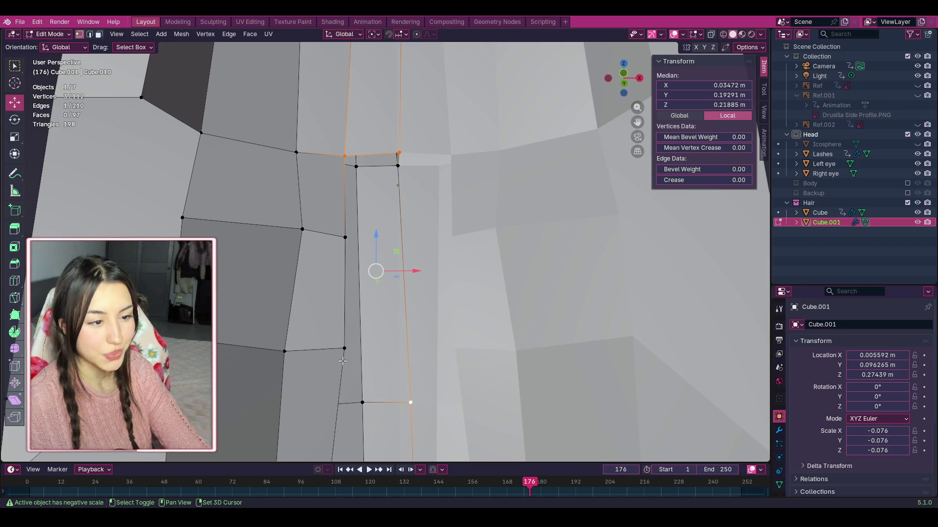
pyautogui.moveTo(600, 70); pyautogui.dragTo(470, 75, button='middle')
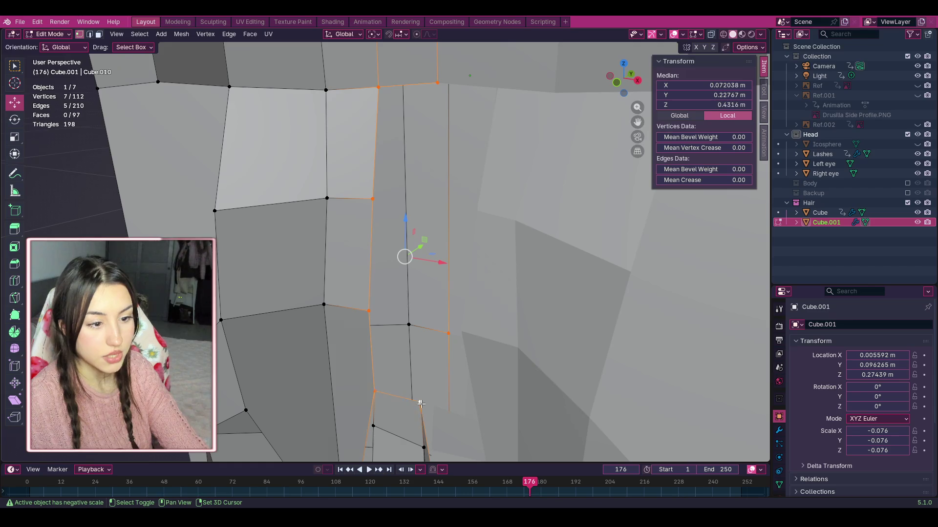
pyautogui.moveTo(631, 93)
pyautogui.mouseDown(button='middle')
pyautogui.moveTo(376, 291)
pyautogui.moveTo(373, 234)
pyautogui.moveTo(475, 145)
pyautogui.mouseUp(button='middle')
pyautogui.moveTo(640, 88); pyautogui.dragTo(565, 179, button='middle')
pyautogui.scroll(-5, 565, 179)
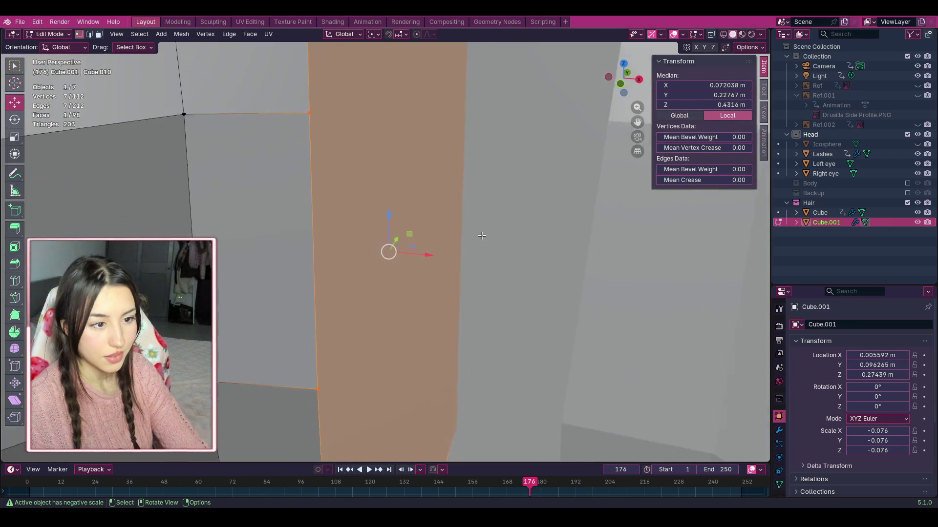
# Step: Nudge a single nearby strand vertex sideways, then clear the selection
pyautogui.click(488, 254)
pyautogui.scroll(1, 569, 254)
pyautogui.moveTo(650, 90)
pyautogui.mouseDown()
pyautogui.moveTo(611, 98)
pyautogui.moveTo(647, 92)
pyautogui.moveTo(635, 83)
pyautogui.mouseUp()
pyautogui.scroll(2, 412, 370)
pyautogui.click(385, 349)
pyautogui.moveTo(385, 349); pyautogui.dragTo(393, 350)
pyautogui.moveTo(389, 382); pyautogui.dragTo(394, 382)
pyautogui.scroll(-3, 394, 382)
pyautogui.hotkey('alt', 'a')
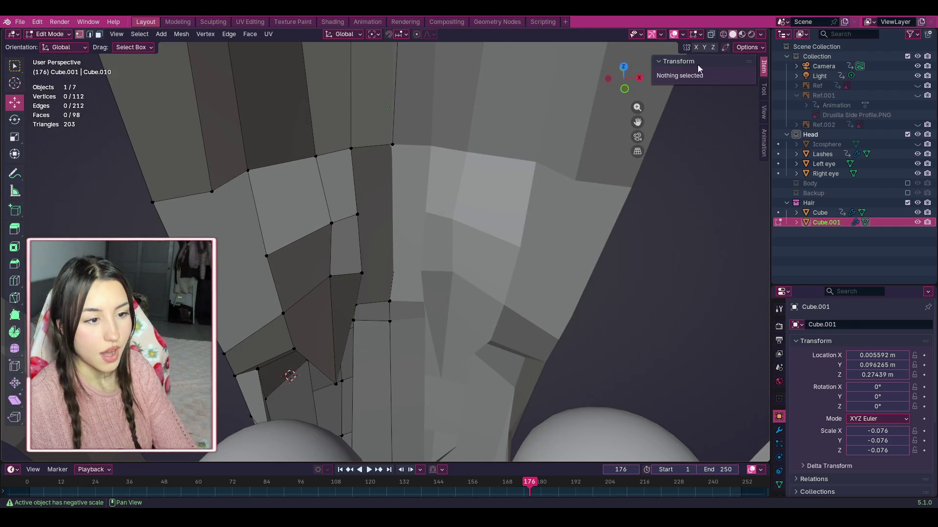
pyautogui.moveTo(633, 83)
pyautogui.mouseDown()
pyautogui.moveTo(635, 69)
pyautogui.moveTo(632, 77)
pyautogui.mouseUp()
# Step: Frame the bottom edge of the back hair strands up close
pyautogui.click(336, 346)
pyautogui.scroll(-2, 324, 341)
pyautogui.scroll(-4, 356, 299)
pyautogui.click(634, 312)
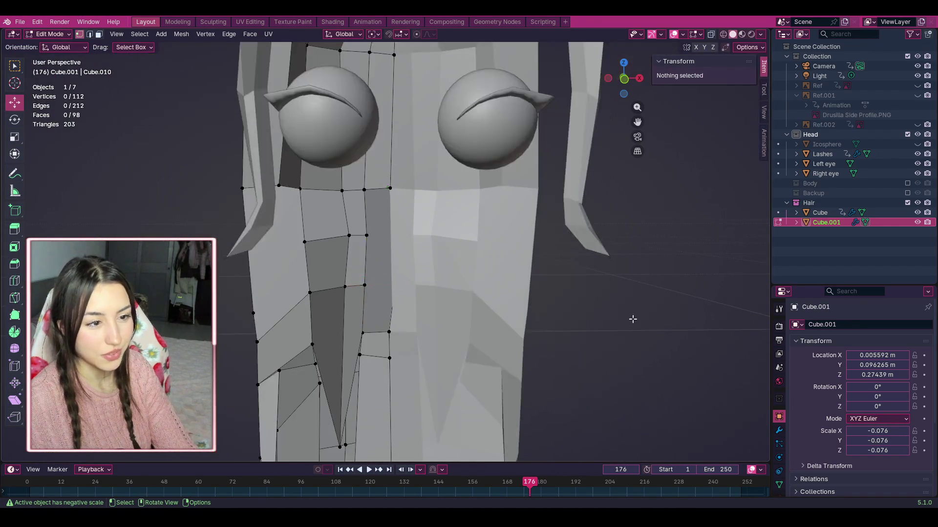
pyautogui.scroll(-2, 634, 312)
pyautogui.keyDown('shift'); pyautogui.scroll(-5, 449, 314); pyautogui.keyUp('shift')
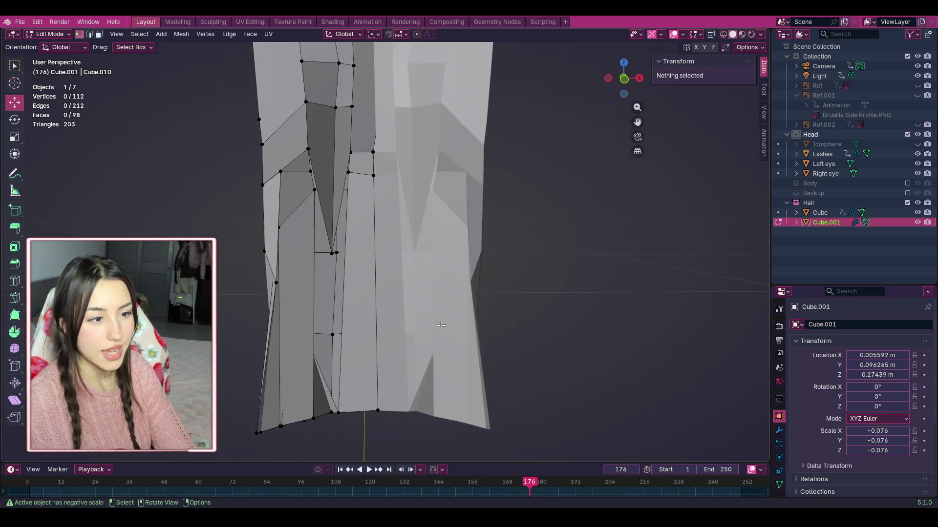
pyautogui.scroll(2, 580, 210)
pyautogui.moveTo(638, 119); pyautogui.dragTo(637, 73)
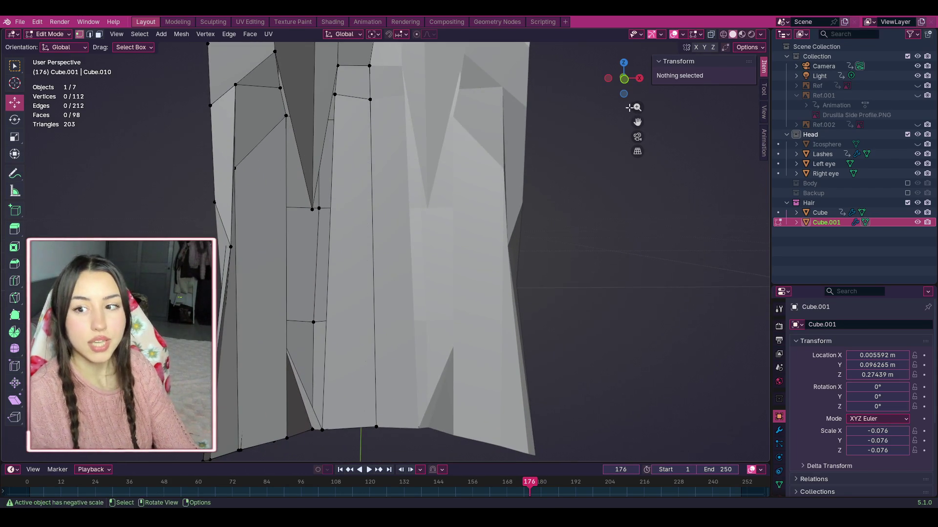
pyautogui.scroll(2, 627, 318)
pyautogui.scroll(-3, 630, 321)
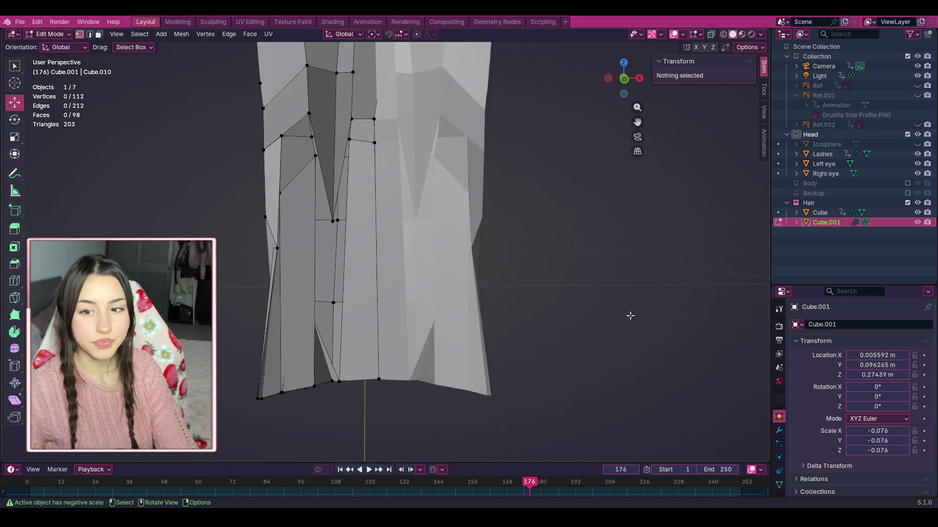
pyautogui.keyDown('shift'); pyautogui.moveTo(627, 230); pyautogui.dragTo(469, 321, button='middle'); pyautogui.keyUp('shift')
pyautogui.scroll(3, 456, 343)
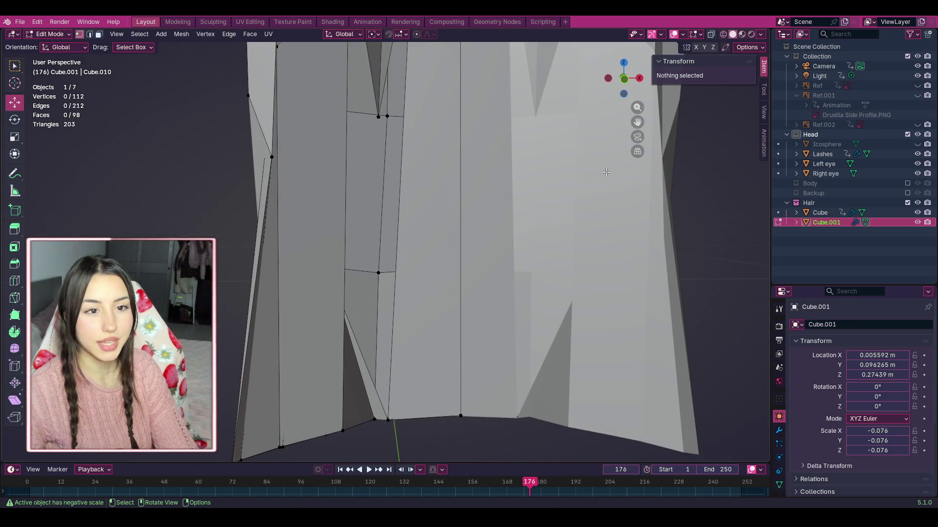
pyautogui.moveTo(639, 123); pyautogui.dragTo(636, 64)
pyautogui.scroll(2, 349, 409)
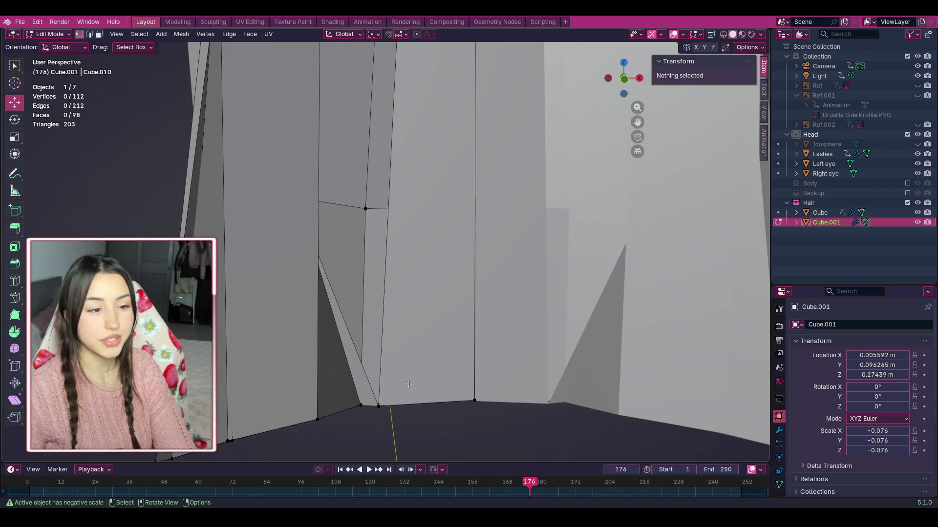
# Step: Move a bottom-edge vertex down and outward, undoing one unwanted slide to the left
pyautogui.click(378, 407)
pyautogui.moveTo(372, 407)
pyautogui.mouseDown()
pyautogui.moveTo(335, 406)
pyautogui.moveTo(382, 415)
pyautogui.moveTo(361, 412)
pyautogui.mouseUp()
pyautogui.moveTo(625, 78); pyautogui.dragTo(613, 80)
pyautogui.moveTo(490, 438); pyautogui.dragTo(425, 436)
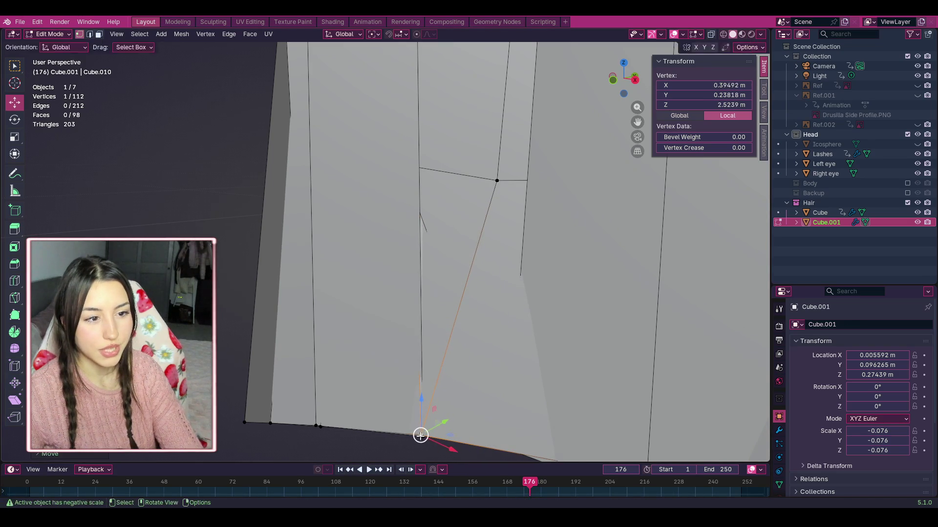
pyautogui.hotkey('ctrl', 'z')
pyautogui.moveTo(636, 89); pyautogui.dragTo(571, 342)
pyautogui.moveTo(486, 397)
pyautogui.mouseDown()
pyautogui.moveTo(470, 398)
pyautogui.moveTo(491, 401)
pyautogui.mouseUp()
pyautogui.moveTo(625, 78)
pyautogui.mouseDown()
pyautogui.moveTo(591, 283)
pyautogui.moveTo(622, 77)
pyautogui.mouseUp()
# Step: Settle that vertex with G, then review the whole head and the transform orientation options
pyautogui.press('g')
pyautogui.click(371, 174)
pyautogui.moveTo(489, 195); pyautogui.dragTo(503, 220, button='middle')
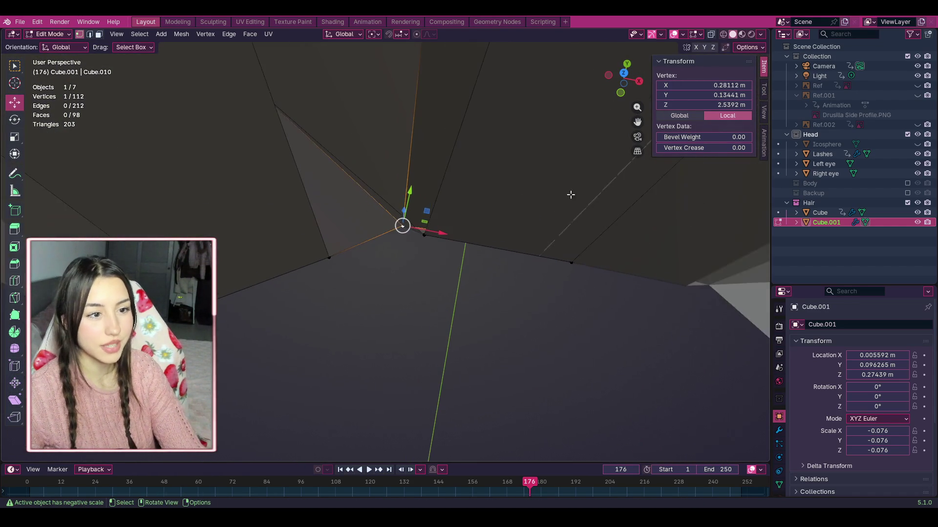
pyautogui.moveTo(643, 78)
pyautogui.mouseDown()
pyautogui.moveTo(630, 90)
pyautogui.moveTo(626, 76)
pyautogui.moveTo(636, 127)
pyautogui.mouseUp()
pyautogui.scroll(-8, 600, 108)
pyautogui.scroll(4, 637, 141)
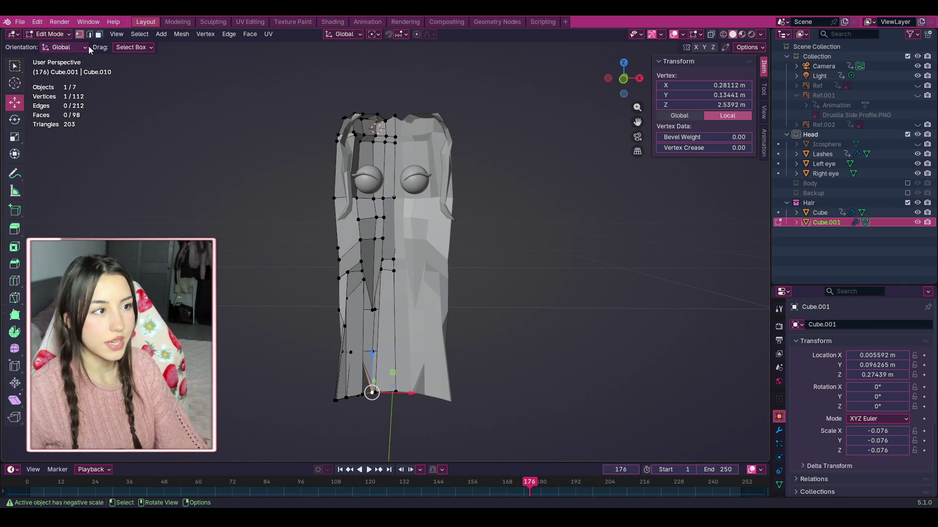
pyautogui.click(67, 45)
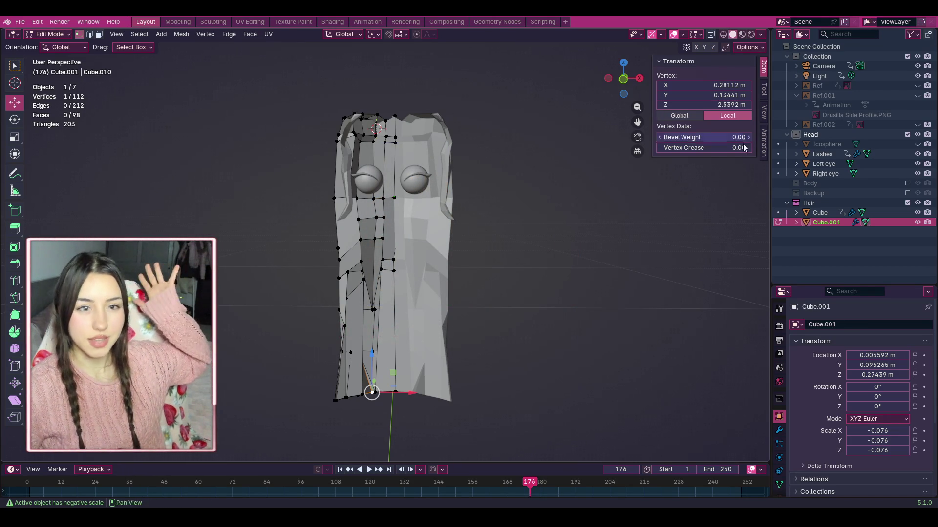
# Step: Show the Body collection again and clear the vertex selection on the hair
pyautogui.click(907, 183)
pyautogui.moveTo(623, 79); pyautogui.dragTo(748, 82)
pyautogui.click(607, 187)
pyautogui.scroll(6, 576, 220)
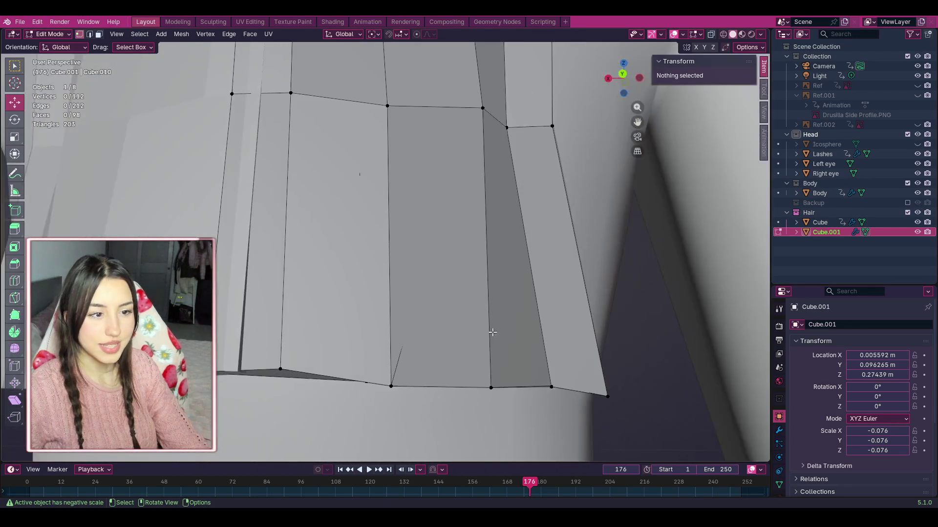
# Step: Dissolve two vertices on the back hair strip
pyautogui.click(392, 385)
pyautogui.rightClick(391, 384)
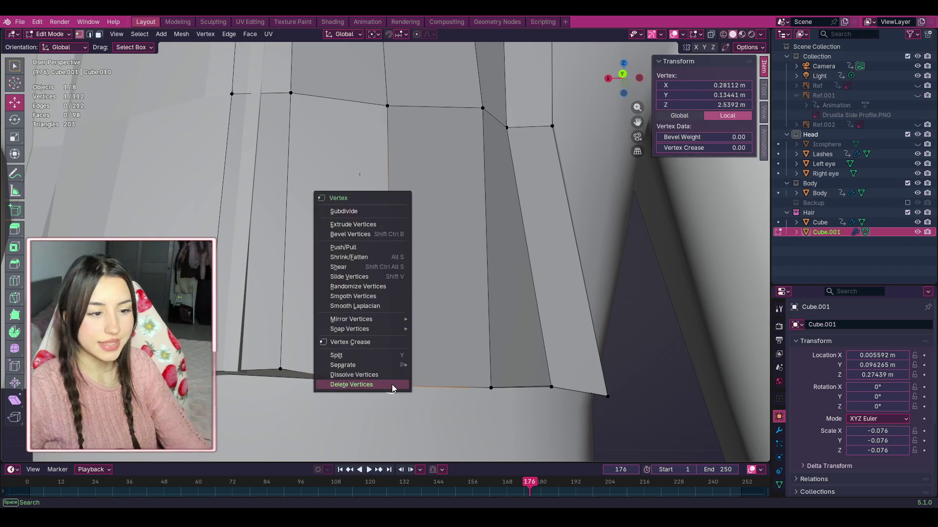
pyautogui.click(390, 384)
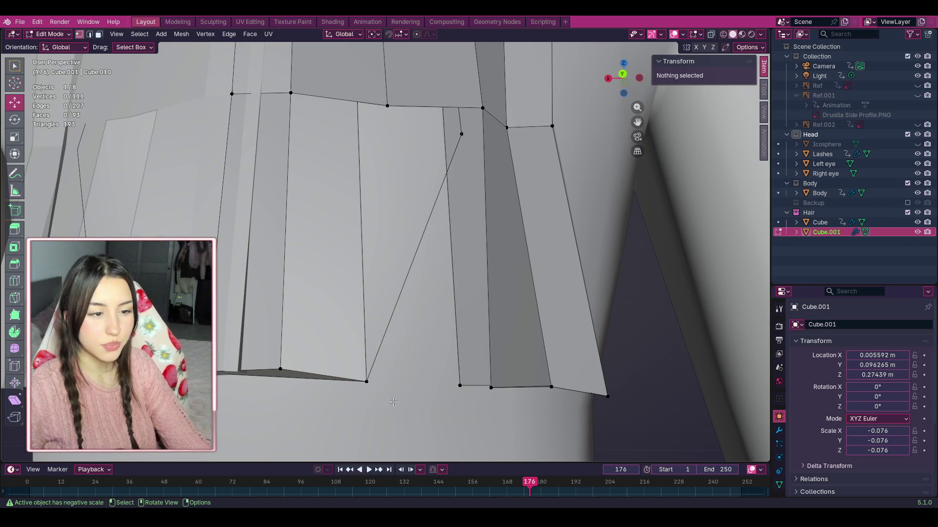
pyautogui.click(461, 132)
pyautogui.rightClick(462, 131)
pyautogui.click(433, 215)
pyautogui.scroll(-5, 432, 221)
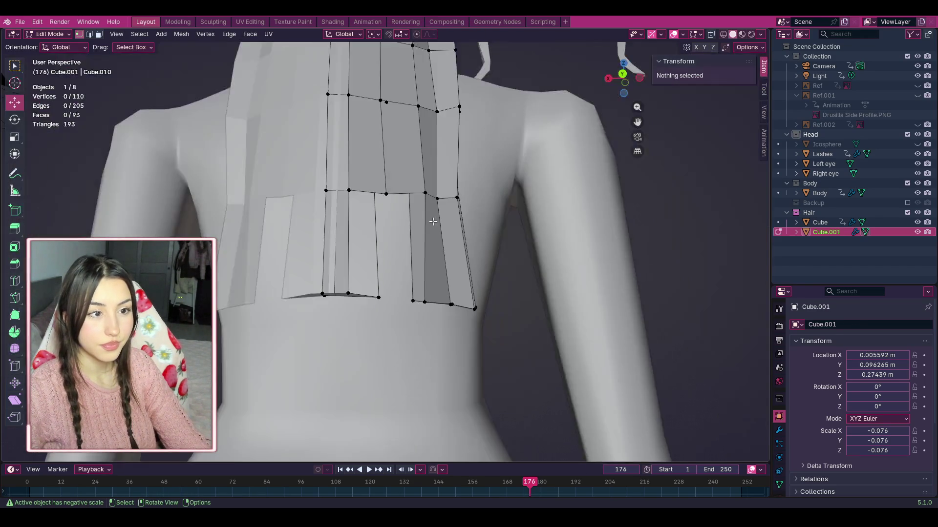
pyautogui.scroll(-2, 433, 221)
# Step: Undo the dissolves to restore all 112 hair vertices, then make the side-strands Cube active
pyautogui.moveTo(622, 79)
pyautogui.mouseDown()
pyautogui.moveTo(624, 171)
pyautogui.moveTo(620, 98)
pyautogui.moveTo(608, 134)
pyautogui.mouseUp()
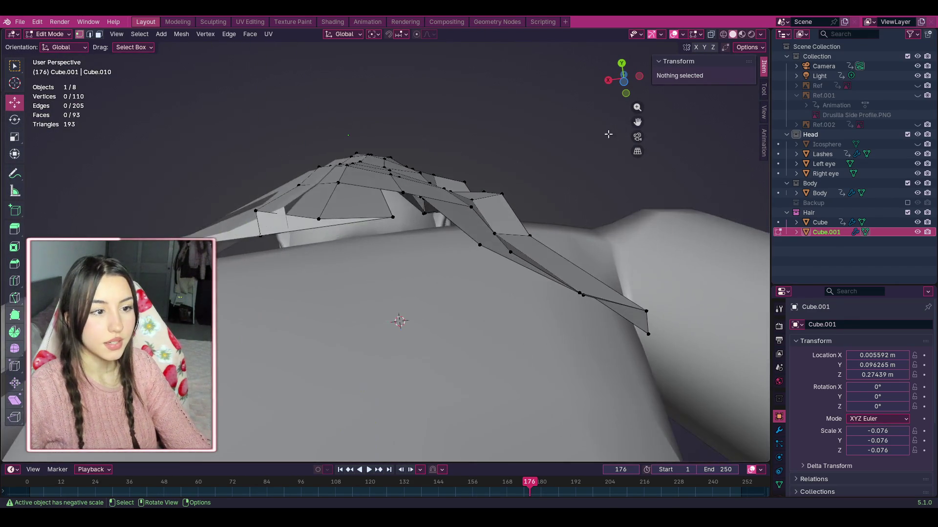
pyautogui.moveTo(634, 84)
pyautogui.mouseDown()
pyautogui.moveTo(596, 156)
pyautogui.moveTo(621, 88)
pyautogui.moveTo(542, 88)
pyautogui.moveTo(574, 88)
pyautogui.mouseUp()
pyautogui.scroll(-5, 610, 108)
pyautogui.hotkey('ctrl', 'z')
pyautogui.hotkey('ctrl', 'z')
pyautogui.scroll(4, 400, 196)
pyautogui.click(820, 222)
pyautogui.scroll(-1, 623, 155)
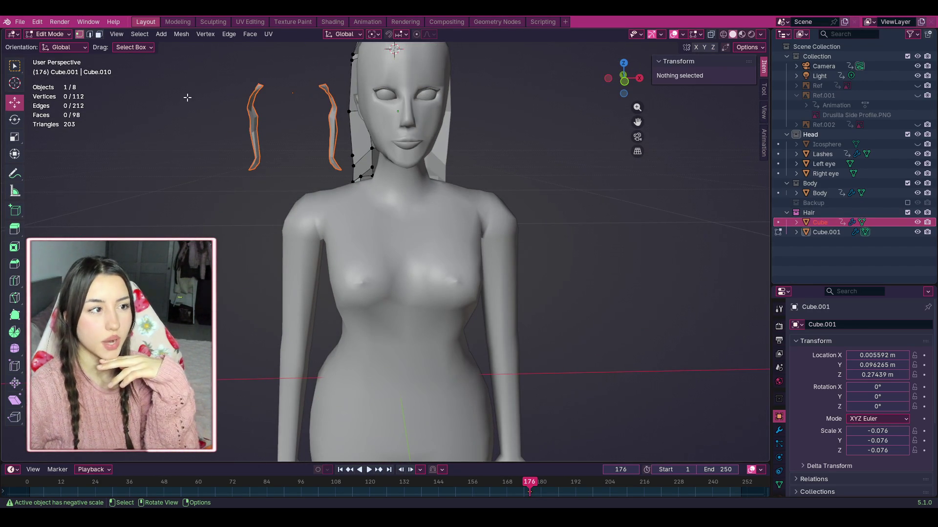
# Step: Switch the side hair strands Cube to Object Mode
pyautogui.scroll(-3, 318, 93)
pyautogui.scroll(1, 333, 99)
pyautogui.scroll(3, 515, 175)
pyautogui.click(55, 34)
pyautogui.click(54, 43)
# Step: Move the side strands onto the head beside the face, along Z then Y
pyautogui.moveTo(310, 196)
pyautogui.mouseDown()
pyautogui.moveTo(450, 195)
pyautogui.moveTo(426, 108)
pyautogui.moveTo(438, 115)
pyautogui.mouseUp()
pyautogui.press('z')
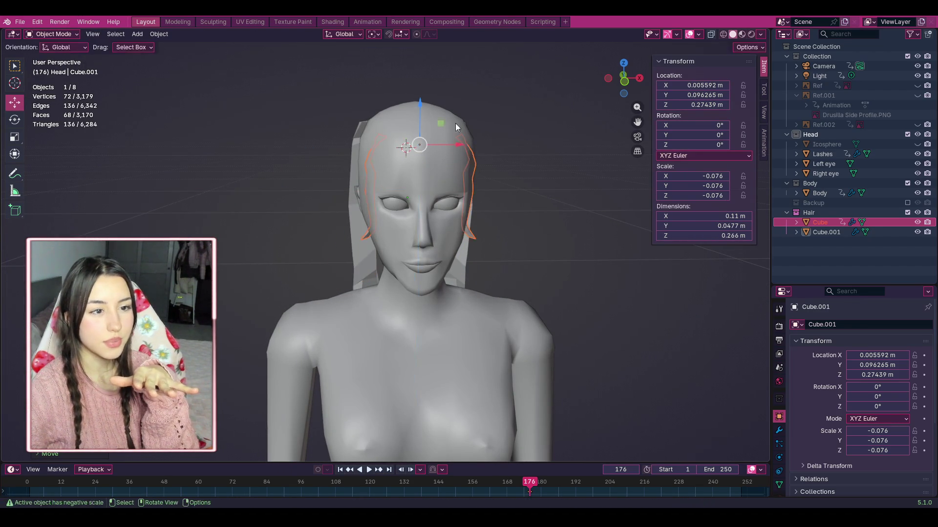
pyautogui.moveTo(624, 78)
pyautogui.mouseDown()
pyautogui.moveTo(577, 81)
pyautogui.moveTo(507, 136)
pyautogui.mouseUp()
pyautogui.press('g')
pyautogui.press('y')
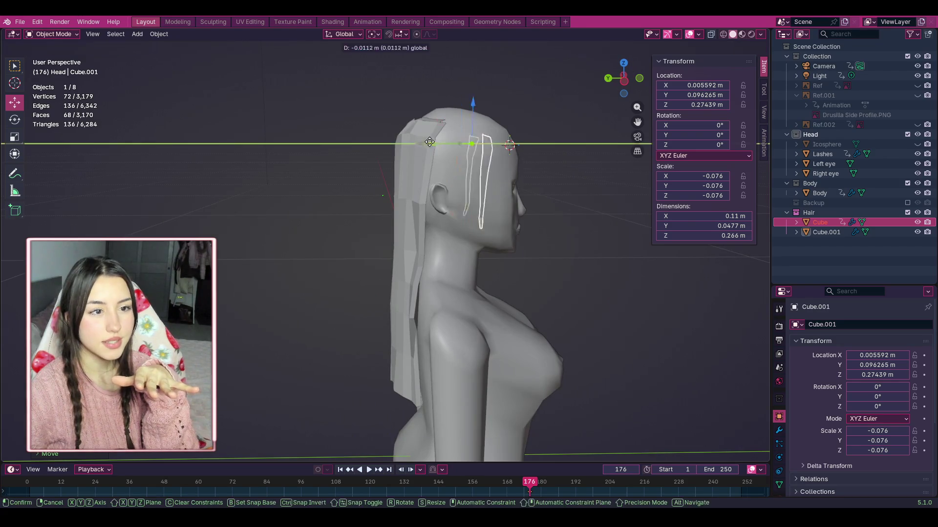
pyautogui.click(541, 139)
pyautogui.moveTo(629, 78); pyautogui.dragTo(584, 102)
# Step: Enter Edit Mode with both hair meshes, 148 vertices in total
pyautogui.click(58, 34)
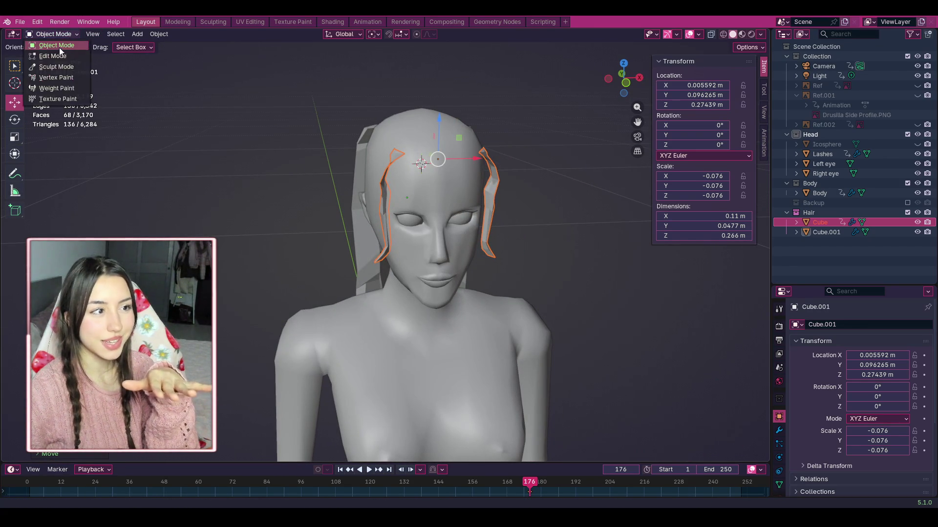
pyautogui.click(52, 56)
pyautogui.moveTo(625, 78)
pyautogui.mouseDown()
pyautogui.moveTo(583, 86)
pyautogui.moveTo(572, 76)
pyautogui.moveTo(635, 83)
pyautogui.mouseUp()
pyautogui.scroll(3, 637, 83)
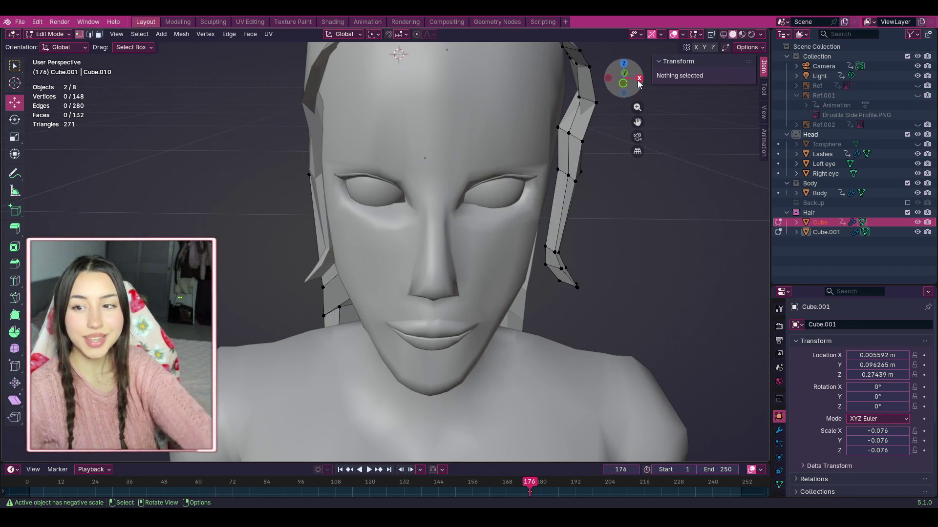
pyautogui.scroll(-5, 639, 82)
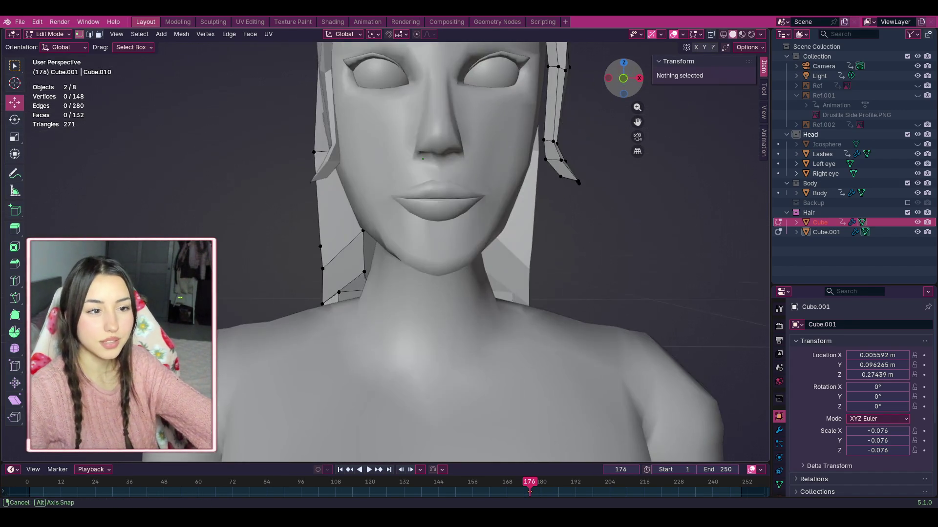
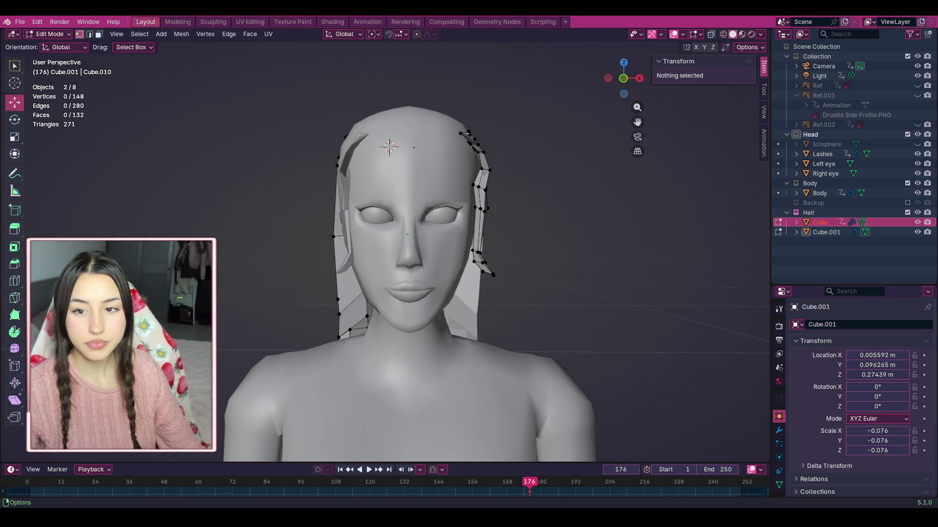
# Step: In face select mode, pick the four faces of the side hair strip
pyautogui.moveTo(440, 244)
pyautogui.mouseDown(button='middle')
pyautogui.moveTo(64, 250)
pyautogui.moveTo(709, 196)
pyautogui.moveTo(614, 133)
pyautogui.mouseUp(button='middle')
pyautogui.scroll(5, 614, 133)
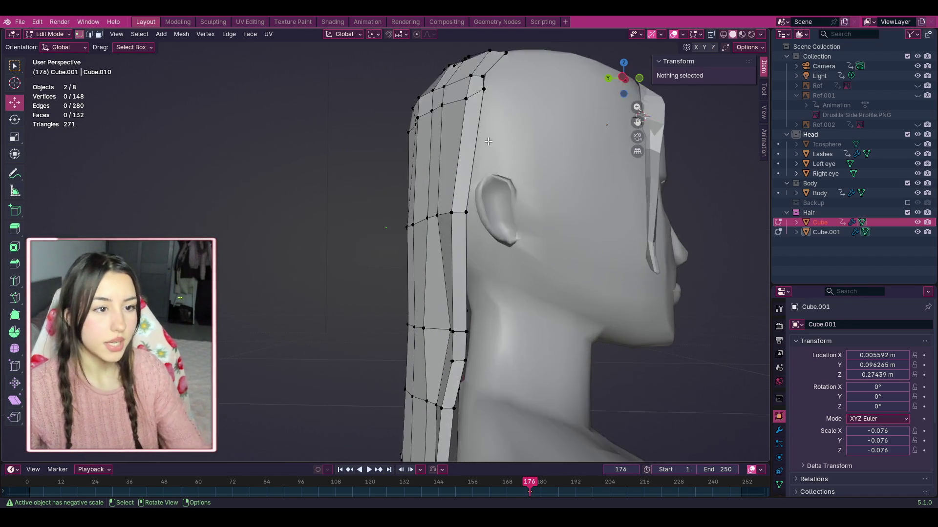
pyautogui.press('3')
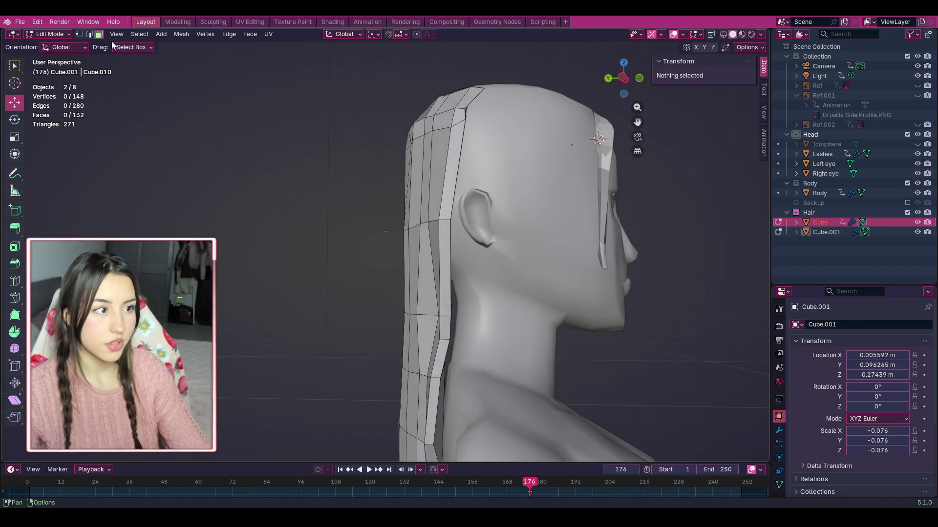
pyautogui.click(458, 95)
pyautogui.keyDown('shift'); pyautogui.click(459, 119); pyautogui.keyUp('shift')
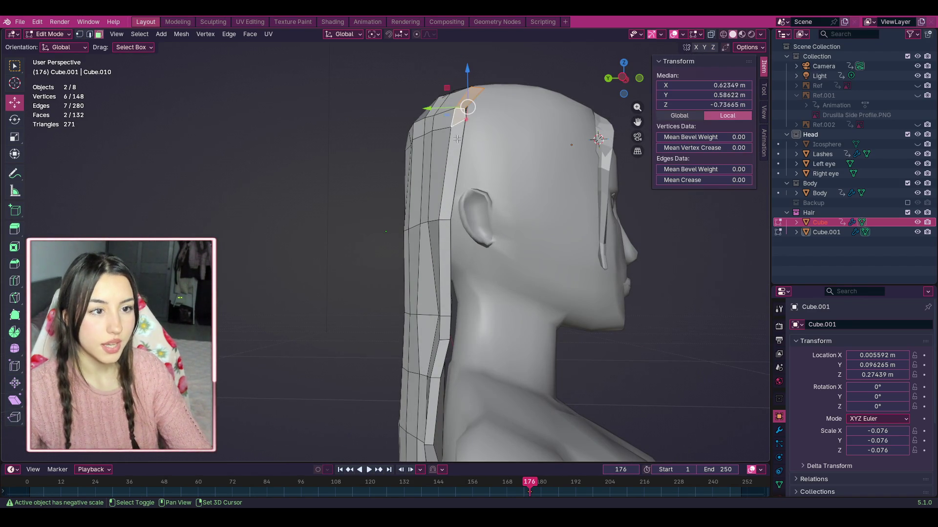
pyautogui.keyDown('shift'); pyautogui.click(459, 178); pyautogui.keyUp('shift')
pyautogui.keyDown('shift'); pyautogui.click(446, 308); pyautogui.keyUp('shift')
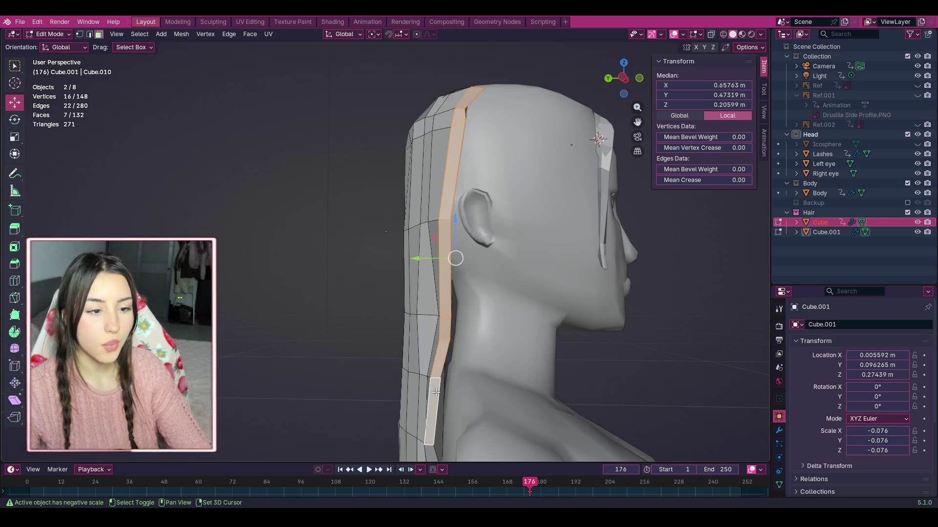
# Step: Reframe the view on the head and clear the selection
pyautogui.scroll(-4, 437, 396)
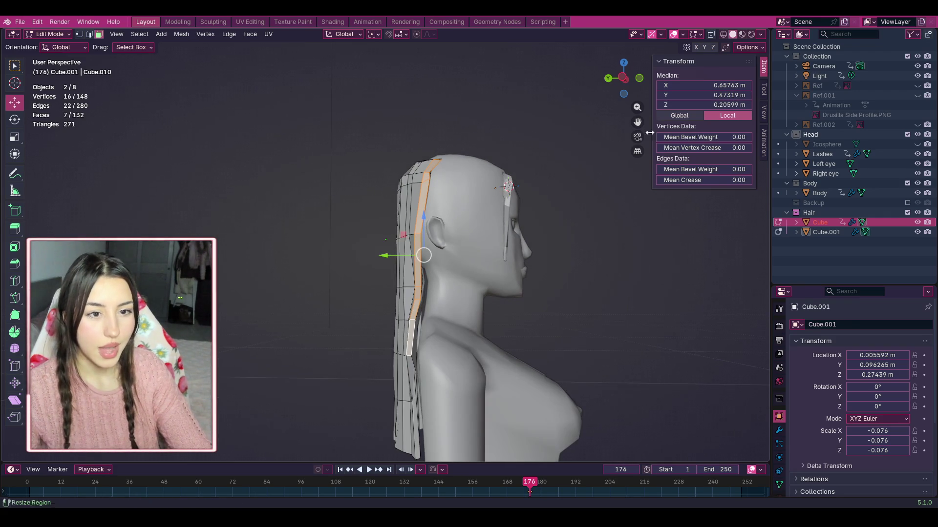
pyautogui.moveTo(638, 121); pyautogui.dragTo(650, 112)
pyautogui.scroll(5, 470, 405)
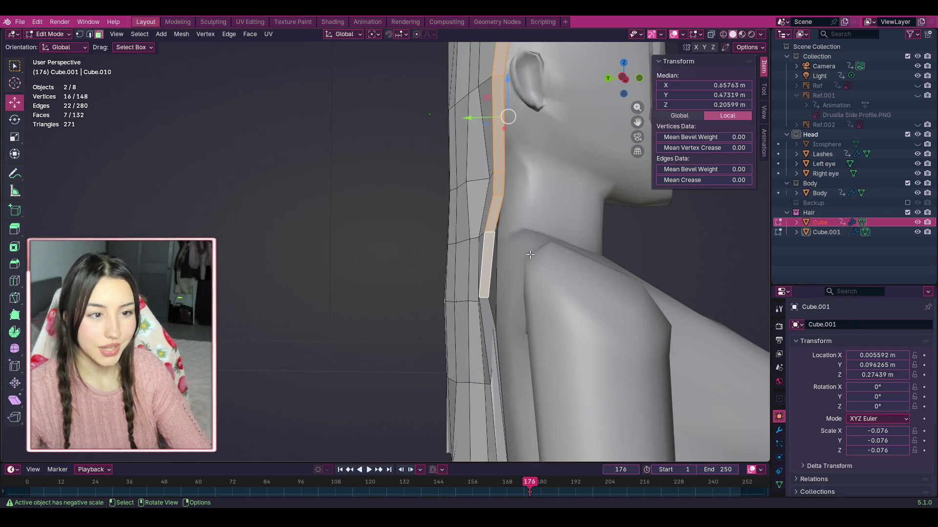
pyautogui.scroll(-4, 530, 255)
pyautogui.hotkey('alt', 'a')
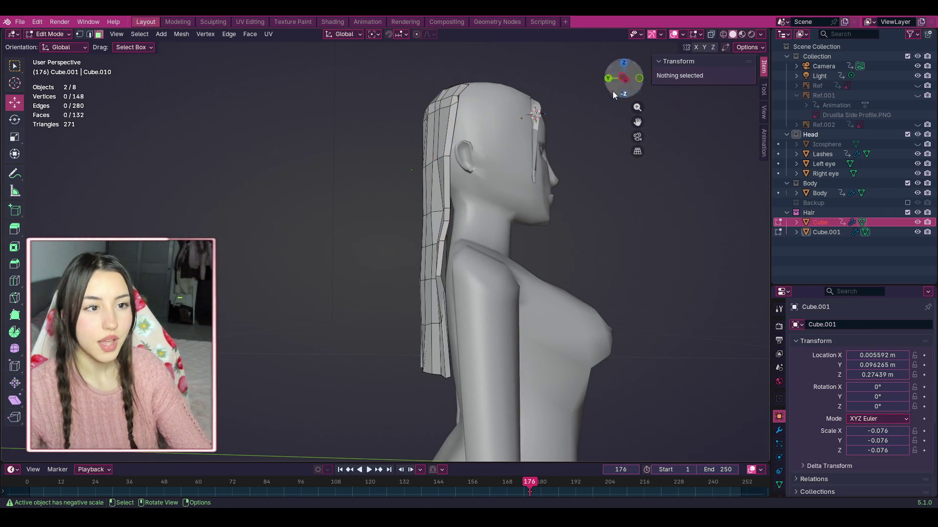
pyautogui.moveTo(638, 121); pyautogui.dragTo(603, 143)
pyautogui.scroll(4, 449, 275)
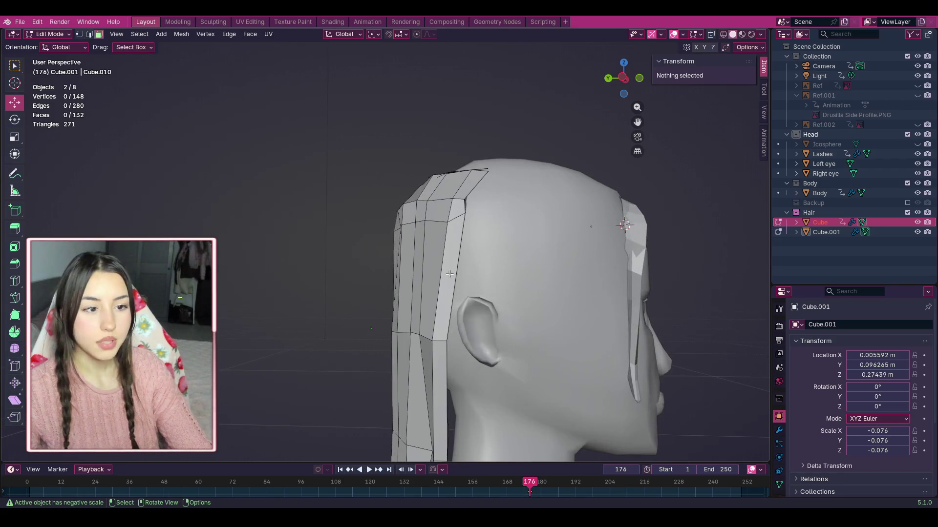
# Step: Extrude the vertical side strip of faces and move the copy up and right
pyautogui.keyDown('alt'); pyautogui.click(455, 229); pyautogui.keyUp('alt')
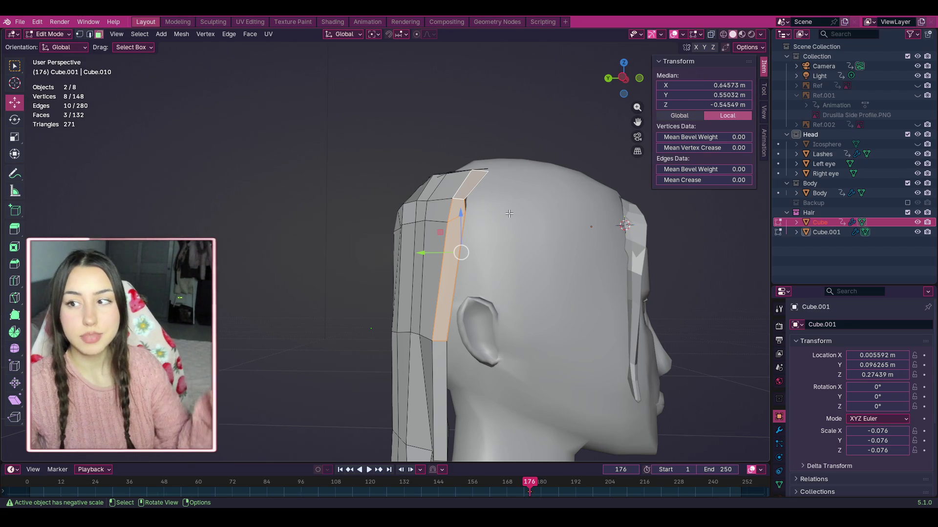
pyautogui.press('e')
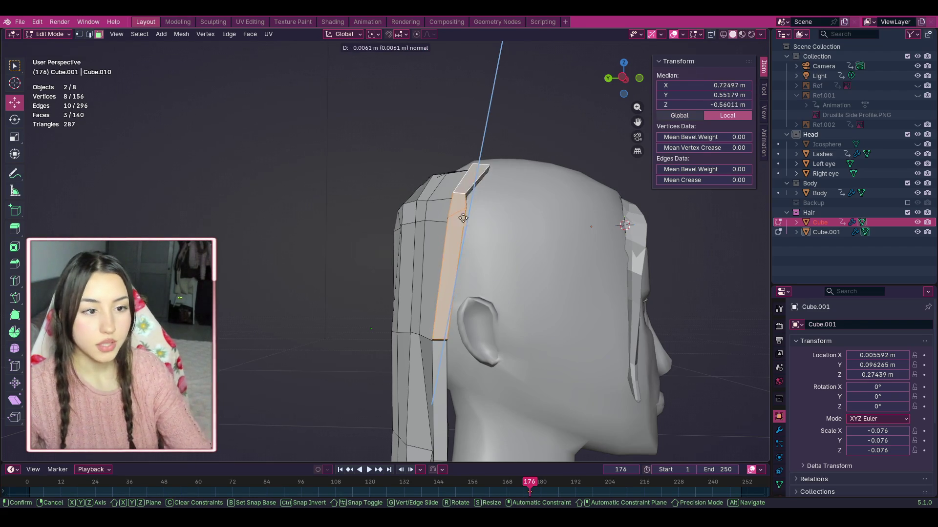
pyautogui.click(450, 209)
pyautogui.moveTo(623, 78); pyautogui.dragTo(590, 228)
pyautogui.moveTo(527, 256)
pyautogui.mouseDown()
pyautogui.moveTo(544, 222)
pyautogui.moveTo(541, 234)
pyautogui.mouseUp()
pyautogui.moveTo(623, 79)
pyautogui.mouseDown()
pyautogui.moveTo(631, 97)
pyautogui.moveTo(341, 87)
pyautogui.mouseUp()
pyautogui.scroll(-5, 630, 98)
pyautogui.scroll(5, 630, 98)
pyautogui.scroll(2, 630, 97)
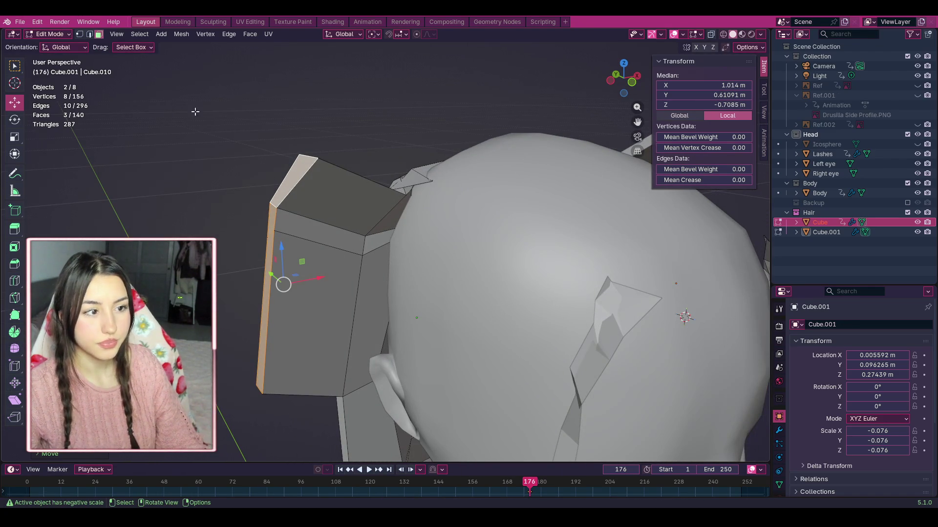
# Step: Move the new panel's faces against the side of the head above the ear
pyautogui.keyDown('ctrl'); pyautogui.click(279, 313); pyautogui.keyUp('ctrl')
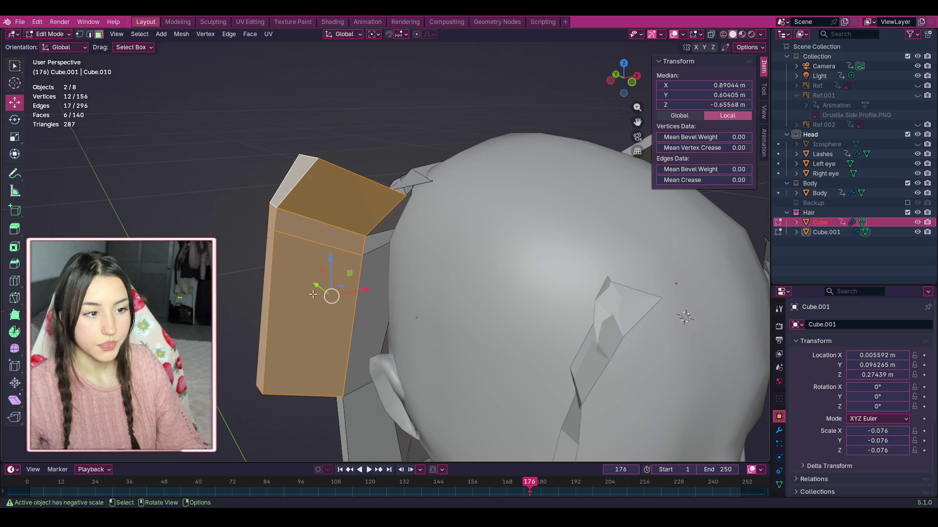
pyautogui.press('s')
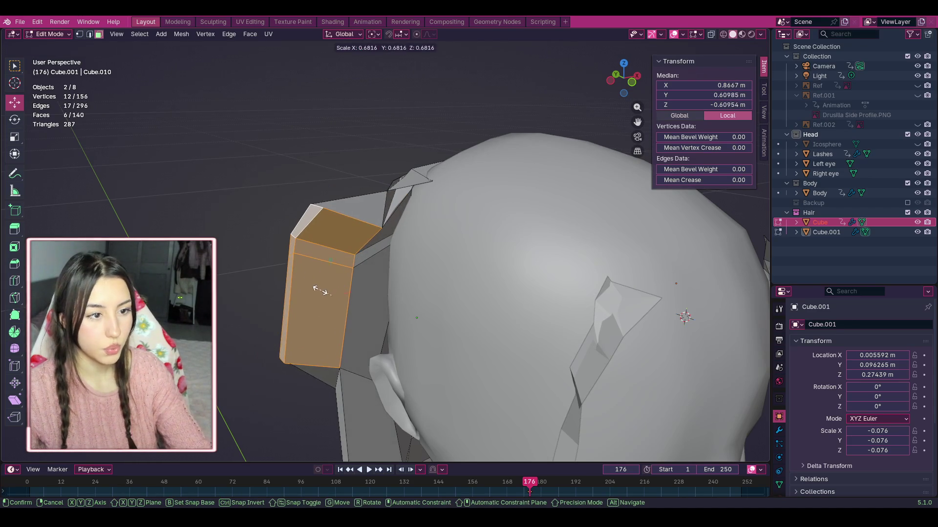
pyautogui.press('Escape')
pyautogui.click(288, 194)
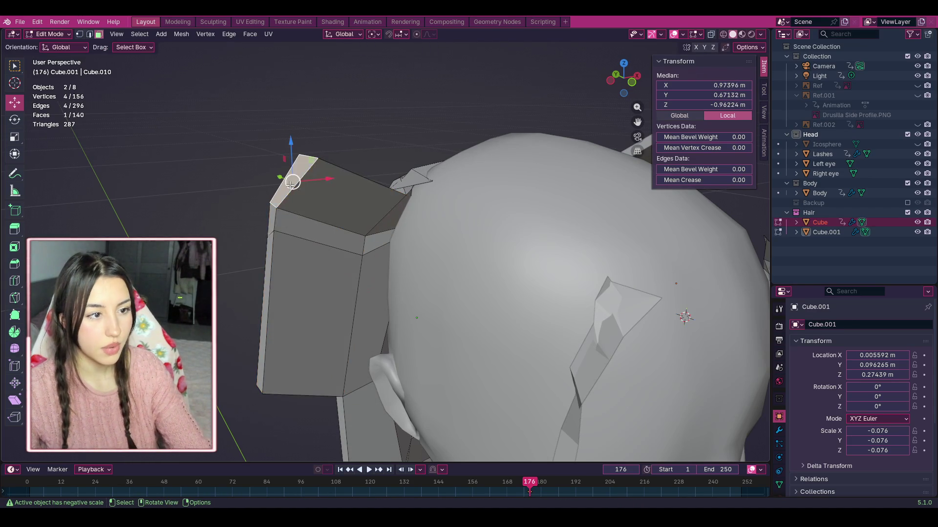
pyautogui.keyDown('shift'); pyautogui.click(275, 217); pyautogui.keyUp('shift')
pyautogui.keyDown('shift'); pyautogui.click(274, 244); pyautogui.keyUp('shift')
pyautogui.keyDown('shift'); pyautogui.click(278, 264); pyautogui.keyUp('shift')
pyautogui.keyDown('shift'); pyautogui.click(269, 278); pyautogui.keyUp('shift')
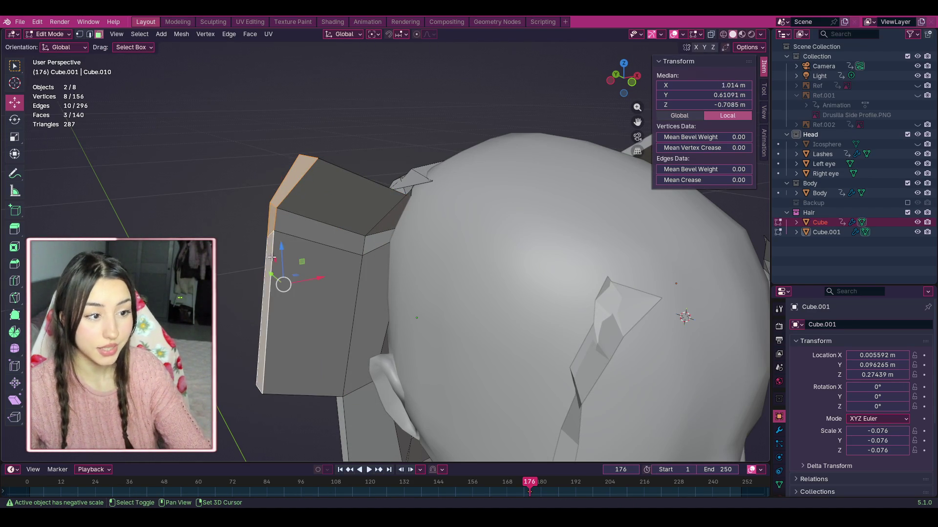
pyautogui.press('g')
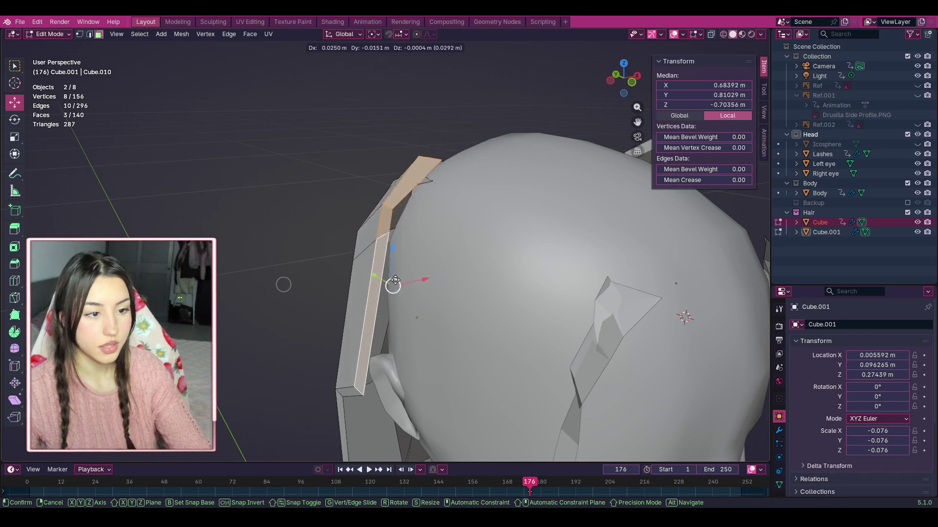
pyautogui.click(388, 301)
# Step: Reposition the panel's lower corner vertices, undoing the first raise and moving them along Y
pyautogui.moveTo(624, 80); pyautogui.dragTo(537, 84)
pyautogui.click(517, 332)
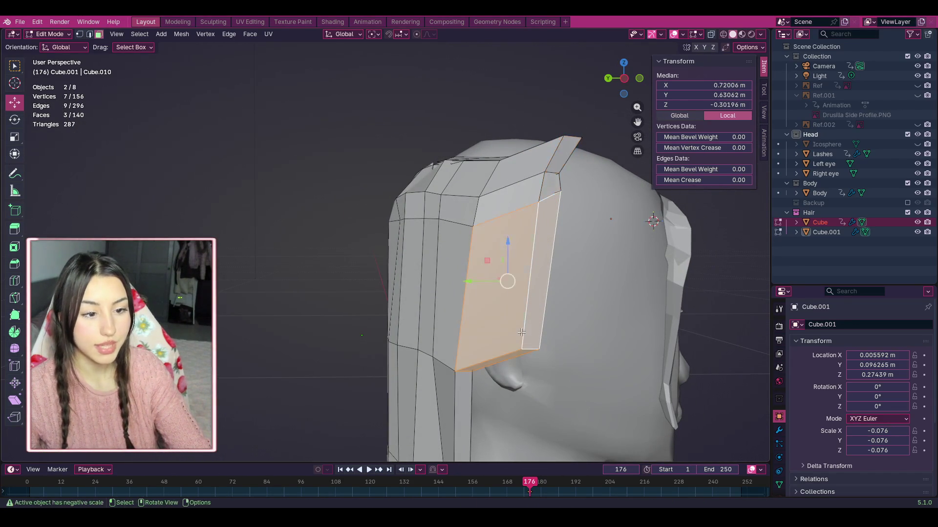
pyautogui.press('1')
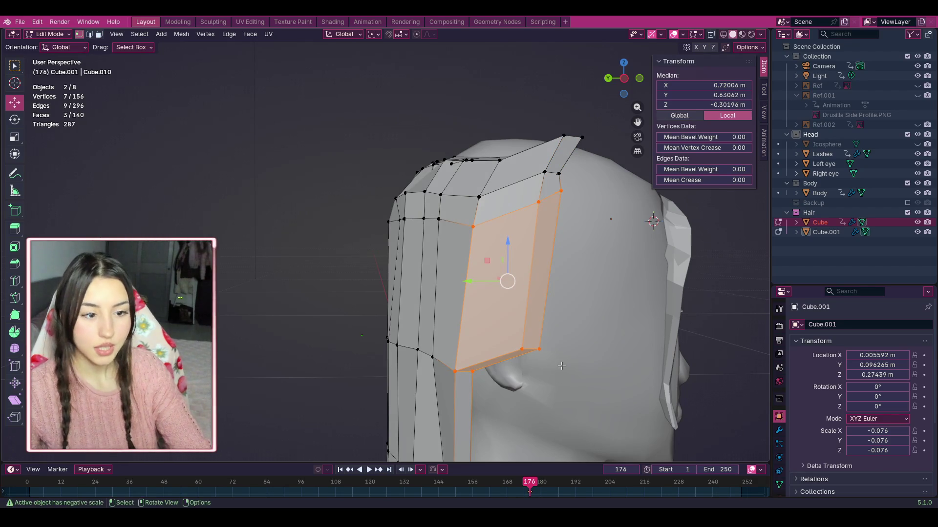
pyautogui.click(547, 350)
pyautogui.keyDown('shift'); pyautogui.click(521, 350); pyautogui.keyUp('shift')
pyautogui.moveTo(530, 349); pyautogui.dragTo(541, 274)
pyautogui.click(473, 362)
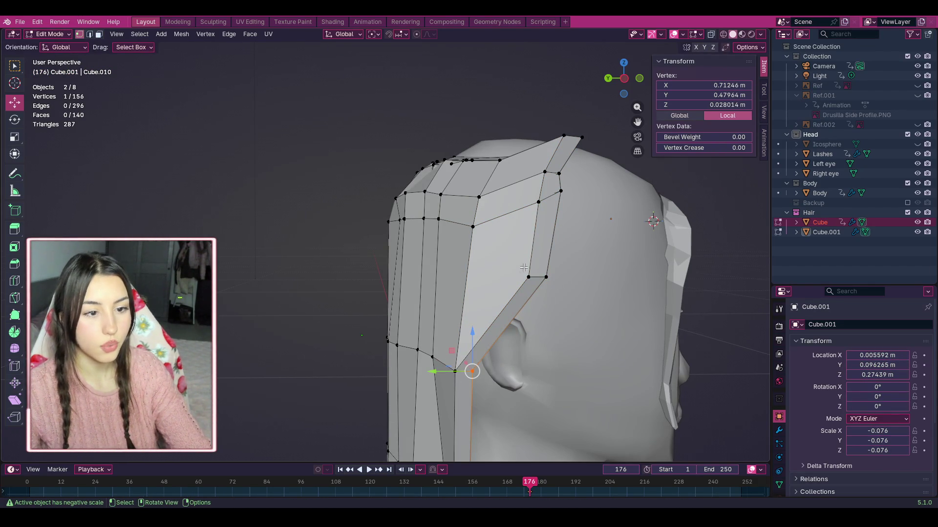
pyautogui.hotkey('ctrl', 'z')
pyautogui.hotkey('ctrl', 'z')
pyautogui.hotkey('ctrl', 'z')
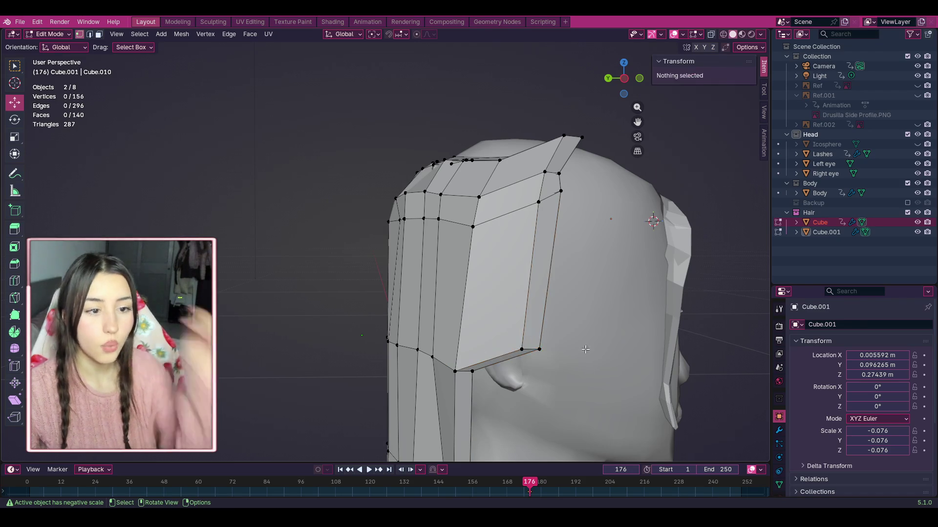
pyautogui.keyDown('alt'); pyautogui.click(539, 349); pyautogui.keyUp('alt')
pyautogui.press('g')
pyautogui.press('y')
pyautogui.click(282, 279)
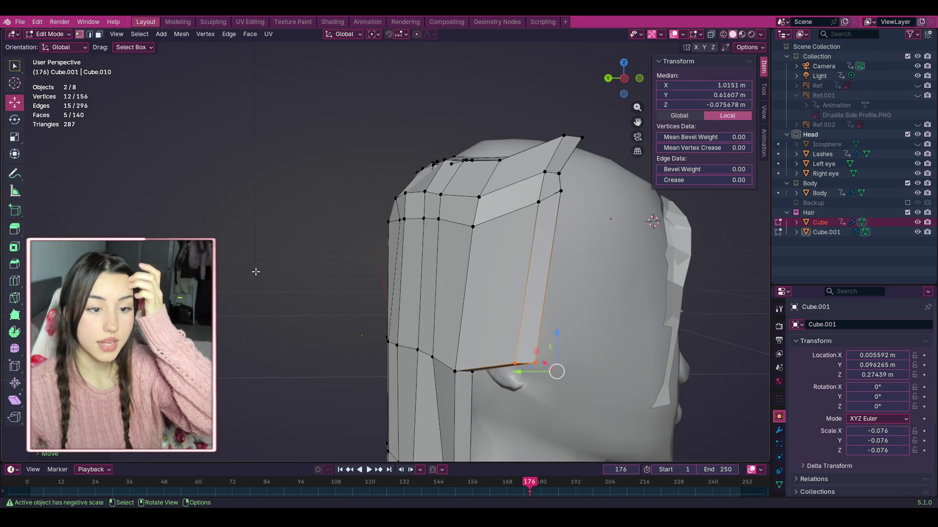
pyautogui.click(282, 279)
pyautogui.click(15, 281)
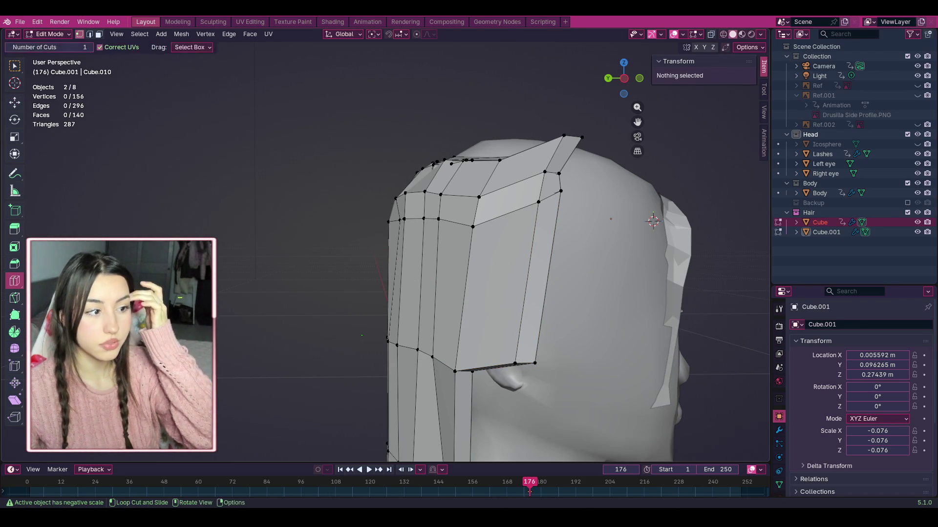
pyautogui.click(297, 278)
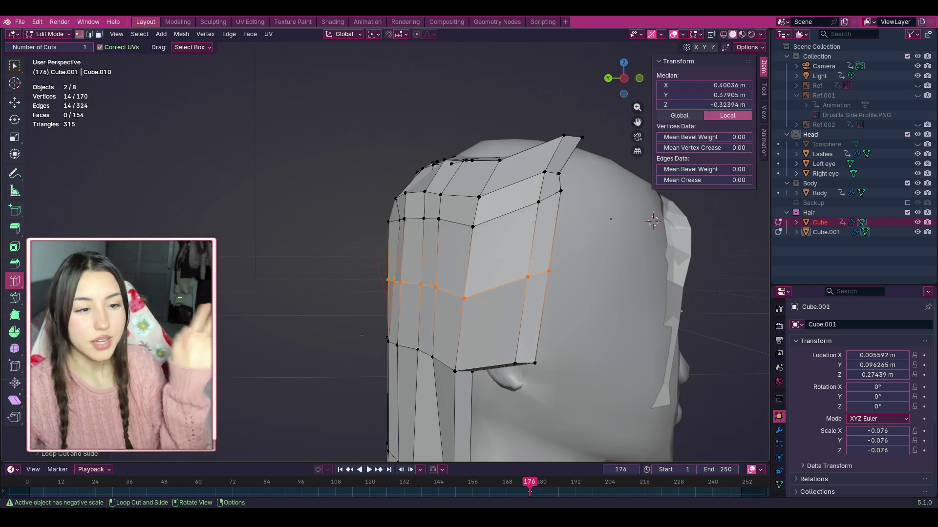
pyautogui.click(14, 102)
pyautogui.click(550, 272)
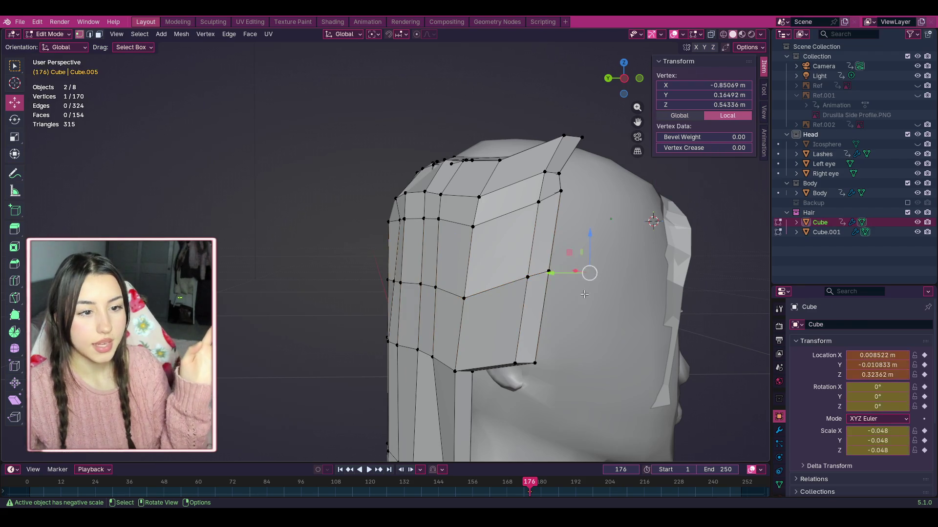
pyautogui.moveTo(586, 291); pyautogui.dragTo(576, 319)
pyautogui.moveTo(564, 272); pyautogui.dragTo(585, 324)
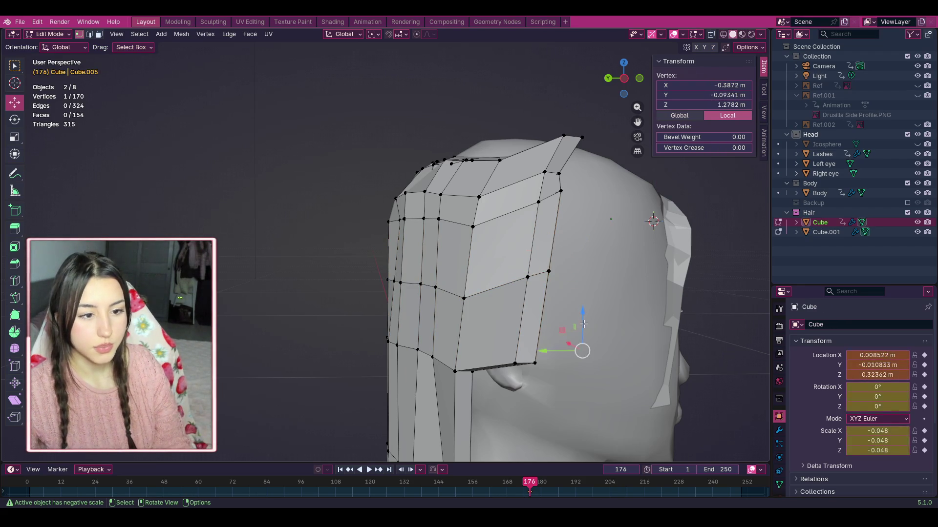
pyautogui.moveTo(576, 381)
pyautogui.mouseDown()
pyautogui.moveTo(508, 349)
pyautogui.moveTo(498, 348)
pyautogui.moveTo(488, 374)
pyautogui.moveTo(473, 373)
pyautogui.mouseUp()
pyautogui.hotkey('ctrl', 'z')
pyautogui.moveTo(517, 313)
pyautogui.mouseDown()
pyautogui.moveTo(521, 305)
pyautogui.moveTo(488, 315)
pyautogui.moveTo(513, 340)
pyautogui.moveTo(561, 350)
pyautogui.moveTo(544, 349)
pyautogui.mouseUp()
pyautogui.hotkey('ctrl', 'z')
pyautogui.hotkey('ctrl', 'z')
pyautogui.hotkey('ctrl', 'z')
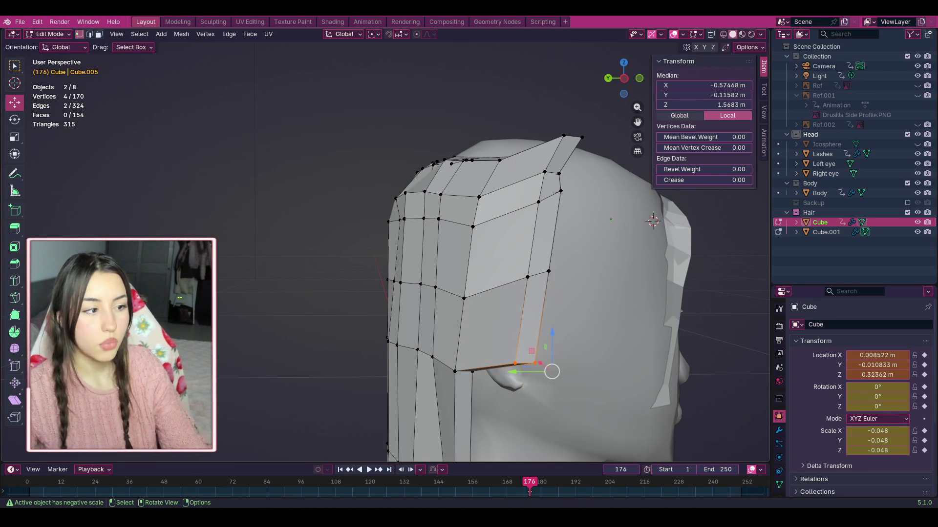
pyautogui.click(14, 282)
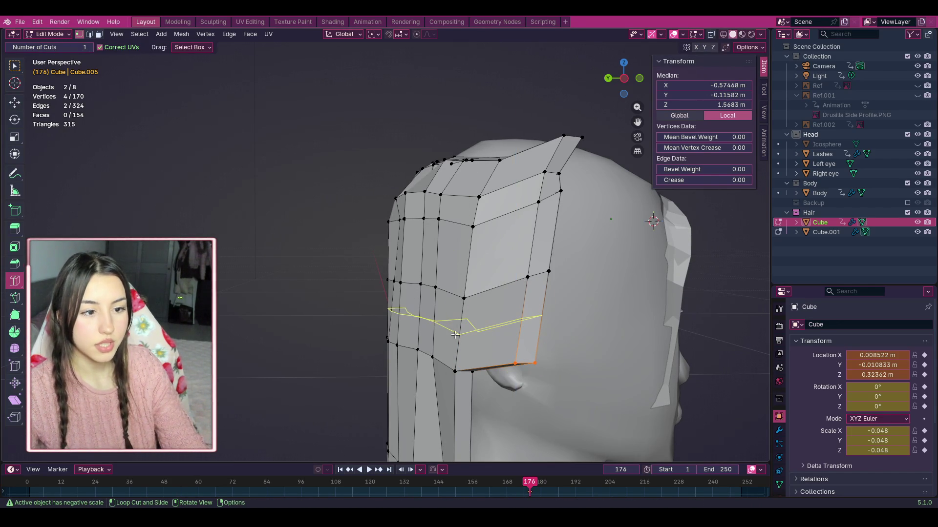
pyautogui.click(494, 288)
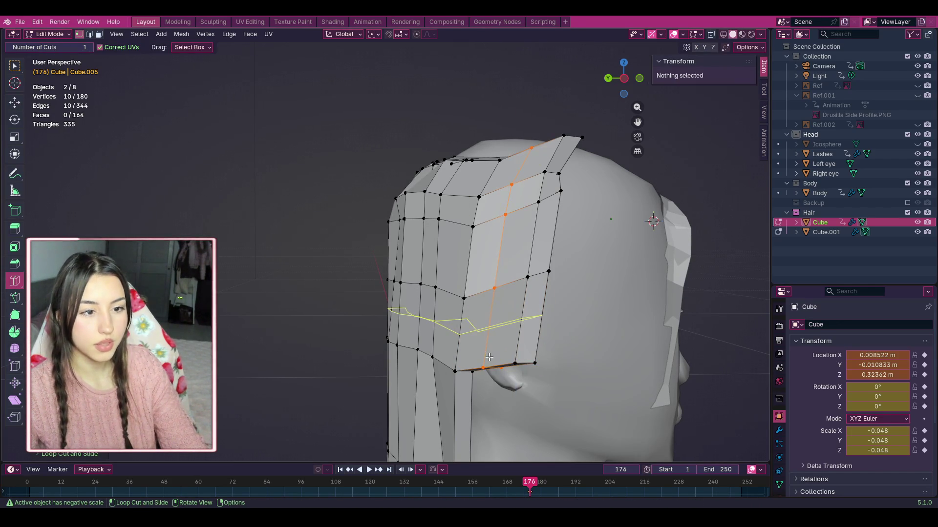
pyautogui.click(11, 105)
pyautogui.click(605, 344)
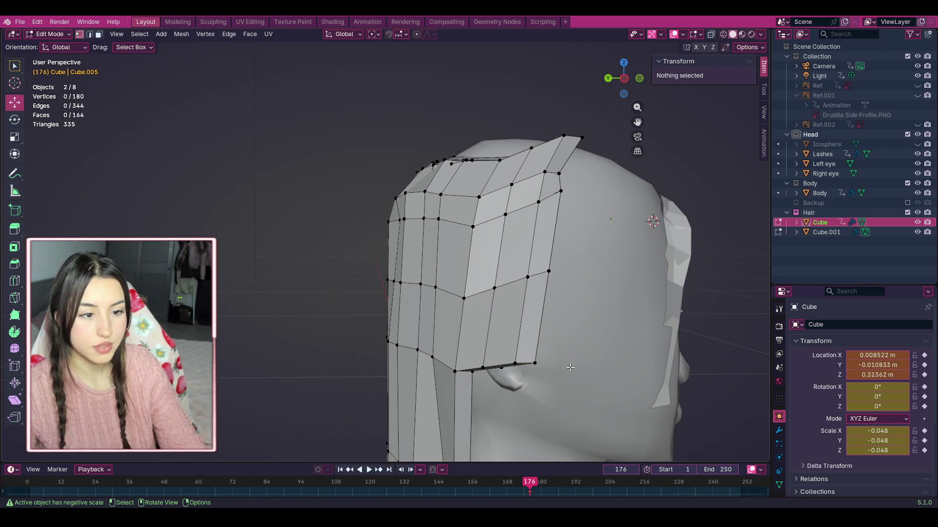
pyautogui.click(479, 325)
pyautogui.moveTo(478, 325); pyautogui.dragTo(479, 324)
pyautogui.click(536, 362)
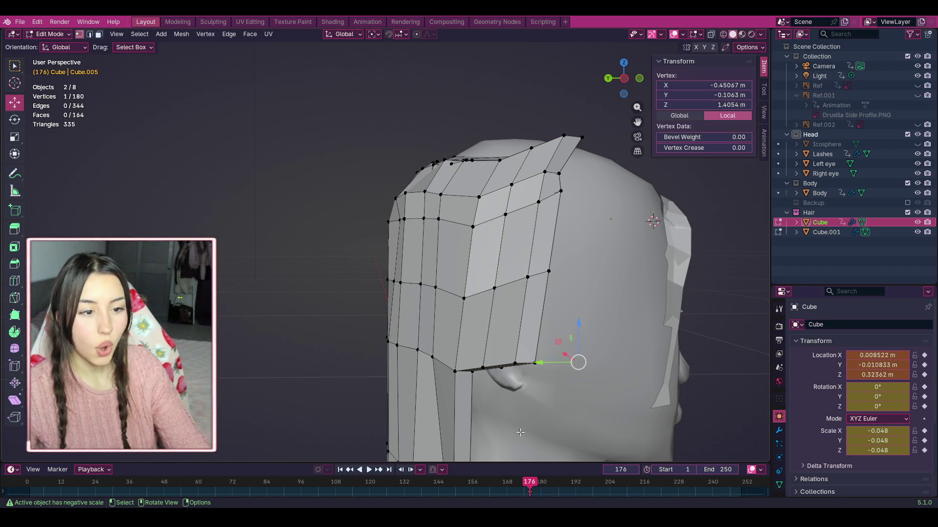
pyautogui.moveTo(520, 432); pyautogui.dragTo(514, 272)
pyautogui.moveTo(484, 168); pyautogui.dragTo(489, 183)
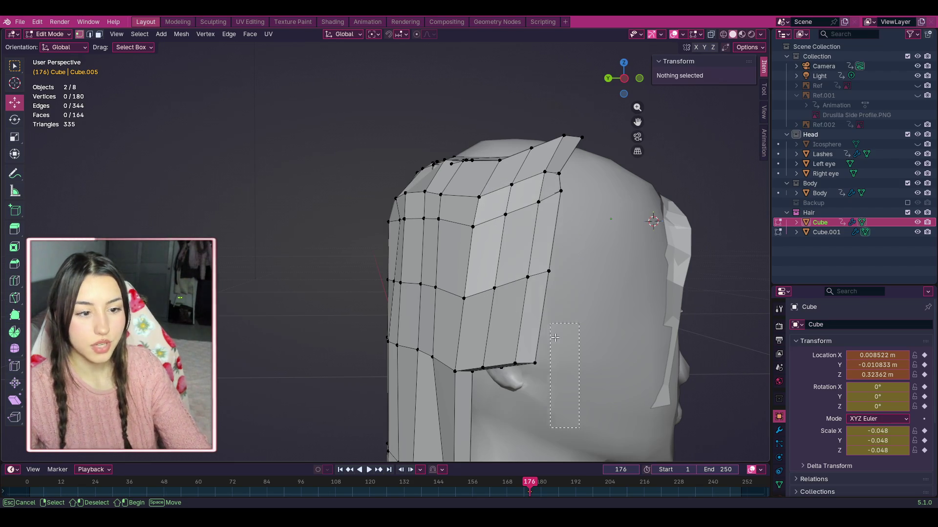
pyautogui.moveTo(540, 292); pyautogui.dragTo(540, 292)
pyautogui.click(598, 215)
pyautogui.moveTo(497, 177)
pyautogui.mouseDown()
pyautogui.moveTo(539, 439)
pyautogui.moveTo(540, 429)
pyautogui.mouseUp()
pyautogui.click(576, 397)
pyautogui.click(611, 210)
pyautogui.click(598, 293)
pyautogui.click(583, 372)
pyautogui.moveTo(580, 402); pyautogui.dragTo(536, 301)
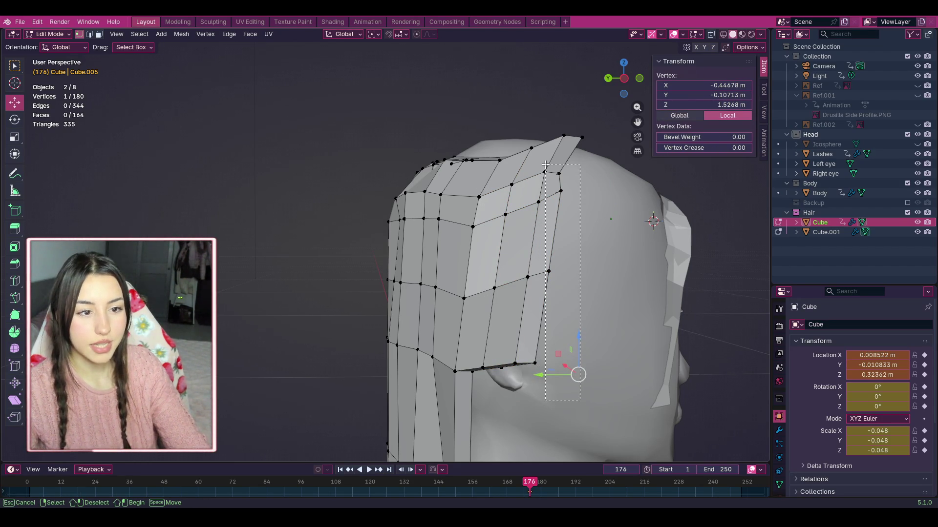
pyautogui.moveTo(545, 165); pyautogui.dragTo(559, 197)
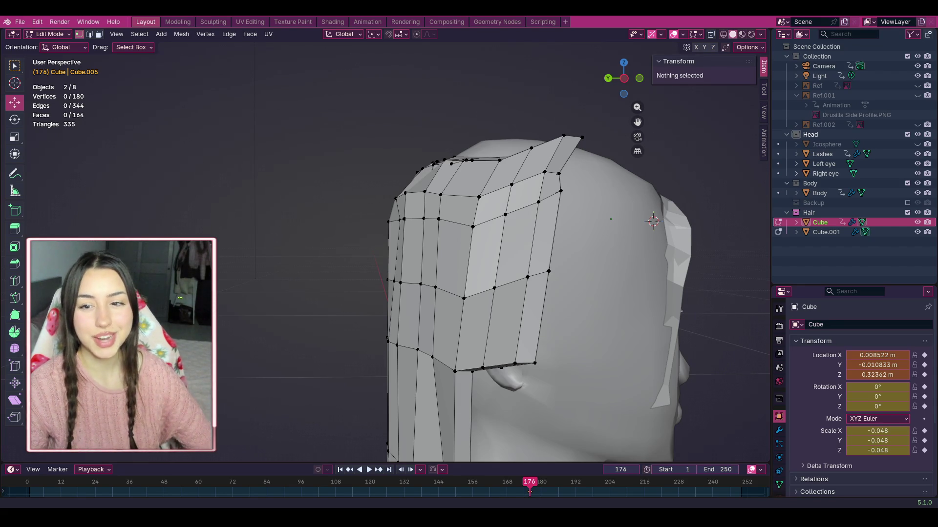
pyautogui.scroll(-1, 385, 258)
# Step: Raise a face on the hair's left edge and lower the strip's two bottom vertices
pyautogui.moveTo(536, 379)
pyautogui.mouseDown()
pyautogui.moveTo(458, 315)
pyautogui.moveTo(480, 330)
pyautogui.moveTo(483, 299)
pyautogui.mouseUp()
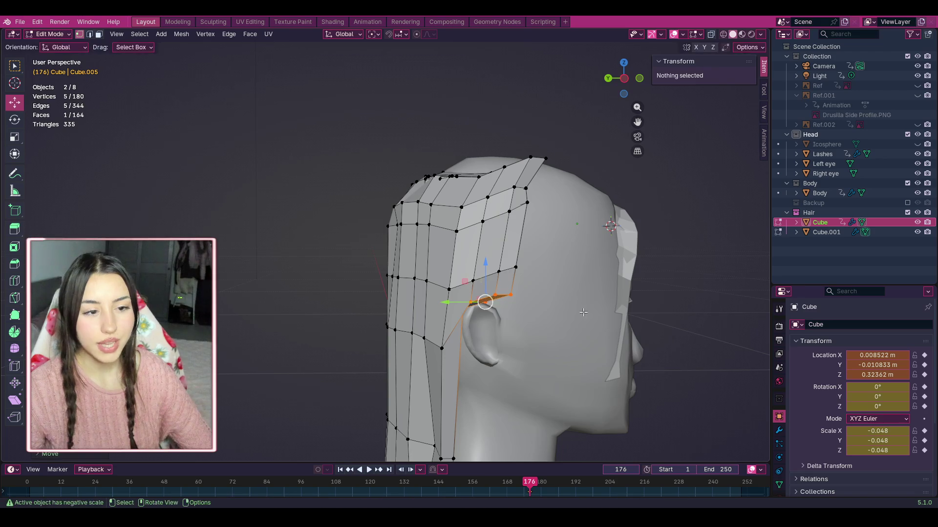
pyautogui.click(573, 332)
pyautogui.scroll(4, 563, 356)
pyautogui.keyDown('shift'); pyautogui.moveTo(620, 425); pyautogui.dragTo(525, 319, button='middle'); pyautogui.keyUp('shift')
pyautogui.moveTo(511, 250)
pyautogui.mouseDown()
pyautogui.moveTo(439, 215)
pyautogui.moveTo(482, 247)
pyautogui.mouseUp()
pyautogui.click(536, 301)
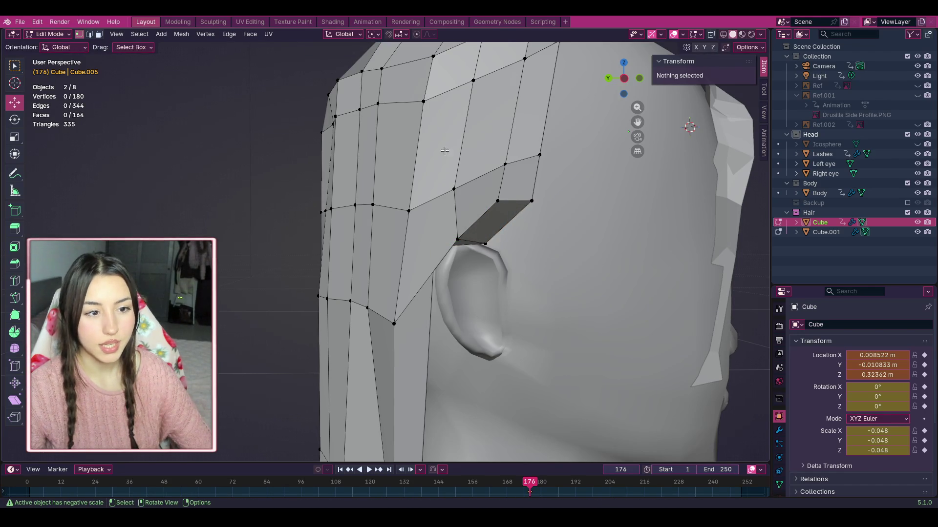
# Step: From a frontal view, nudge a hair face and an edge closer to the head
pyautogui.moveTo(624, 79)
pyautogui.mouseDown()
pyautogui.moveTo(593, 82)
pyautogui.moveTo(633, 97)
pyautogui.mouseUp()
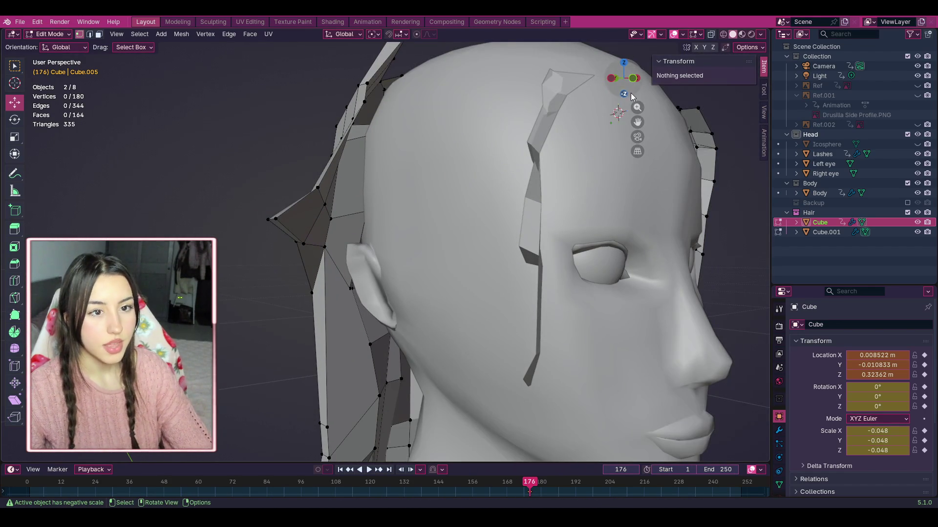
pyautogui.moveTo(371, 195); pyautogui.dragTo(301, 197, button='middle')
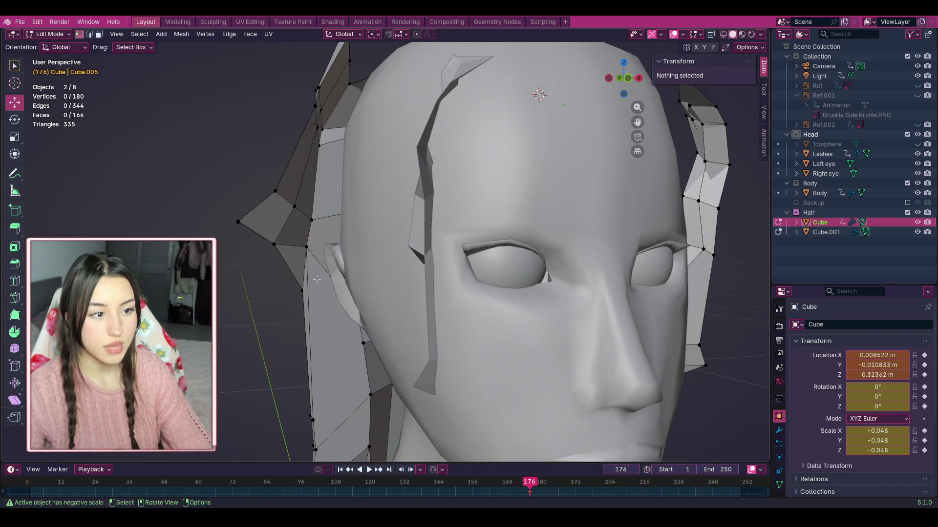
pyautogui.click(299, 228)
pyautogui.moveTo(301, 228); pyautogui.dragTo(310, 218)
pyautogui.click(181, 162)
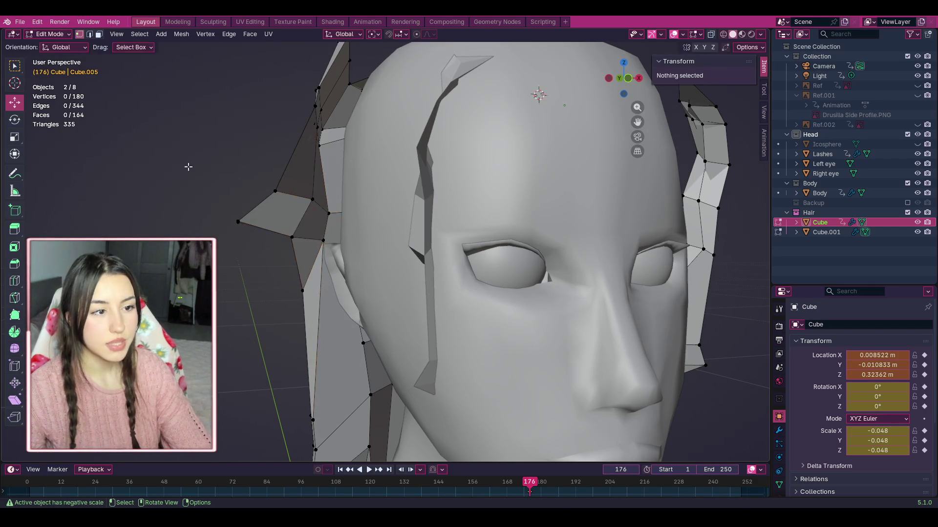
pyautogui.click(238, 222)
pyautogui.moveTo(239, 223); pyautogui.dragTo(261, 226)
pyautogui.click(231, 215)
# Step: Move the strand's tip face up and right, selecting it in see-through mode
pyautogui.moveTo(265, 150); pyautogui.dragTo(303, 251)
pyautogui.moveTo(213, 148)
pyautogui.mouseDown()
pyautogui.moveTo(229, 157)
pyautogui.moveTo(283, 255)
pyautogui.mouseUp()
pyautogui.moveTo(277, 216); pyautogui.dragTo(288, 216)
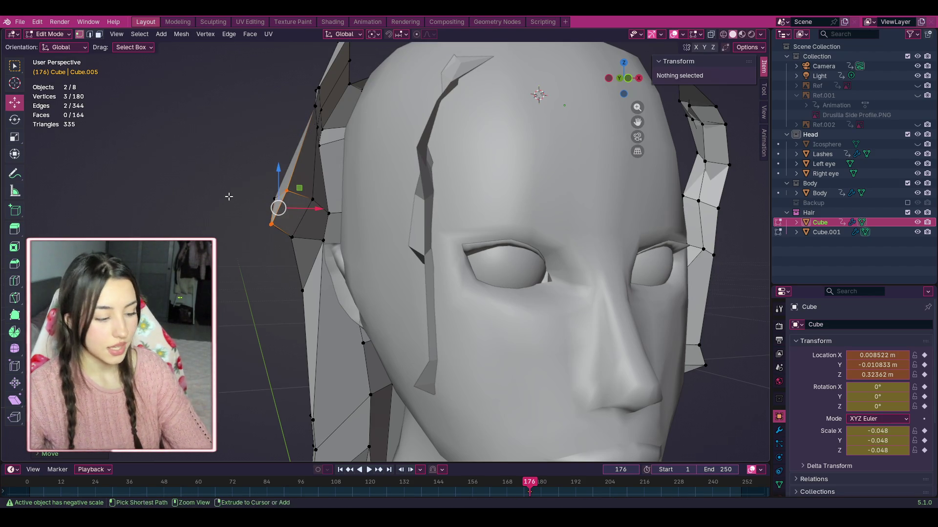
pyautogui.hotkey('ctrl', 'z')
pyautogui.click(210, 183)
pyautogui.click(711, 34)
pyautogui.moveTo(247, 155); pyautogui.dragTo(286, 241)
pyautogui.click(710, 35)
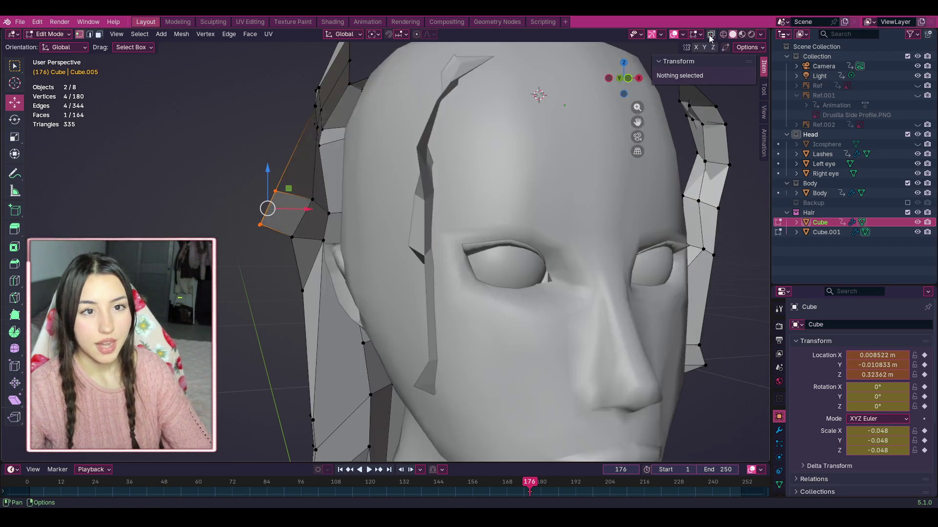
pyautogui.moveTo(268, 208)
pyautogui.mouseDown()
pyautogui.moveTo(295, 195)
pyautogui.moveTo(295, 204)
pyautogui.mouseUp()
pyautogui.hotkey('alt', 'a')
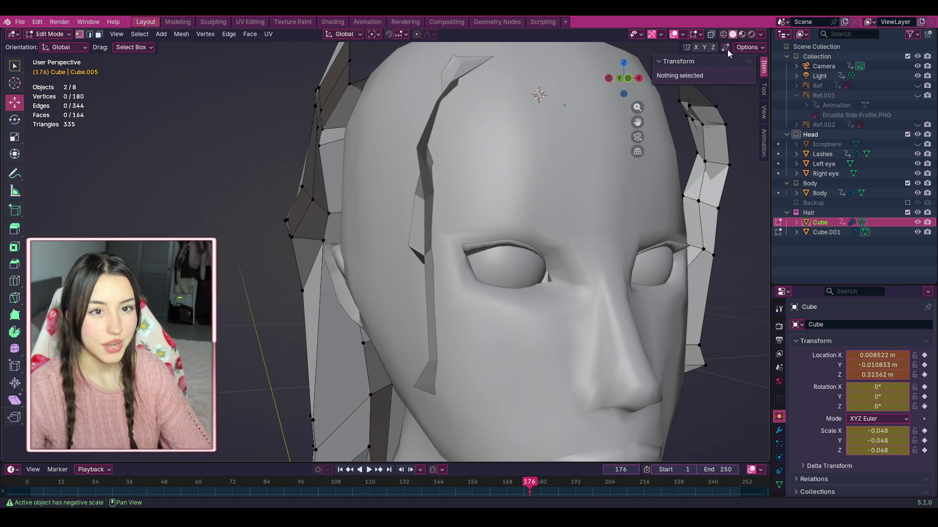
# Step: Pull the hair vertices near the ear in to fit the head
pyautogui.moveTo(537, 196); pyautogui.dragTo(610, 185, button='middle')
pyautogui.moveTo(653, 151)
pyautogui.mouseDown(button='middle')
pyautogui.moveTo(684, 147)
pyautogui.moveTo(602, 113)
pyautogui.moveTo(527, 122)
pyautogui.mouseUp(button='middle')
pyautogui.moveTo(273, 160); pyautogui.dragTo(353, 244)
pyautogui.hotkey('alt', 'a')
pyautogui.moveTo(271, 165)
pyautogui.mouseDown()
pyautogui.moveTo(340, 233)
pyautogui.moveTo(325, 200)
pyautogui.mouseUp()
pyautogui.hotkey('alt', 'a')
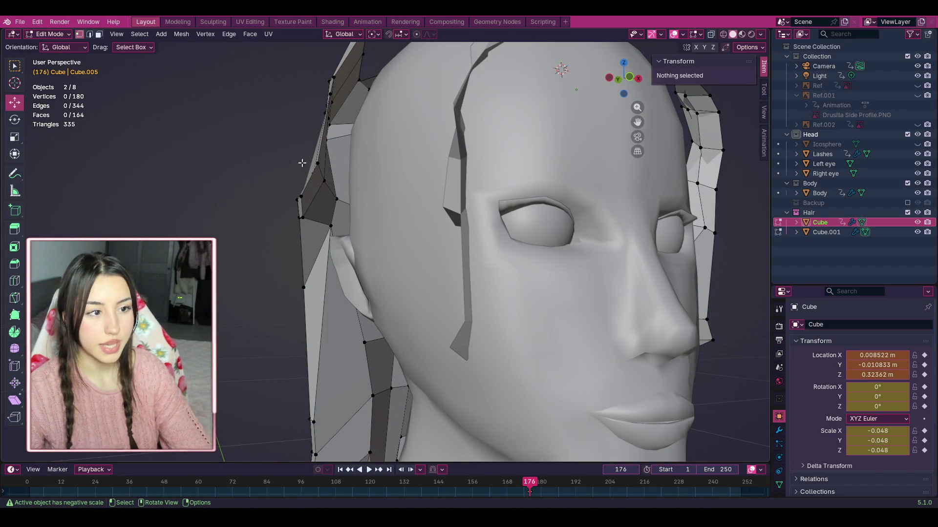
# Step: Move a side face of the hair, then switch editing to Cube.001
pyautogui.moveTo(619, 80)
pyautogui.mouseDown()
pyautogui.moveTo(603, 95)
pyautogui.moveTo(616, 84)
pyautogui.moveTo(622, 92)
pyautogui.moveTo(617, 84)
pyautogui.mouseUp()
pyautogui.moveTo(308, 185); pyautogui.dragTo(299, 243)
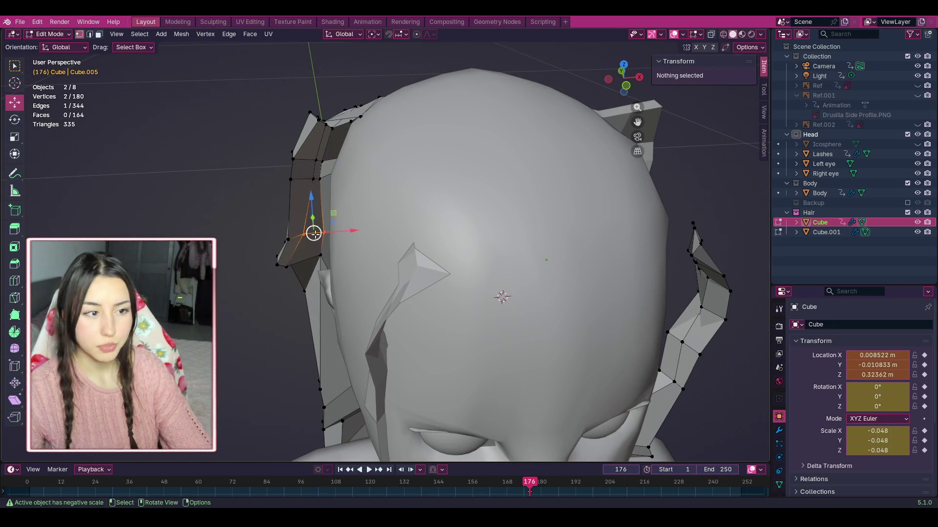
pyautogui.click(290, 262)
pyautogui.click(232, 241)
pyautogui.moveTo(631, 91); pyautogui.dragTo(560, 98)
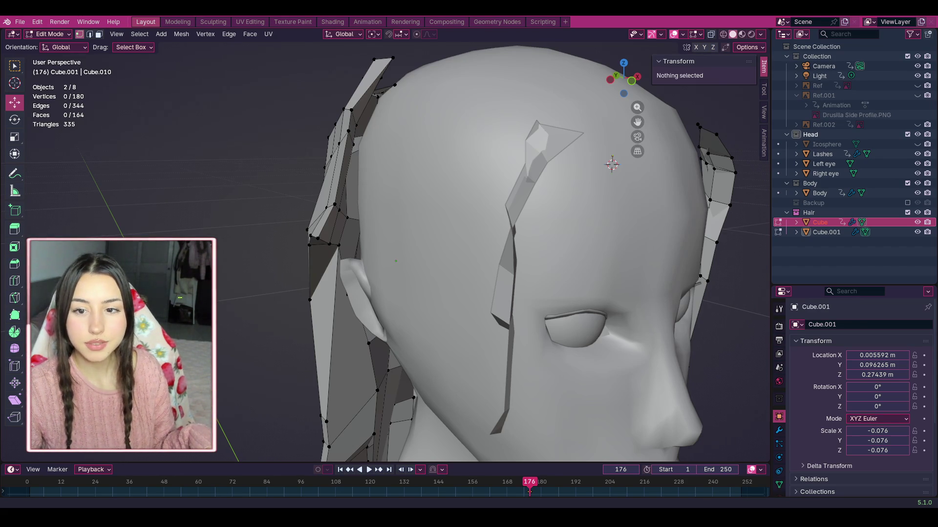
pyautogui.moveTo(623, 78)
pyautogui.mouseDown()
pyautogui.moveTo(635, 73)
pyautogui.moveTo(617, 80)
pyautogui.moveTo(596, 121)
pyautogui.mouseUp()
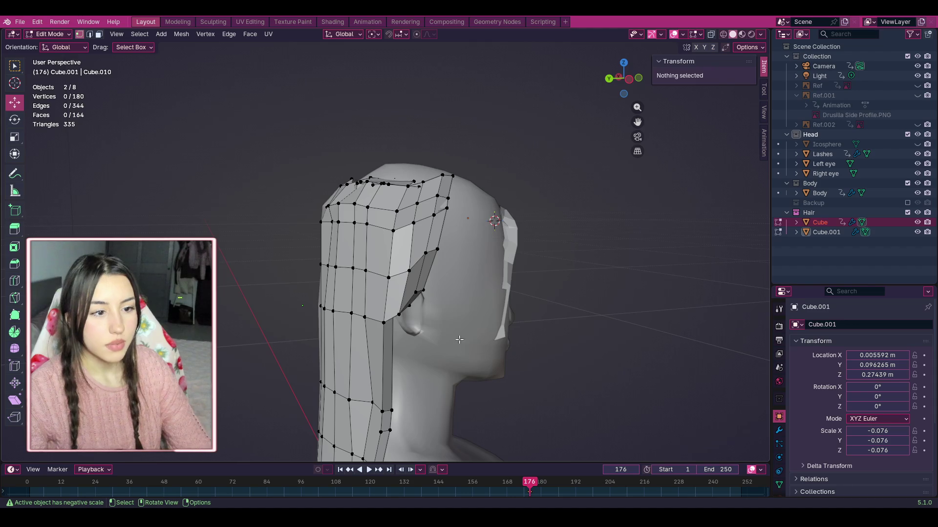
# Step: Box-select the hair faces covering the ear and delete them
pyautogui.moveTo(386, 178); pyautogui.dragTo(385, 178)
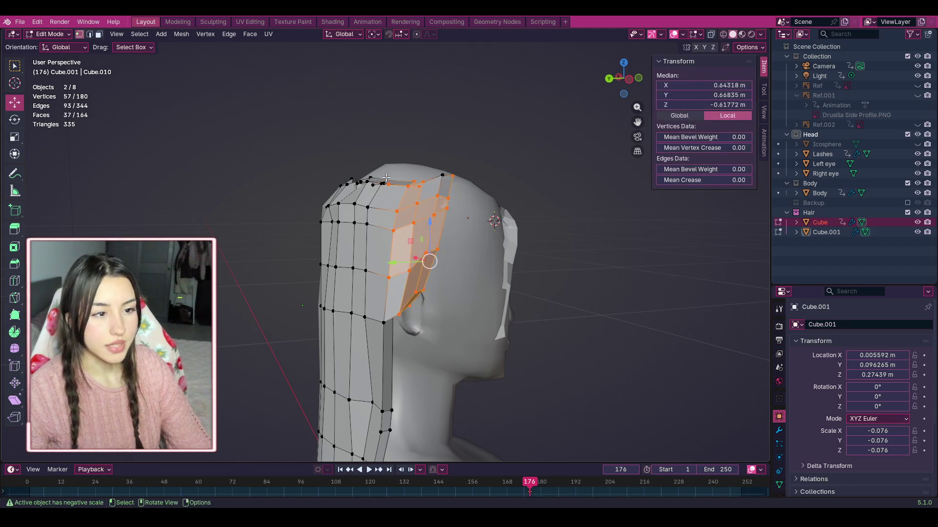
pyautogui.moveTo(449, 351); pyautogui.dragTo(396, 262)
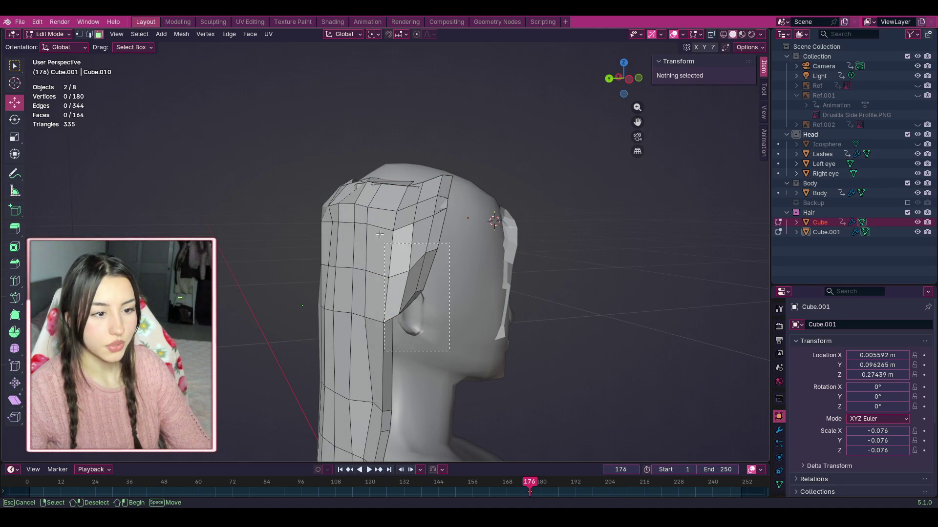
pyautogui.moveTo(399, 169); pyautogui.dragTo(400, 170)
pyautogui.rightClick(435, 230)
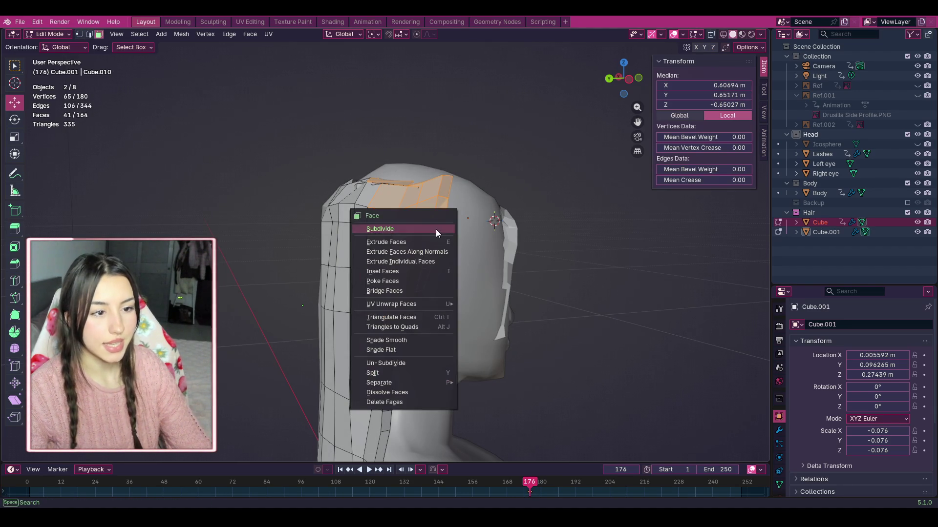
pyautogui.click(412, 397)
# Step: Delete another strip of hair faces, then undo to restore it
pyautogui.moveTo(427, 277); pyautogui.dragTo(424, 168)
pyautogui.rightClick(419, 209)
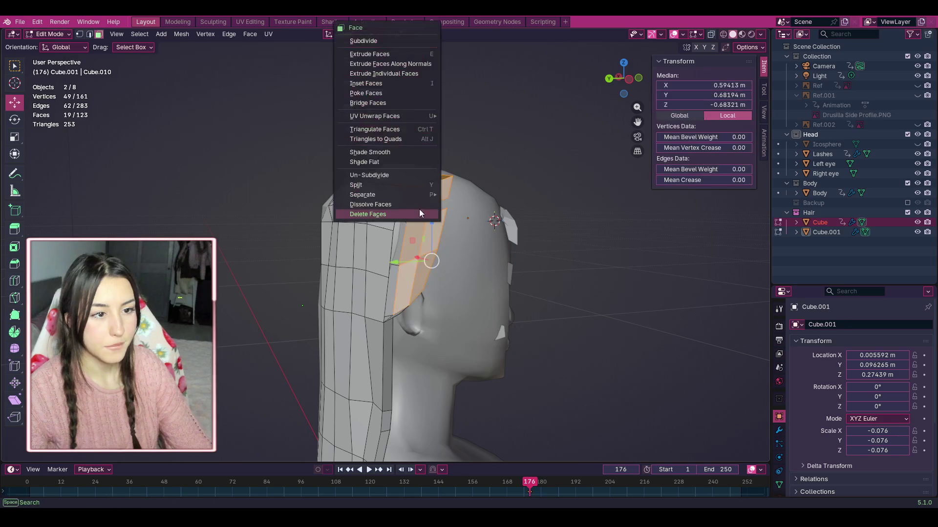
pyautogui.click(412, 215)
pyautogui.moveTo(624, 79)
pyautogui.mouseDown()
pyautogui.moveTo(586, 80)
pyautogui.moveTo(629, 82)
pyautogui.mouseUp()
pyautogui.hotkey('ctrl', 'z')
pyautogui.click(468, 262)
# Step: Pick a face near the ear without deleting it, deselect all and return to a side view
pyautogui.scroll(3, 414, 305)
pyautogui.click(414, 306)
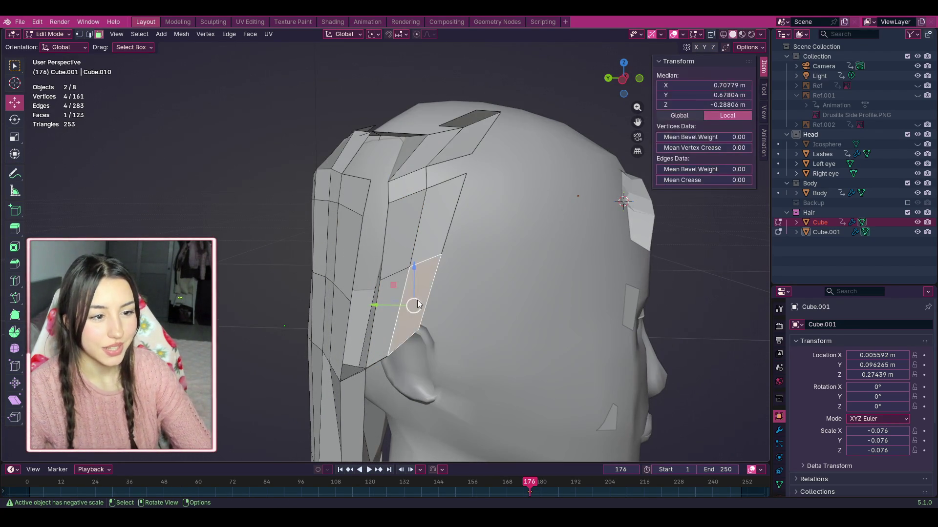
pyautogui.press('Escape')
pyautogui.rightClick(387, 297)
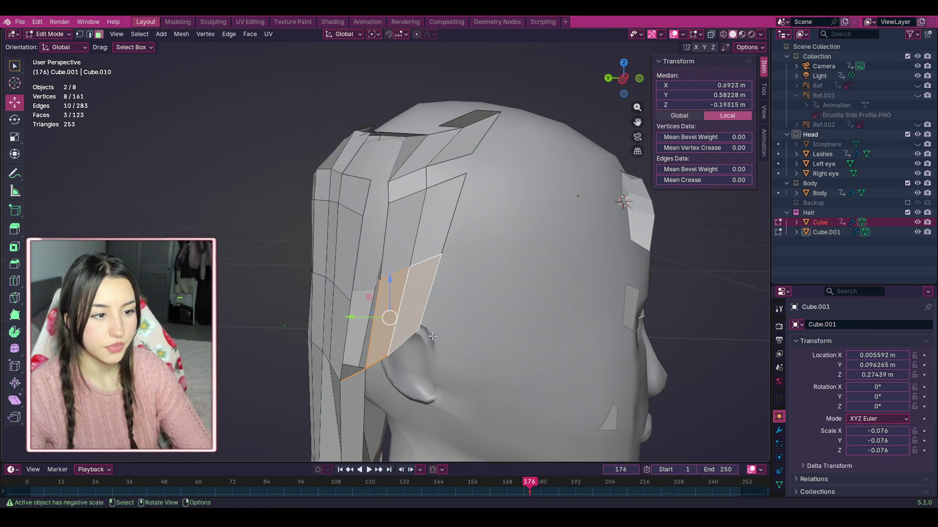
pyautogui.press('Escape')
pyautogui.hotkey('alt', 'a')
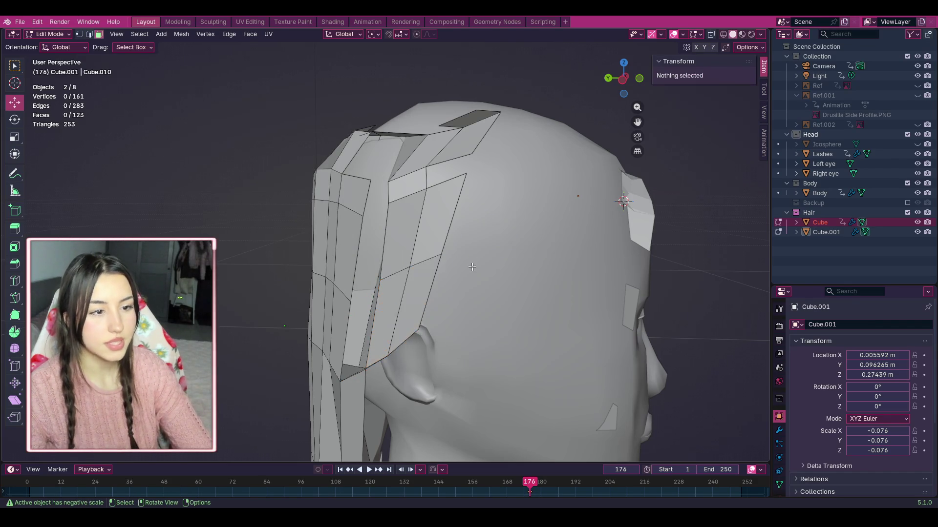
pyautogui.scroll(-3, 618, 81)
pyautogui.moveTo(618, 80); pyautogui.dragTo(612, 160)
pyautogui.scroll(4, 490, 239)
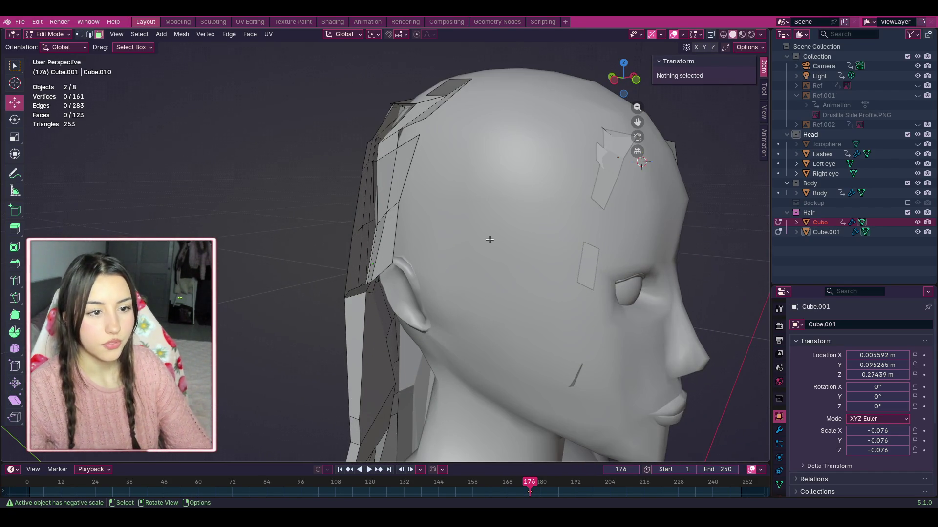
# Step: Add a cube to the hair mesh and scale it down
pyautogui.hotkey('shift', 'a')
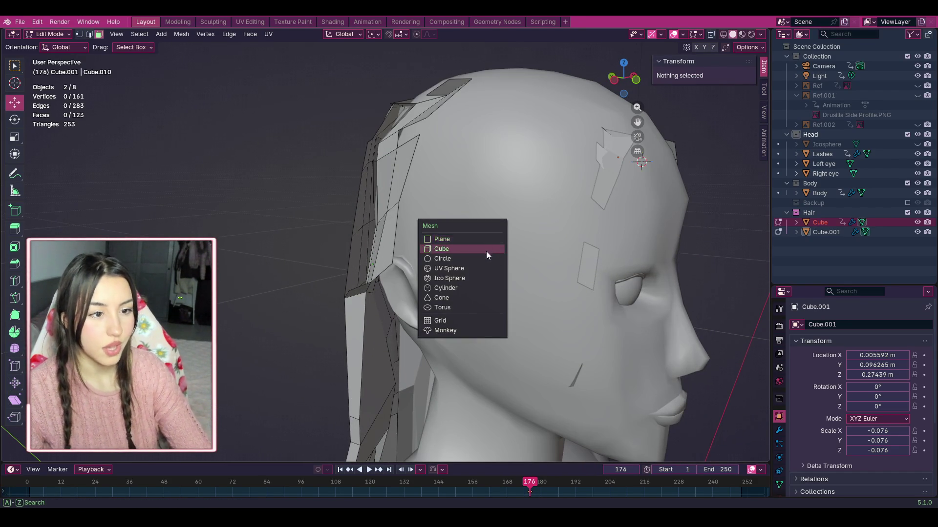
pyautogui.click(486, 251)
pyautogui.scroll(-3, 447, 226)
pyautogui.press('s')
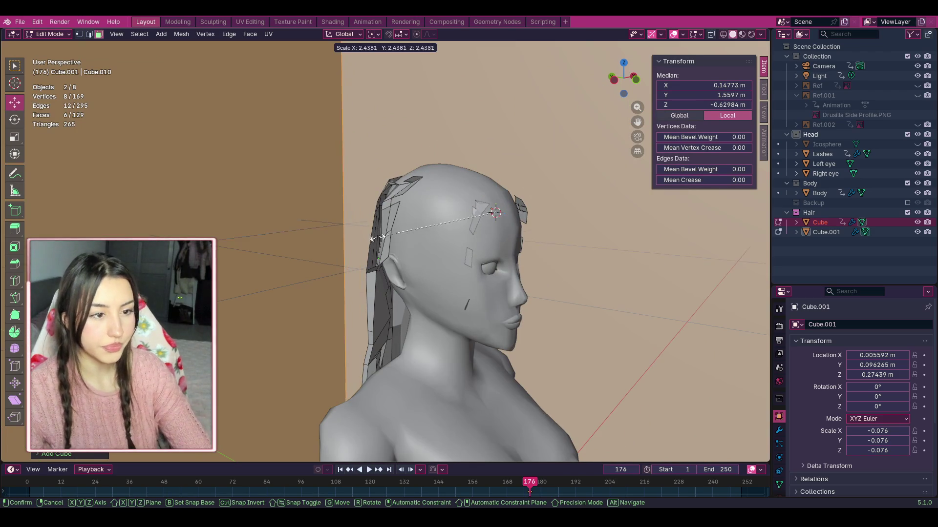
pyautogui.keyDown('alt'); pyautogui.scroll(-10, 402, 204); pyautogui.keyUp('alt')
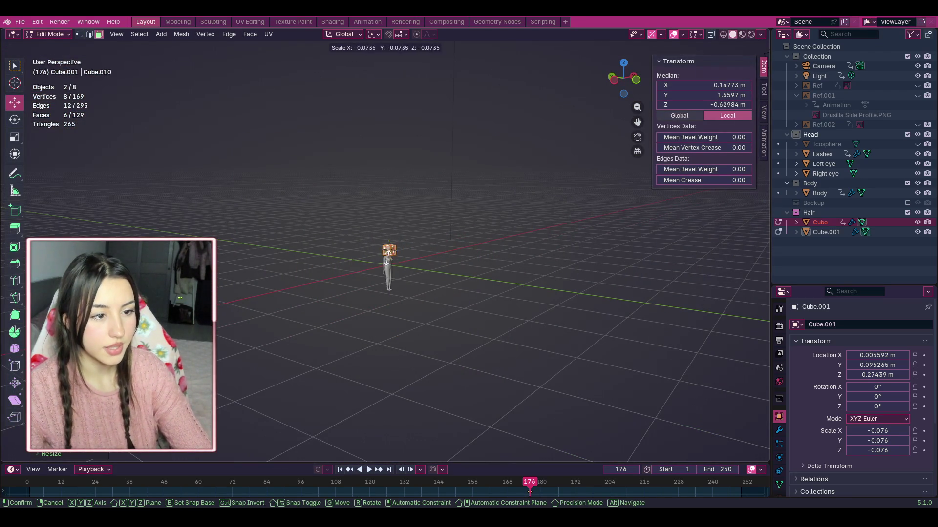
pyautogui.click(393, 246)
pyautogui.scroll(8, 439, 218)
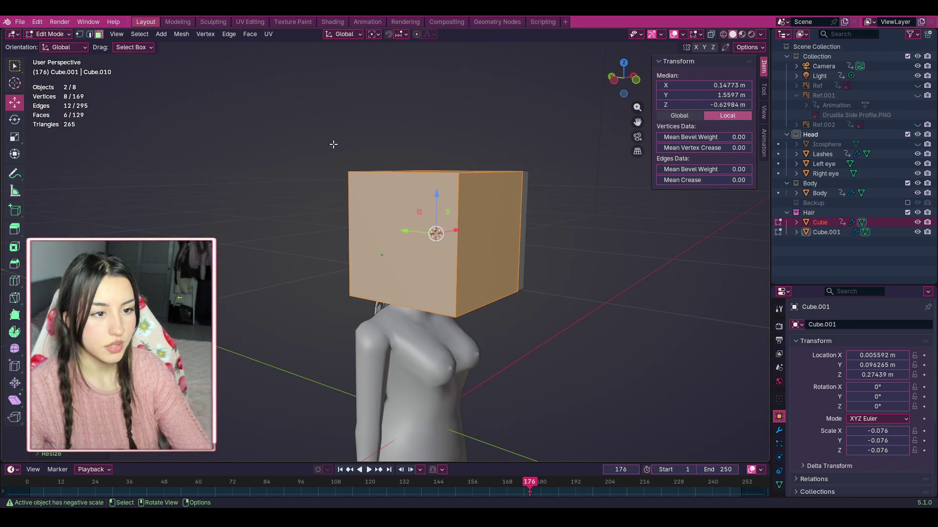
# Step: In edge select mode, pull the cube's top edge upward
pyautogui.click(67, 35)
pyautogui.click(89, 41)
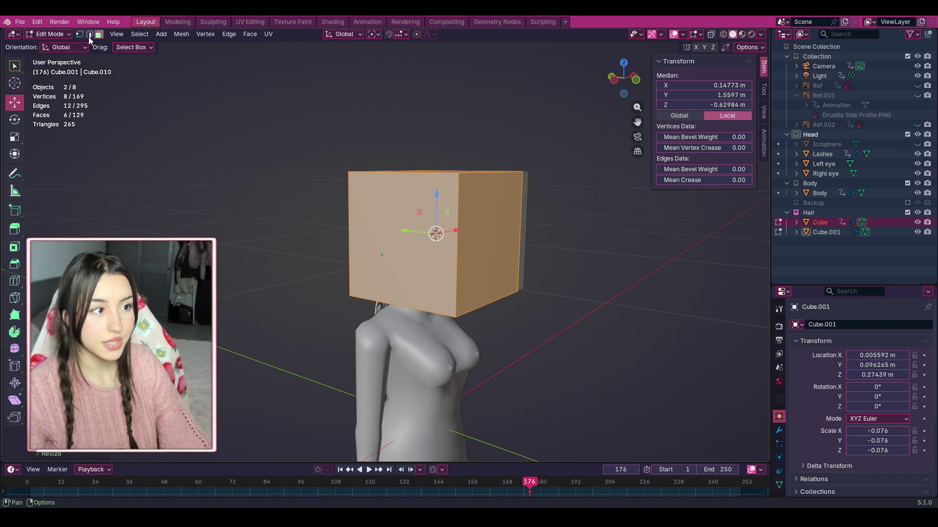
pyautogui.press('2')
pyautogui.moveTo(287, 116); pyautogui.dragTo(571, 200)
pyautogui.moveTo(447, 151)
pyautogui.mouseDown()
pyautogui.moveTo(447, 51)
pyautogui.moveTo(443, 72)
pyautogui.mouseUp()
pyautogui.hotkey('ctrl', 'z')
pyautogui.moveTo(441, 135); pyautogui.dragTo(443, 36)
pyautogui.moveTo(642, 84); pyautogui.dragTo(630, 82)
# Step: Slide the cube's right face left and rotate it into a slant
pyautogui.moveTo(436, 56); pyautogui.dragTo(580, 381)
pyautogui.moveTo(479, 187); pyautogui.dragTo(394, 185)
pyautogui.press('Escape')
pyautogui.click(623, 261)
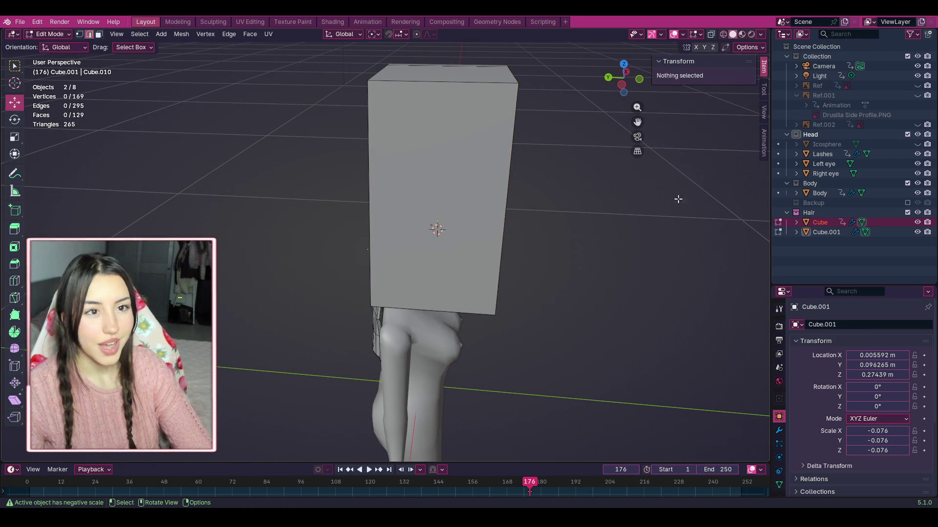
pyautogui.click(715, 36)
pyautogui.moveTo(567, 388); pyautogui.dragTo(447, 41)
pyautogui.moveTo(471, 190)
pyautogui.mouseDown()
pyautogui.moveTo(367, 180)
pyautogui.moveTo(366, 195)
pyautogui.mouseUp()
pyautogui.press('r')
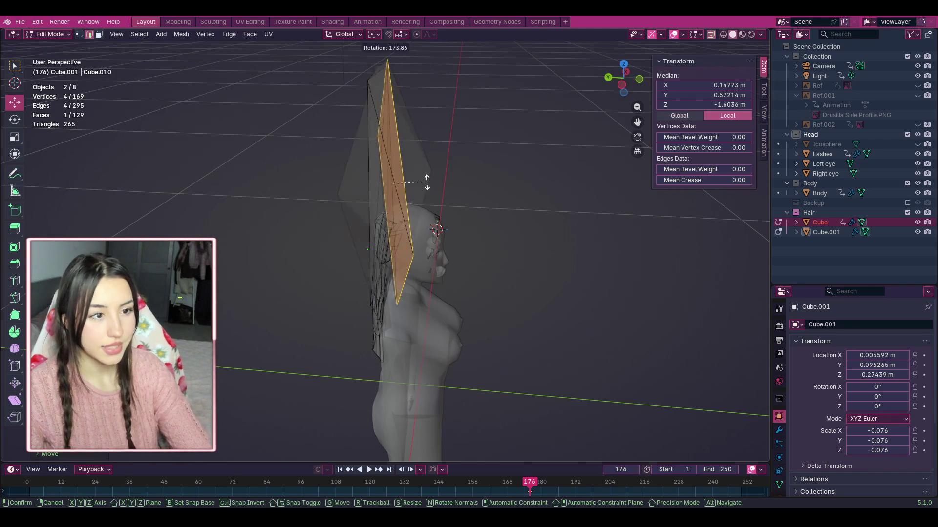
pyautogui.click(385, 182)
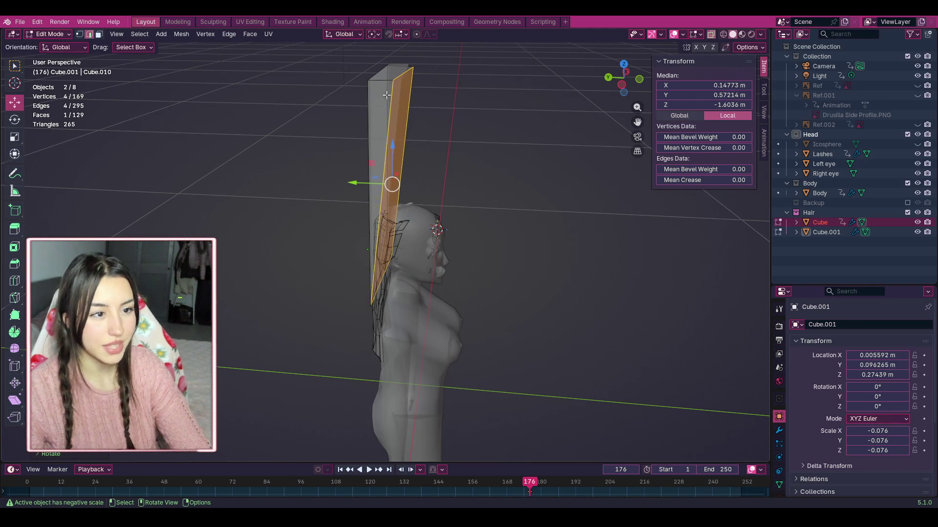
# Step: Adjust the slanted panel's top edge and inspect it from behind and the side
pyautogui.click(393, 70)
pyautogui.moveTo(393, 56); pyautogui.dragTo(394, 55)
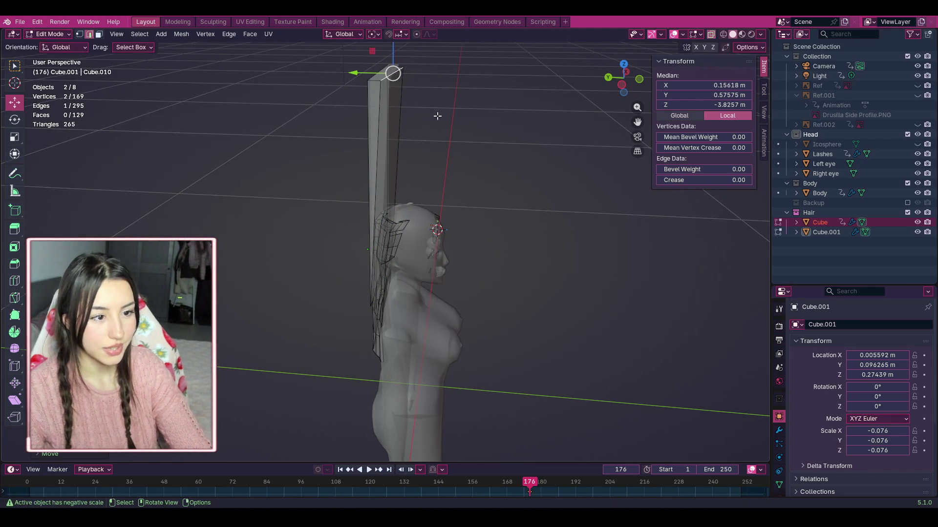
pyautogui.hotkey('alt', 'a')
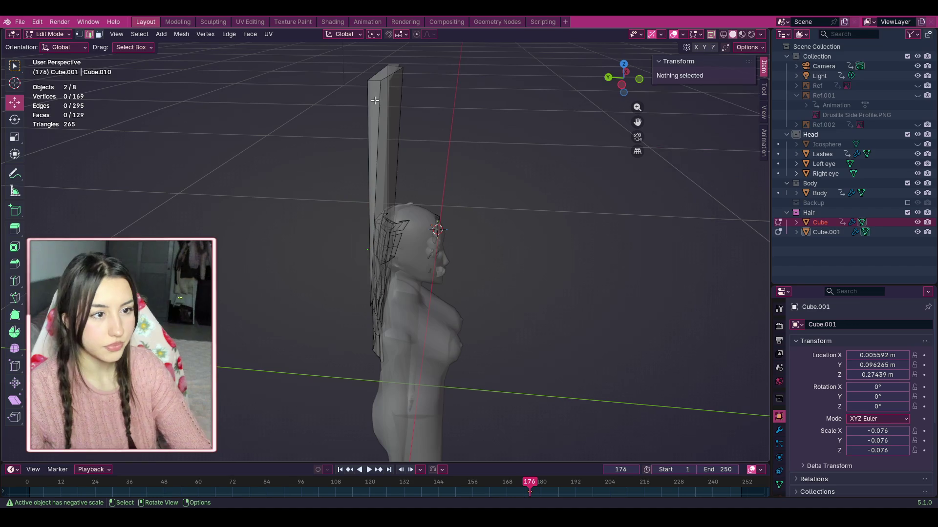
pyautogui.press('a')
pyautogui.hotkey('alt', 'a')
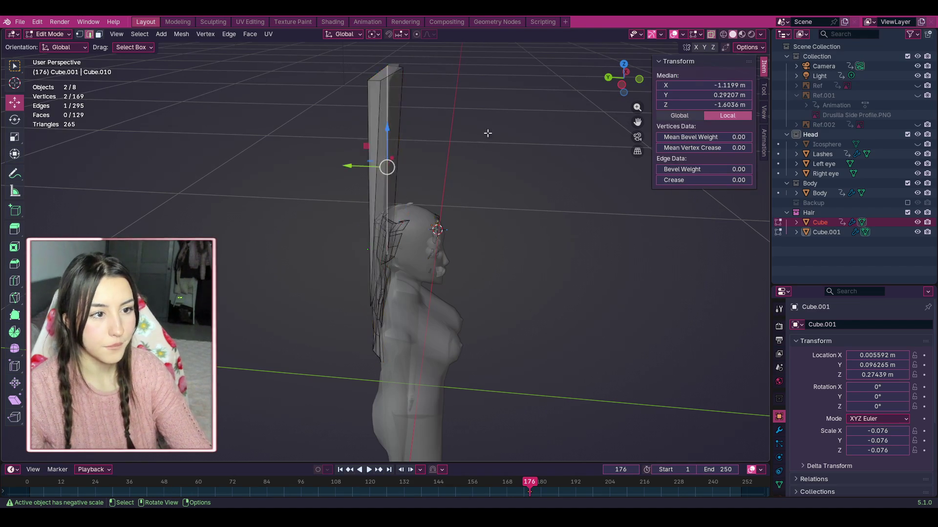
pyautogui.moveTo(625, 78); pyautogui.dragTo(606, 93)
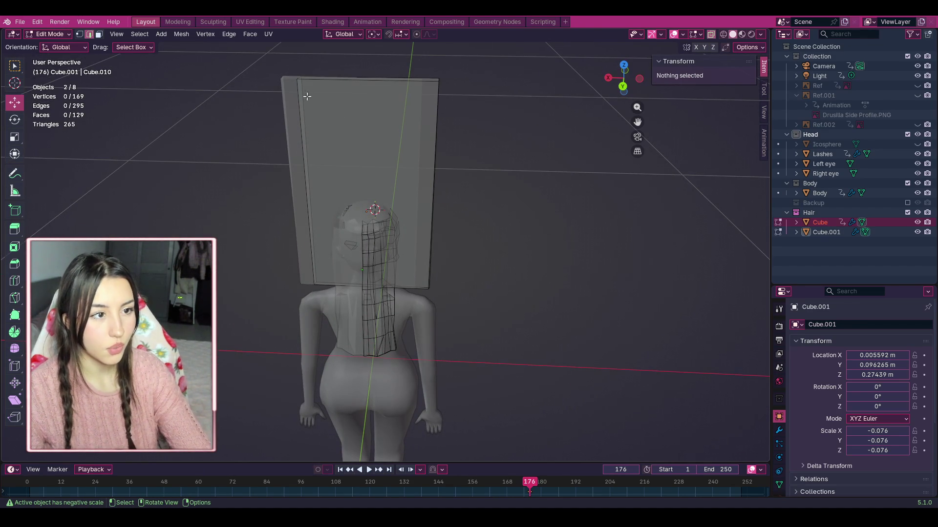
pyautogui.moveTo(270, 64)
pyautogui.mouseDown()
pyautogui.moveTo(454, 272)
pyautogui.moveTo(457, 292)
pyautogui.mouseUp()
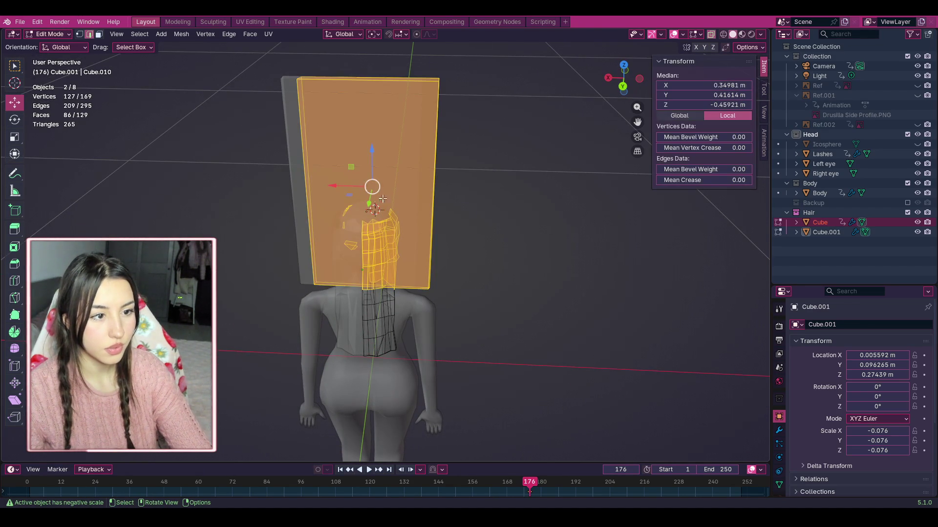
pyautogui.hotkey('alt', 'a')
pyautogui.moveTo(616, 79)
pyautogui.mouseDown()
pyautogui.moveTo(573, 79)
pyautogui.moveTo(635, 83)
pyautogui.mouseUp()
# Step: Undo the panel back to a cube and move it beside the character
pyautogui.press('a')
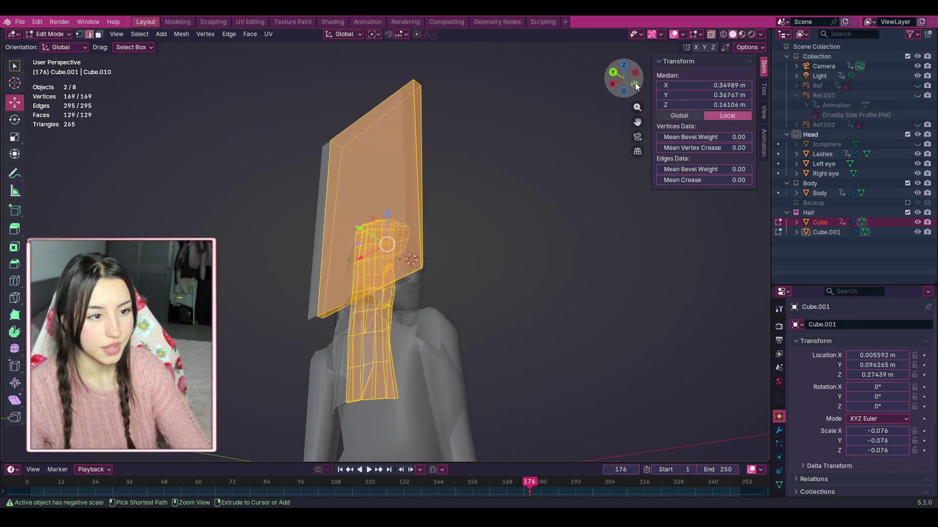
pyautogui.hotkey('ctrl', 'z')
pyautogui.hotkey('ctrl', 'z')
pyautogui.hotkey('ctrl', 'z')
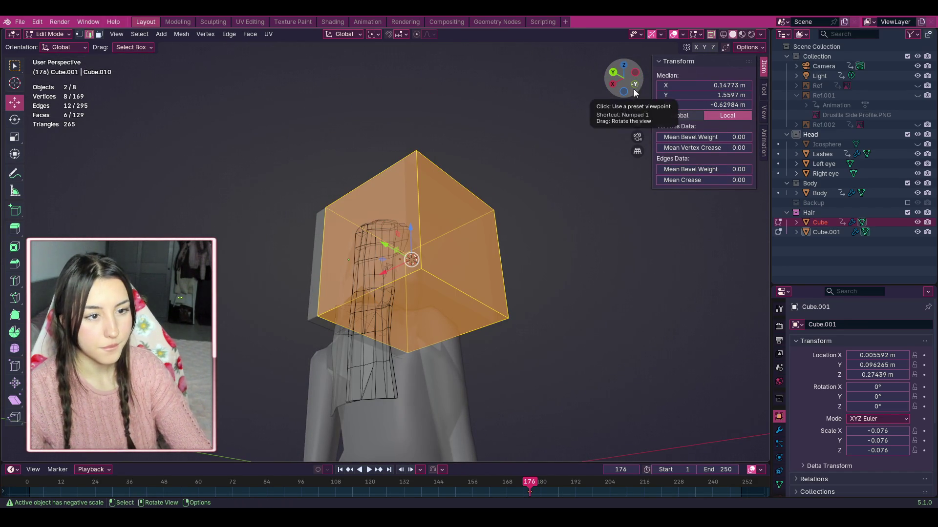
pyautogui.moveTo(415, 262)
pyautogui.mouseDown()
pyautogui.moveTo(679, 275)
pyautogui.moveTo(644, 282)
pyautogui.mouseUp()
pyautogui.moveTo(647, 130); pyautogui.dragTo(512, 254, button='middle')
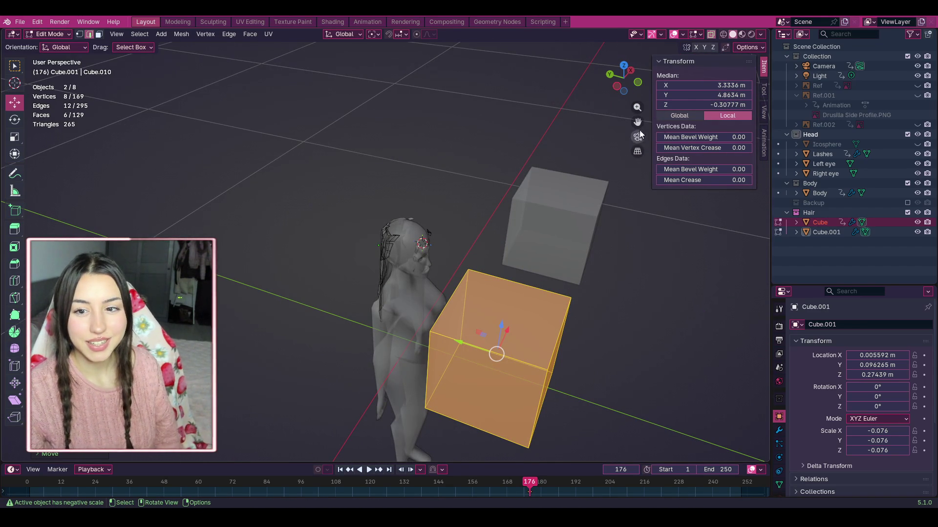
# Step: Scale the cube beside the character down to a smaller size
pyautogui.scroll(4, 551, 264)
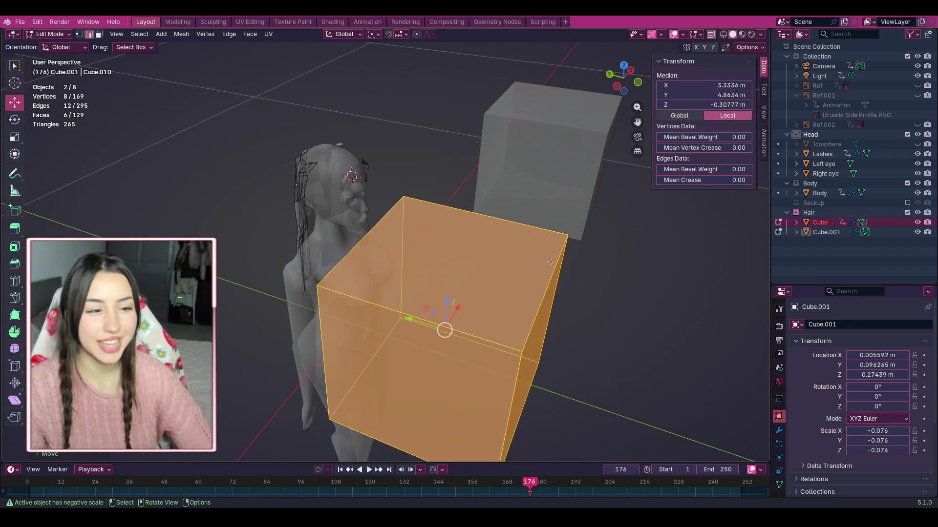
pyautogui.moveTo(635, 95); pyautogui.dragTo(637, 88)
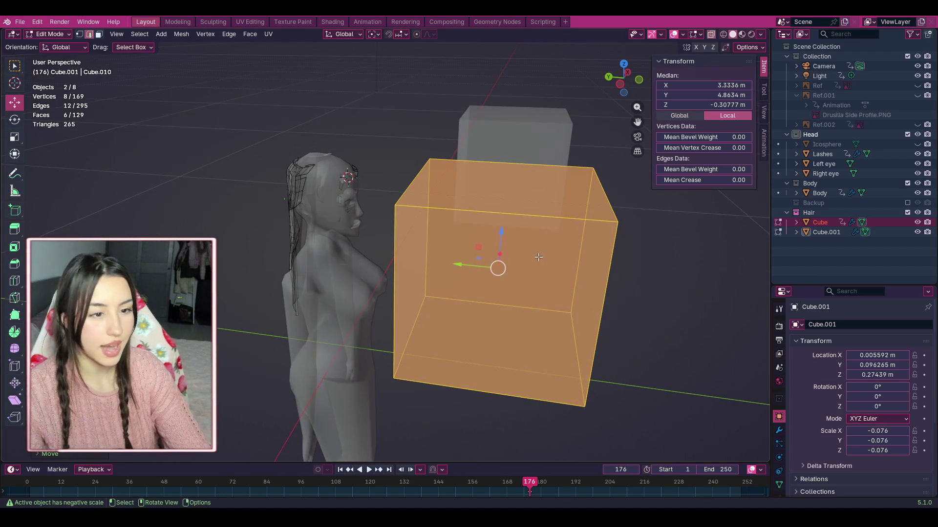
pyautogui.press('s')
pyautogui.click(506, 253)
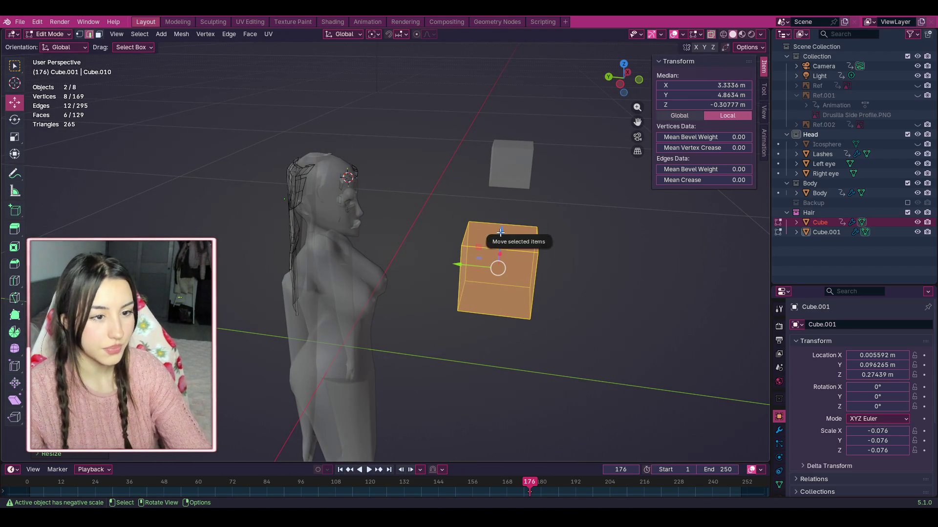
# Step: In face mode, raise the cube's faces and stretch its top faces upward into a taller block
pyautogui.click(99, 34)
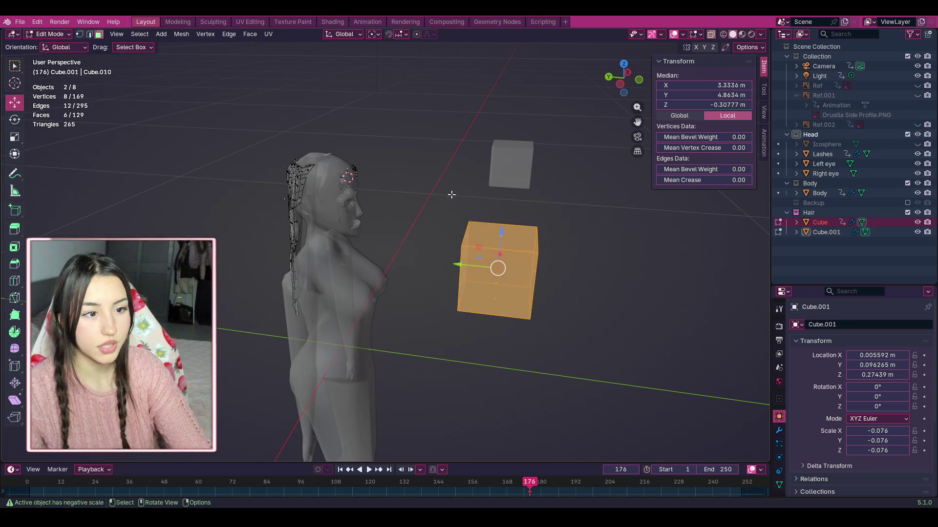
pyautogui.keyDown('shift'); pyautogui.click(509, 246); pyautogui.keyUp('shift')
pyautogui.moveTo(496, 235); pyautogui.dragTo(498, 217)
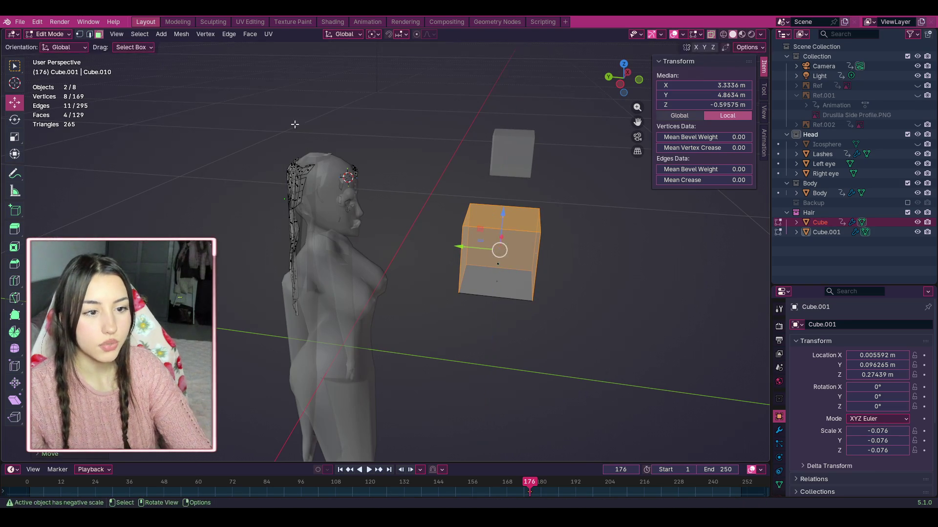
pyautogui.click(449, 196)
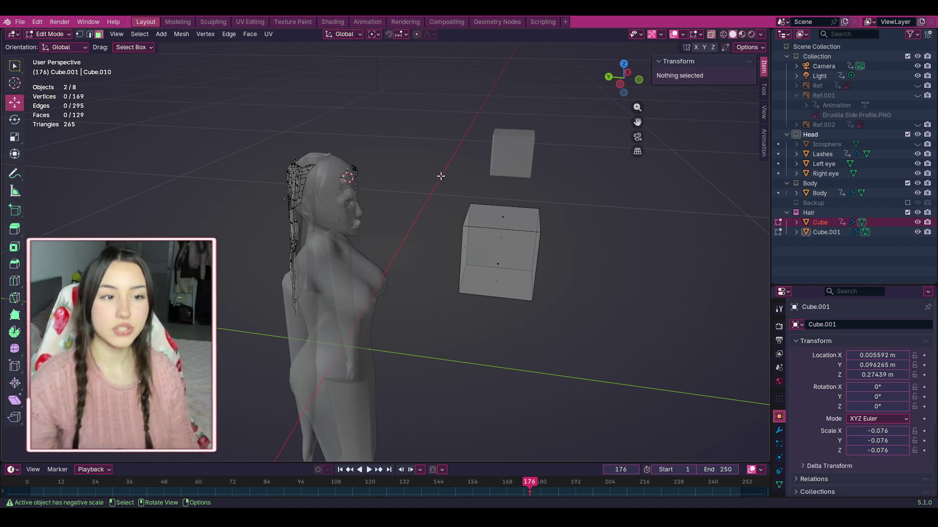
pyautogui.moveTo(457, 204); pyautogui.dragTo(562, 245)
pyautogui.moveTo(497, 215)
pyautogui.mouseDown()
pyautogui.moveTo(507, 122)
pyautogui.moveTo(508, 147)
pyautogui.mouseUp()
# Step: Confirm the stretched top and reorient the view to look down on the block near the head
pyautogui.click(639, 80)
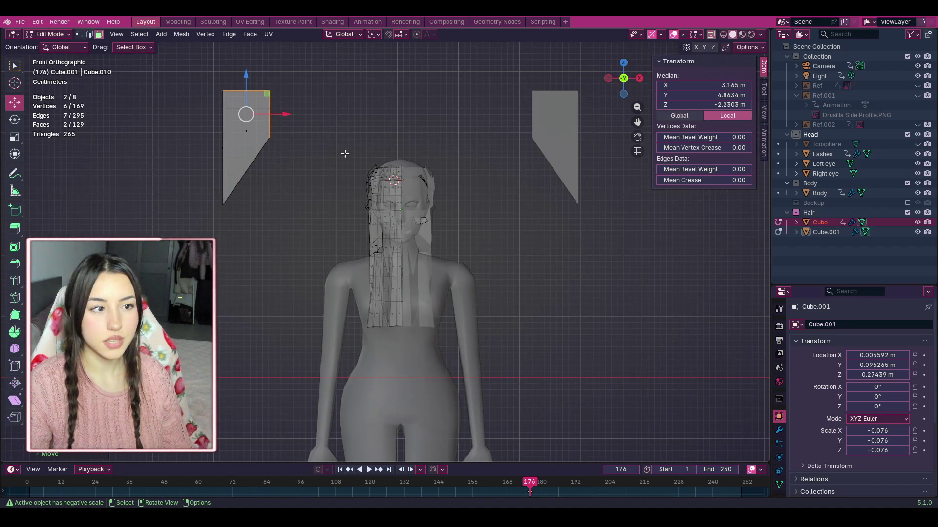
pyautogui.hotkey('alt', 'a')
pyautogui.keyDown('shift'); pyautogui.moveTo(376, 100); pyautogui.dragTo(466, 182, button='middle'); pyautogui.keyUp('shift')
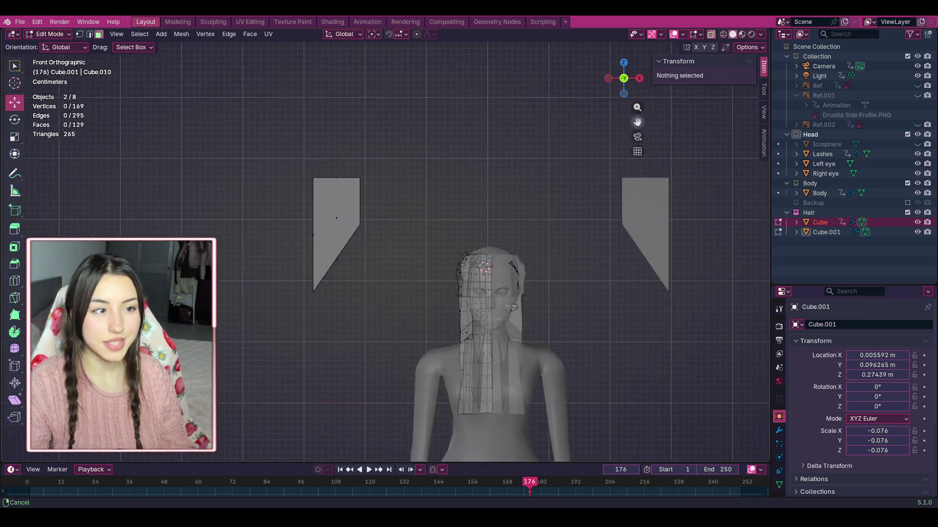
pyautogui.scroll(3, 466, 182)
pyautogui.moveTo(624, 79)
pyautogui.mouseDown()
pyautogui.moveTo(552, 96)
pyautogui.moveTo(350, 73)
pyautogui.moveTo(430, 197)
pyautogui.mouseUp()
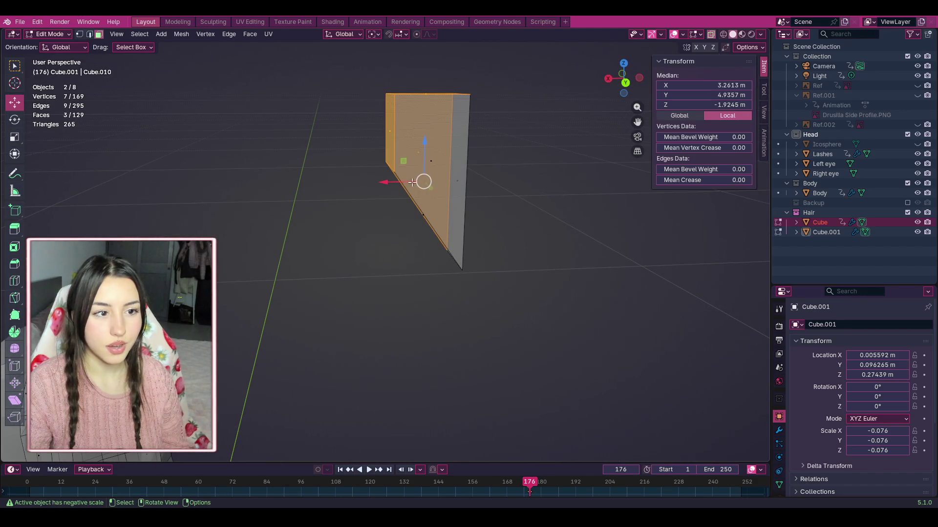
pyautogui.hotkey('alt', 'a')
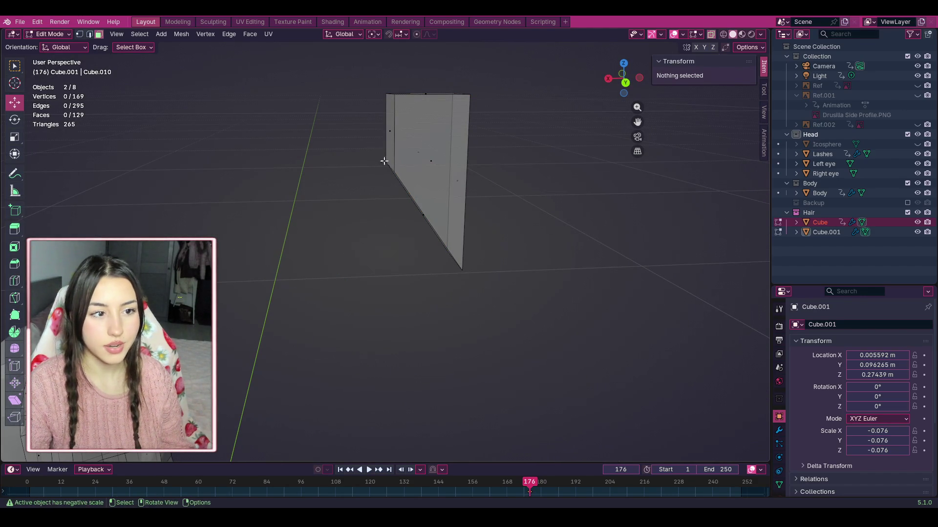
pyautogui.moveTo(628, 81)
pyautogui.mouseDown()
pyautogui.moveTo(625, 91)
pyautogui.moveTo(694, 92)
pyautogui.moveTo(560, 98)
pyautogui.mouseUp()
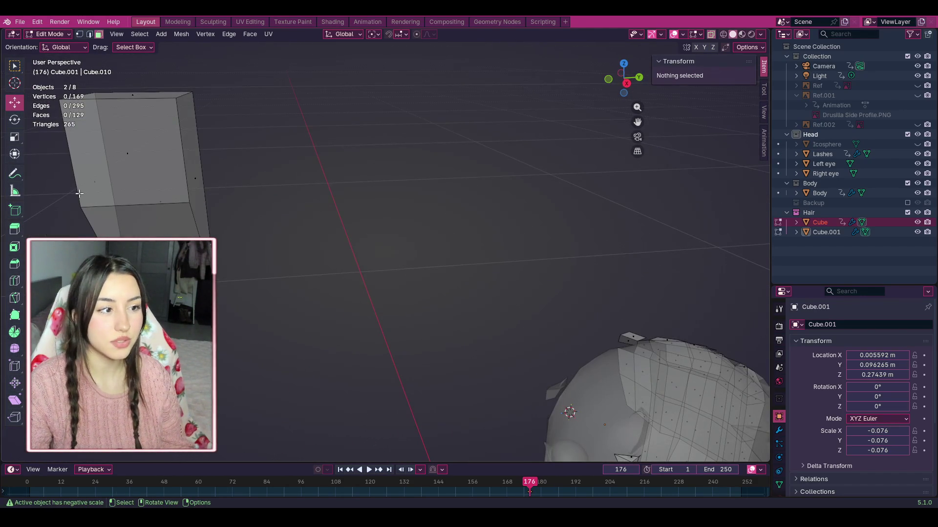
# Step: Reshape the block by lowering one edge along Z and shifting a face to the right
pyautogui.click(149, 205)
pyautogui.press('2')
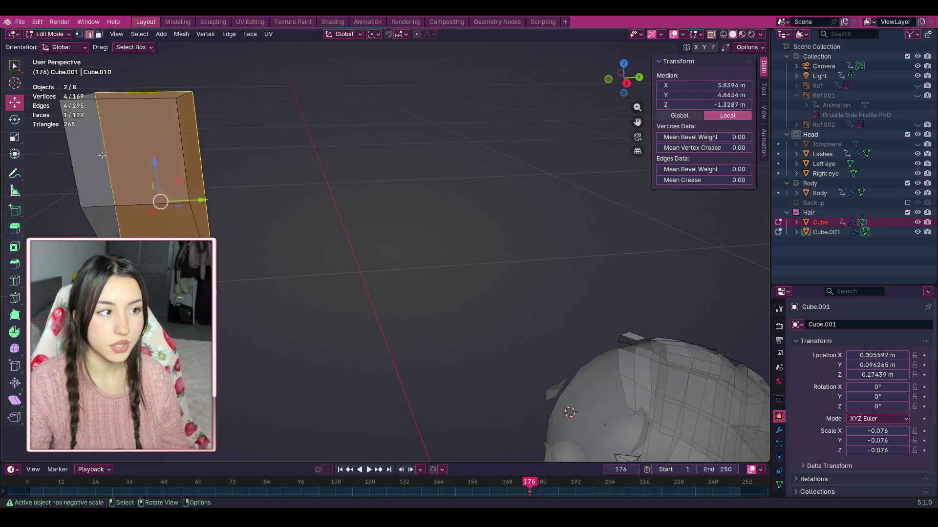
pyautogui.moveTo(53, 191); pyautogui.dragTo(243, 229)
pyautogui.moveTo(635, 68); pyautogui.dragTo(618, 83)
pyautogui.moveTo(446, 161)
pyautogui.mouseDown()
pyautogui.moveTo(462, 224)
pyautogui.moveTo(444, 257)
pyautogui.mouseUp()
pyautogui.moveTo(624, 74); pyautogui.dragTo(573, 98)
pyautogui.moveTo(336, 82)
pyautogui.mouseDown()
pyautogui.moveTo(481, 259)
pyautogui.moveTo(482, 286)
pyautogui.mouseUp()
pyautogui.moveTo(396, 177); pyautogui.dragTo(447, 180)
# Step: Move the whole block over and lower it beside the head as a hair strip
pyautogui.moveTo(616, 88)
pyautogui.mouseDown()
pyautogui.moveTo(586, 93)
pyautogui.moveTo(623, 79)
pyautogui.mouseUp()
pyautogui.moveTo(262, 123); pyautogui.dragTo(378, 395)
pyautogui.moveTo(305, 239)
pyautogui.mouseDown()
pyautogui.moveTo(342, 280)
pyautogui.moveTo(399, 271)
pyautogui.moveTo(402, 246)
pyautogui.mouseUp()
pyautogui.moveTo(623, 81)
pyautogui.mouseDown()
pyautogui.moveTo(616, 90)
pyautogui.moveTo(623, 78)
pyautogui.mouseUp()
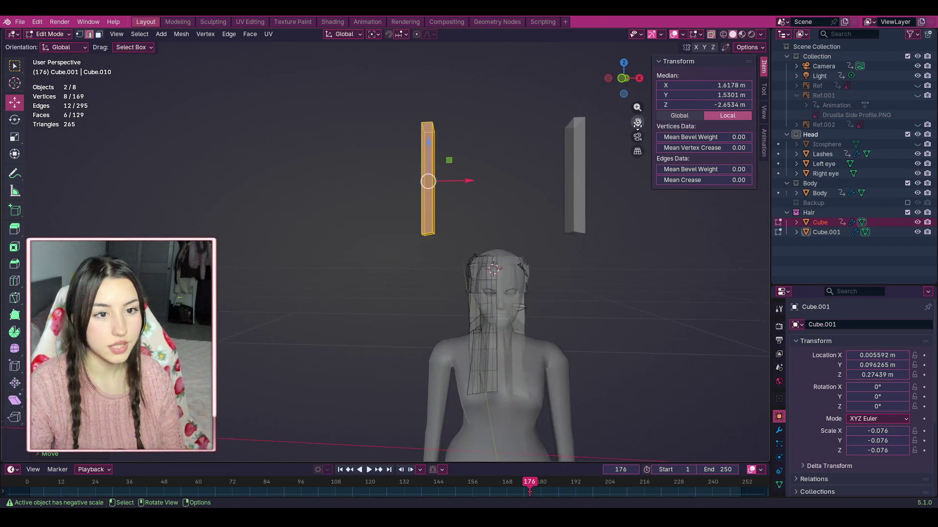
pyautogui.moveTo(637, 121); pyautogui.dragTo(568, 74)
pyautogui.moveTo(360, 107); pyautogui.dragTo(360, 228)
# Step: Fit the hair strip against the side of the face, checking from side and front views
pyautogui.moveTo(629, 81); pyautogui.dragTo(616, 82)
pyautogui.moveTo(342, 299); pyautogui.dragTo(271, 302)
pyautogui.moveTo(615, 92); pyautogui.dragTo(601, 92)
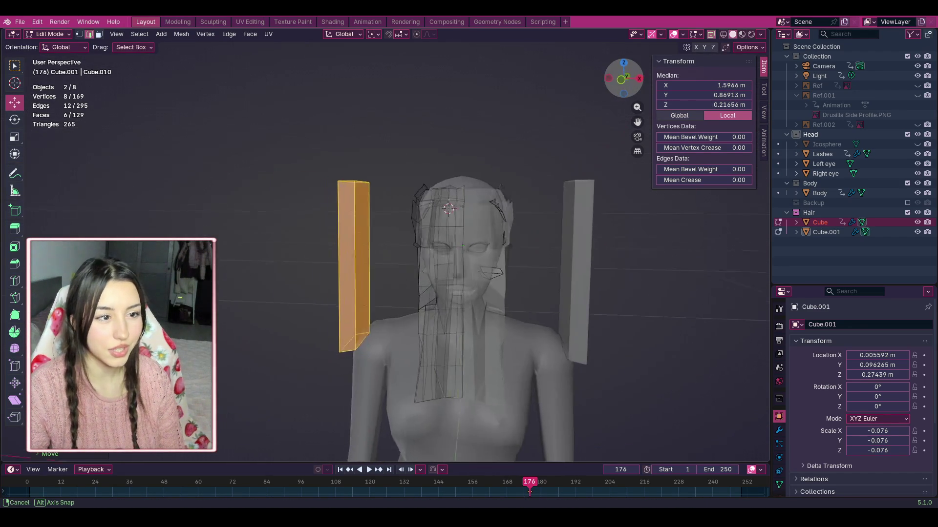
pyautogui.scroll(2, 469, 263)
pyautogui.moveTo(335, 265)
pyautogui.mouseDown()
pyautogui.moveTo(414, 265)
pyautogui.moveTo(401, 266)
pyautogui.mouseUp()
pyautogui.moveTo(626, 83); pyautogui.dragTo(623, 83)
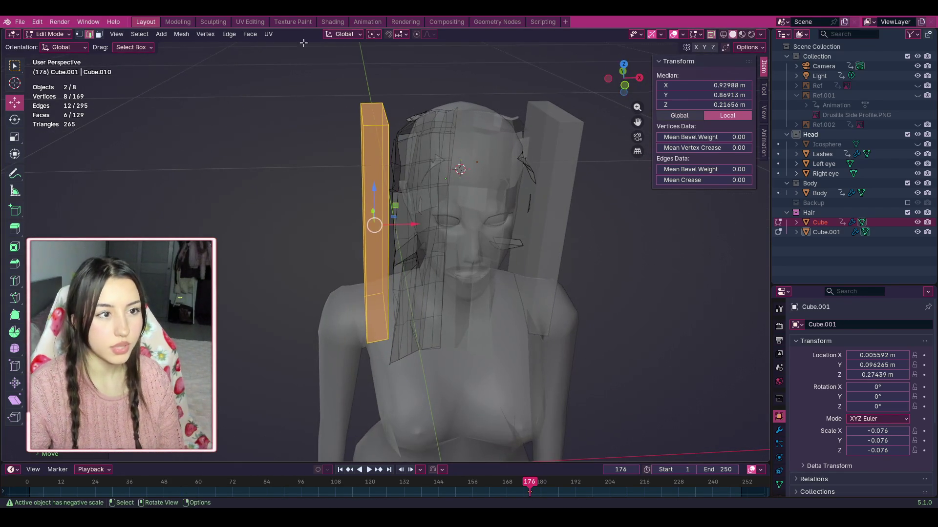
pyautogui.moveTo(373, 218)
pyautogui.mouseDown(button='middle')
pyautogui.moveTo(440, 222)
pyautogui.moveTo(427, 221)
pyautogui.mouseUp(button='middle')
pyautogui.moveTo(219, 296)
pyautogui.mouseDown()
pyautogui.moveTo(226, 306)
pyautogui.moveTo(223, 294)
pyautogui.mouseUp()
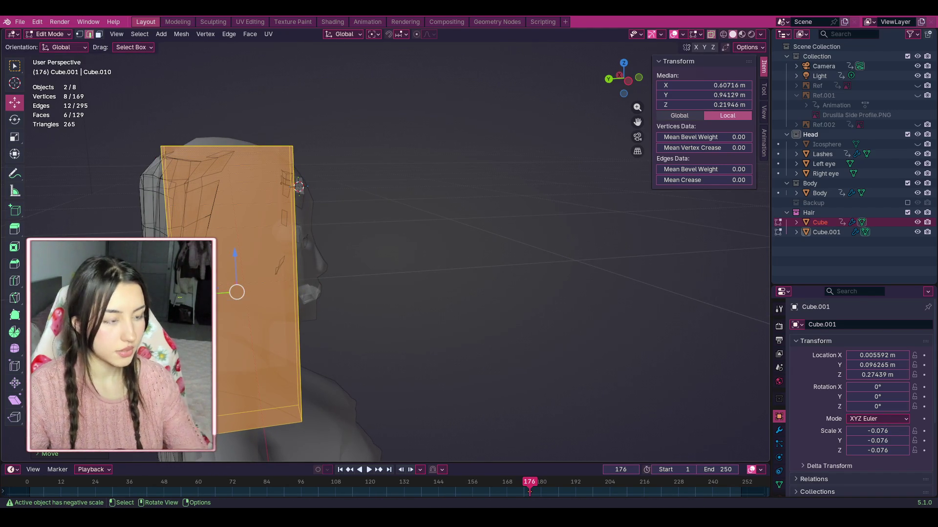
# Step: Move the strip's inner face along the Y axis
pyautogui.moveTo(342, 244); pyautogui.dragTo(371, 245, button='middle')
pyautogui.click(405, 219)
pyautogui.moveTo(371, 99); pyautogui.dragTo(475, 439)
pyautogui.moveTo(430, 274); pyautogui.dragTo(464, 270, button='middle')
pyautogui.moveTo(465, 269)
pyautogui.mouseDown()
pyautogui.moveTo(244, 291)
pyautogui.moveTo(263, 294)
pyautogui.mouseUp()
pyautogui.press('y')
pyautogui.hotkey('alt', 'a')
# Step: Extend the strip's bottom face downward below the jaw
pyautogui.click(460, 274)
pyautogui.press('l')
pyautogui.scroll(-3, 397, 246)
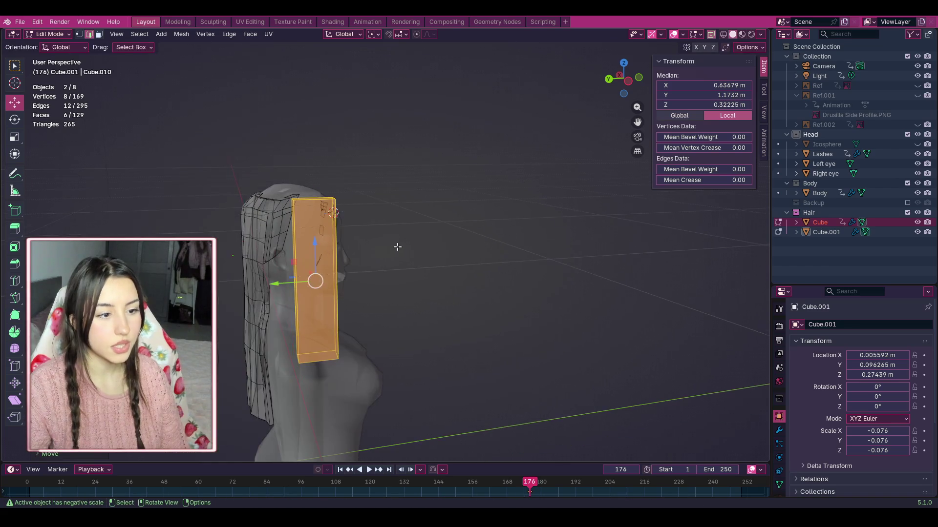
pyautogui.click(288, 358)
pyautogui.click(324, 356)
pyautogui.press('g')
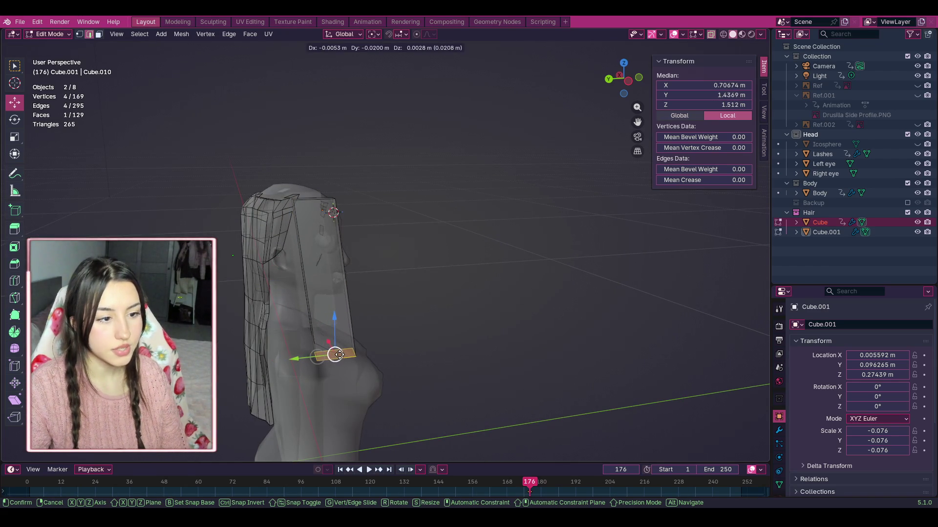
pyautogui.click(340, 355)
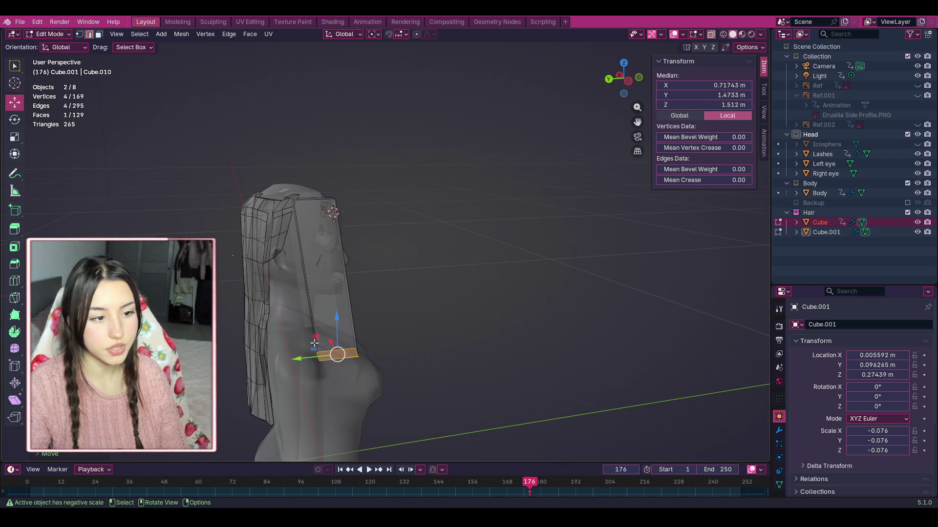
pyautogui.scroll(3, 299, 312)
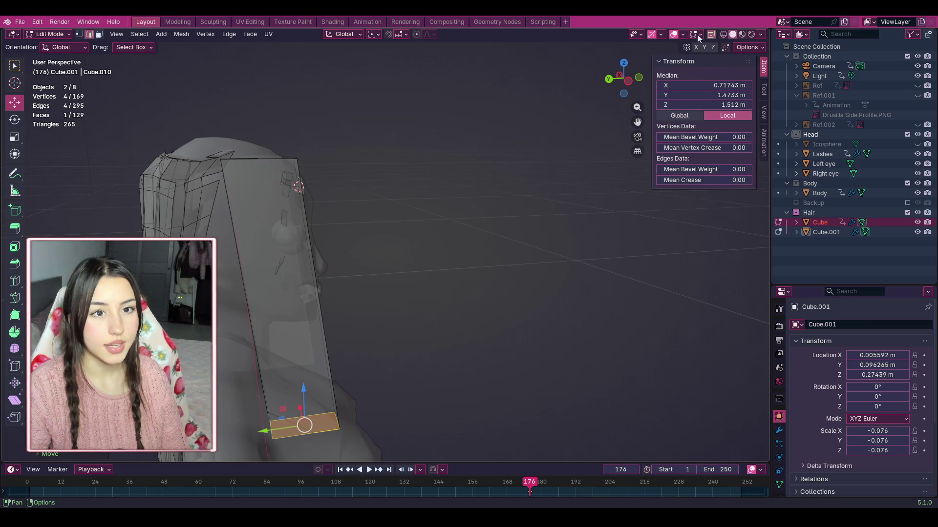
pyautogui.click(15, 283)
# Step: Cut two edge loops across the hair strip and switch the display back to solid
pyautogui.moveTo(258, 294); pyautogui.dragTo(264, 230)
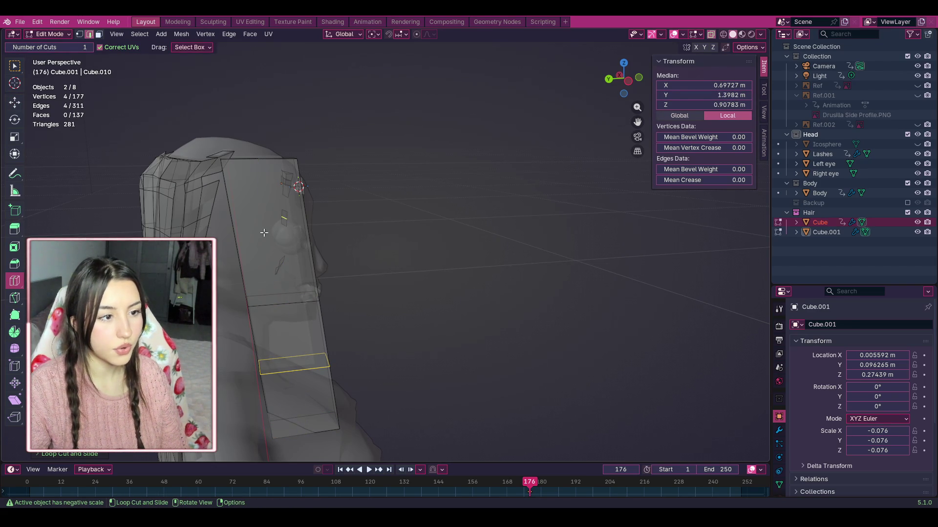
pyautogui.click(243, 230)
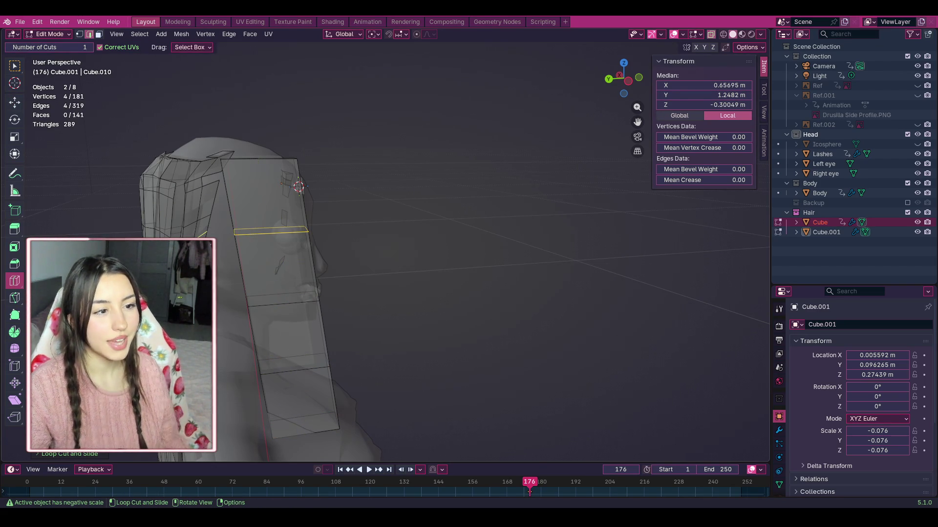
pyautogui.click(14, 102)
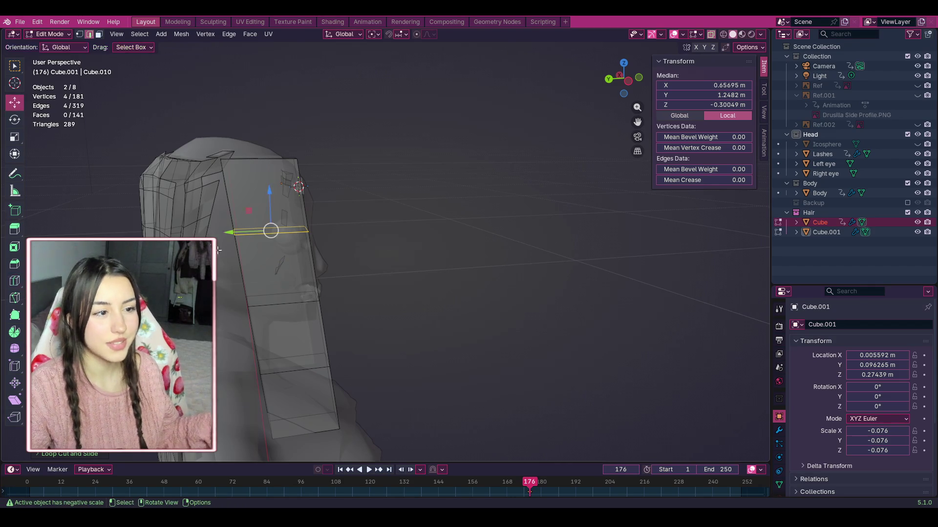
pyautogui.moveTo(557, 161); pyautogui.dragTo(592, 154, button='middle')
pyautogui.moveTo(638, 122)
pyautogui.mouseDown()
pyautogui.moveTo(653, 101)
pyautogui.moveTo(644, 95)
pyautogui.moveTo(585, 210)
pyautogui.mouseUp()
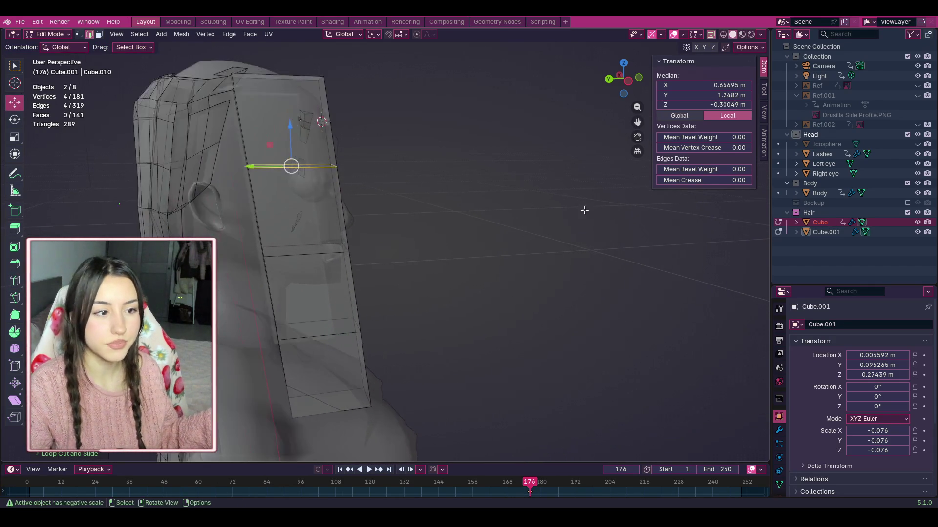
pyautogui.click(712, 35)
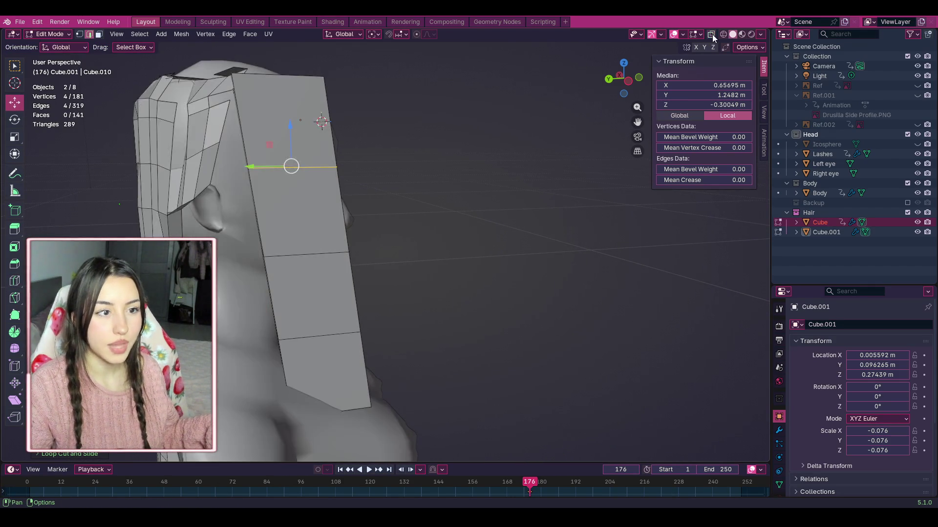
pyautogui.moveTo(624, 78)
pyautogui.mouseDown()
pyautogui.moveTo(587, 79)
pyautogui.moveTo(654, 78)
pyautogui.moveTo(586, 79)
pyautogui.moveTo(645, 78)
pyautogui.moveTo(610, 78)
pyautogui.moveTo(635, 78)
pyautogui.moveTo(619, 81)
pyautogui.mouseUp()
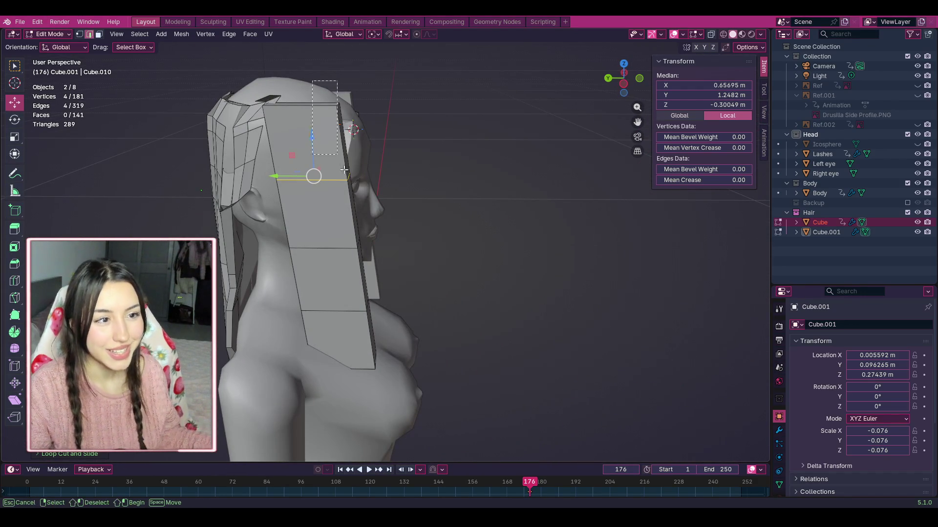
# Step: Move the hair card's top edge loop, then undo the last loop cut
pyautogui.keyDown('alt'); pyautogui.click(347, 137); pyautogui.keyUp('alt')
pyautogui.moveTo(340, 149)
pyautogui.mouseDown()
pyautogui.moveTo(319, 143)
pyautogui.moveTo(328, 138)
pyautogui.moveTo(311, 148)
pyautogui.moveTo(341, 143)
pyautogui.mouseUp()
pyautogui.moveTo(623, 78); pyautogui.dragTo(619, 81)
pyautogui.hotkey('ctrl', 'z')
pyautogui.hotkey('ctrl', 'z')
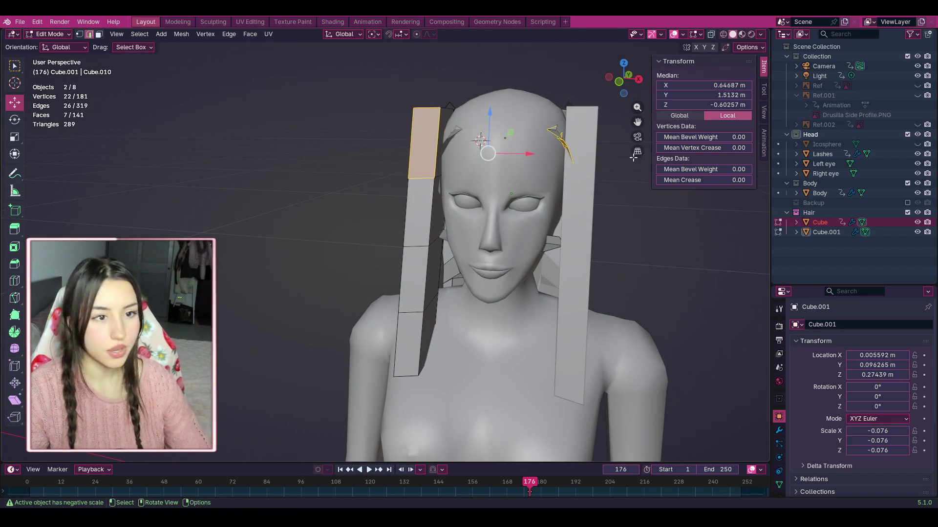
# Step: Move the Cube object into the Body collection and make Hair the active collection
pyautogui.moveTo(820, 225)
pyautogui.mouseDown()
pyautogui.moveTo(831, 221)
pyautogui.moveTo(830, 185)
pyautogui.mouseUp()
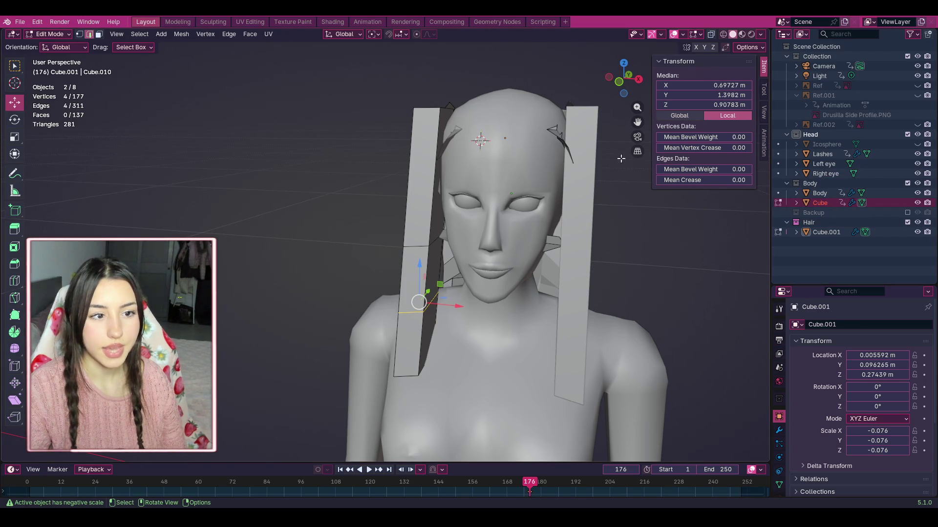
pyautogui.moveTo(630, 82)
pyautogui.mouseDown()
pyautogui.moveTo(665, 84)
pyautogui.moveTo(600, 80)
pyautogui.moveTo(616, 79)
pyautogui.mouseUp()
pyautogui.click(818, 223)
# Step: Select the side card's top edge and start moving it in the YZ plane
pyautogui.click(362, 126)
pyautogui.moveTo(341, 87)
pyautogui.mouseDown()
pyautogui.moveTo(399, 223)
pyautogui.moveTo(370, 155)
pyautogui.mouseUp()
pyautogui.moveTo(633, 100); pyautogui.dragTo(612, 82)
pyautogui.press('g')
pyautogui.hotkey('shift', 'x')
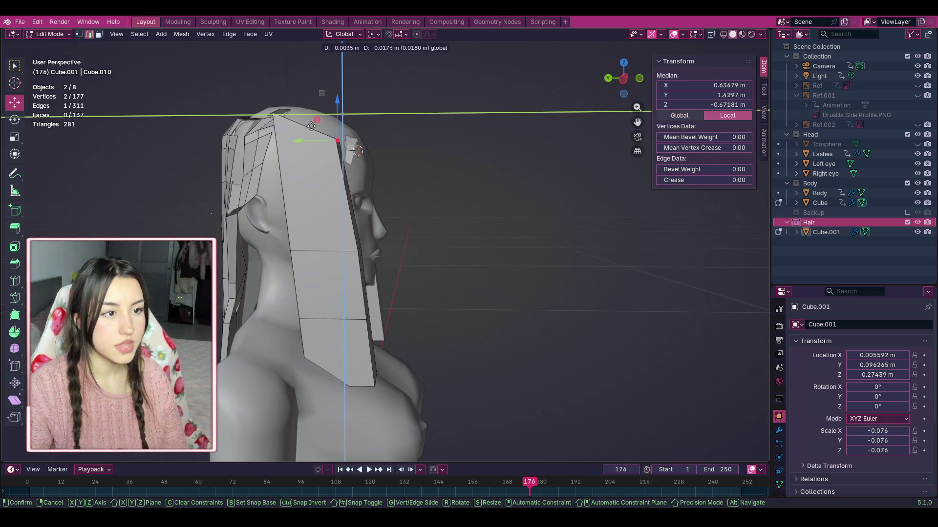
# Step: Raise the side panel's top edge higher on the scalp
pyautogui.click(300, 115)
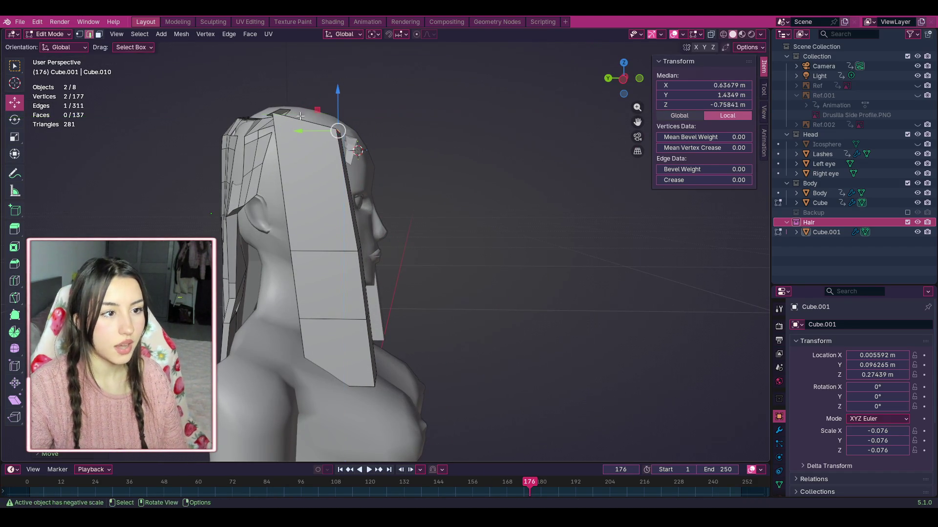
pyautogui.press('g')
pyautogui.rightClick(274, 118)
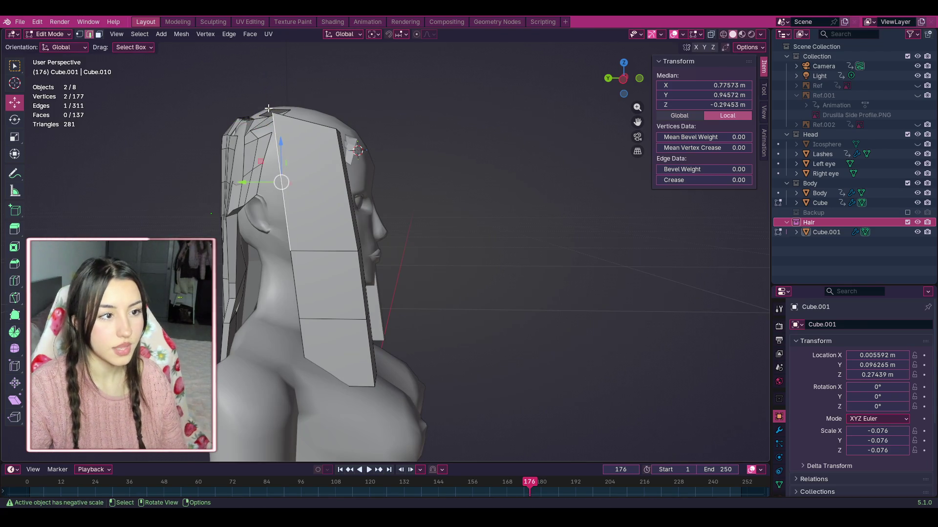
pyautogui.hotkey('alt', 'a')
pyautogui.moveTo(630, 80)
pyautogui.mouseDown()
pyautogui.moveTo(652, 82)
pyautogui.moveTo(635, 81)
pyautogui.mouseUp()
# Step: Pull the card's three lower vertices in, then shift them along Y with X-ray on
pyautogui.moveTo(285, 344); pyautogui.dragTo(350, 396)
pyautogui.press('g')
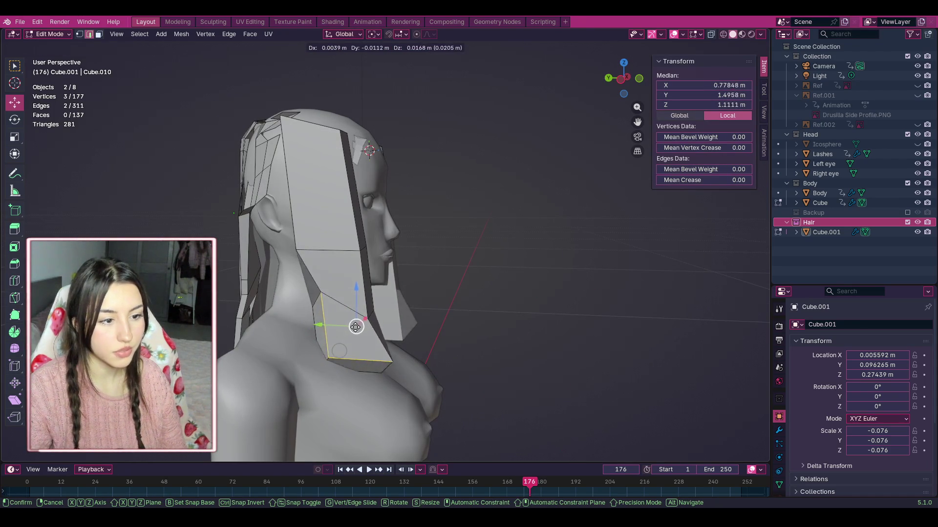
pyautogui.click(352, 329)
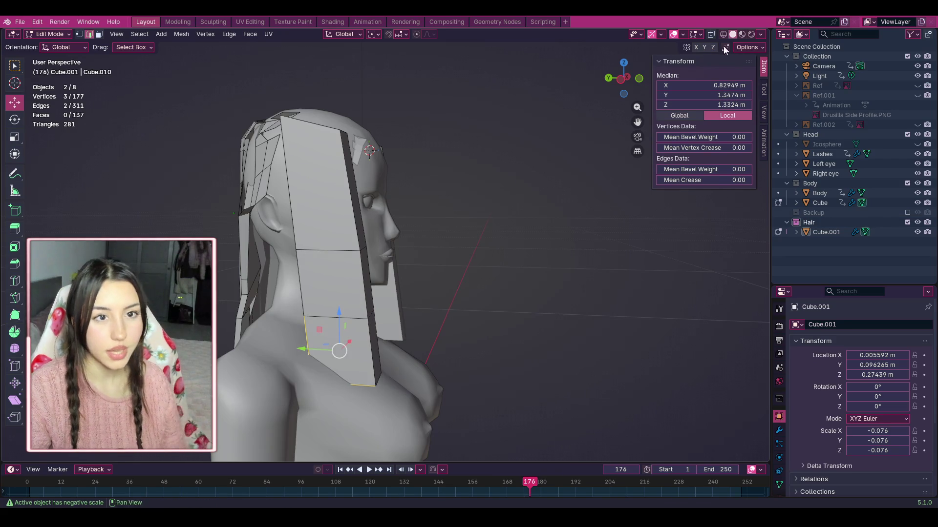
pyautogui.click(711, 35)
pyautogui.press('g')
pyautogui.press('y')
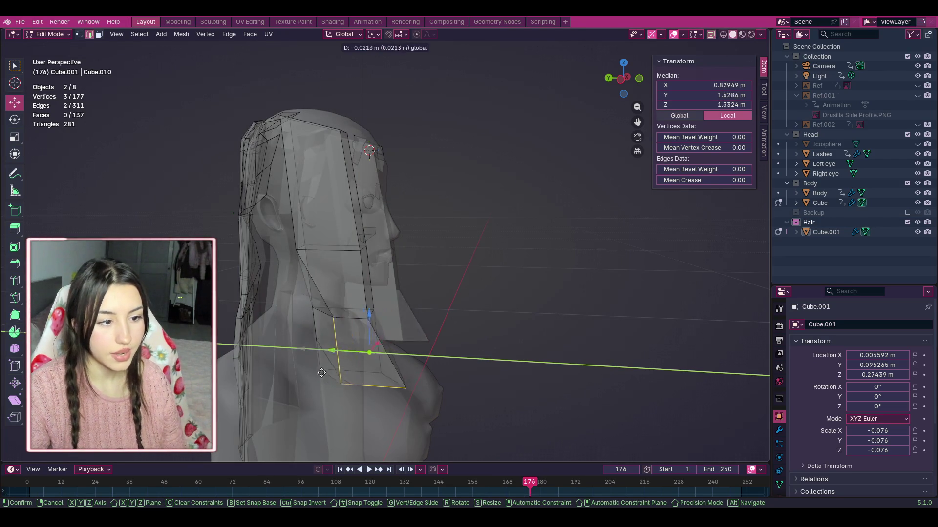
pyautogui.click(299, 363)
# Step: Bend the card's bottom edge back over the shoulder and return to a solid front view
pyautogui.click(299, 363)
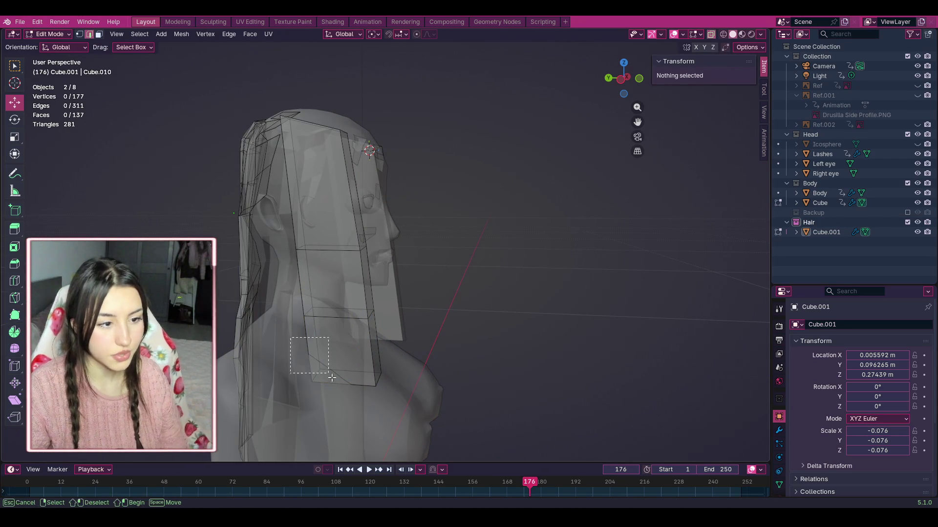
pyautogui.click(312, 374)
pyautogui.moveTo(316, 375); pyautogui.dragTo(349, 352)
pyautogui.hotkey('alt', 'a')
pyautogui.click(710, 35)
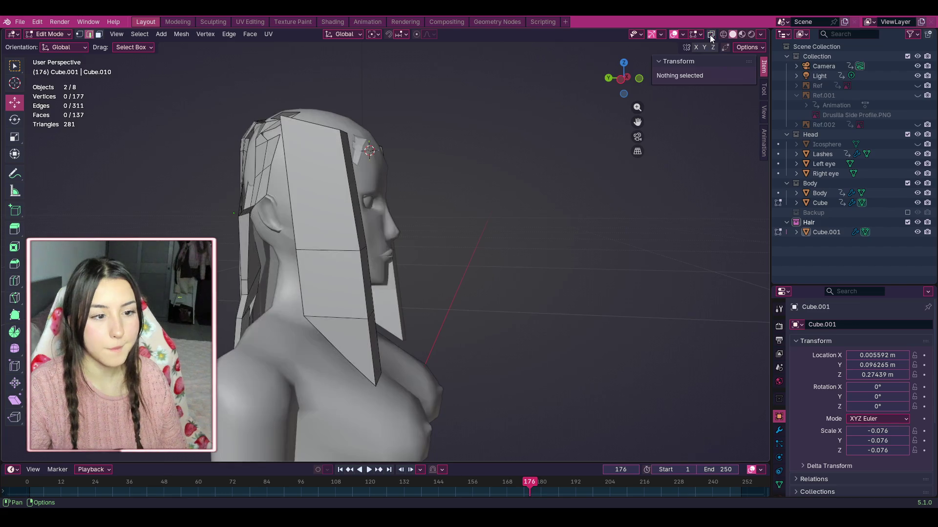
pyautogui.click(639, 79)
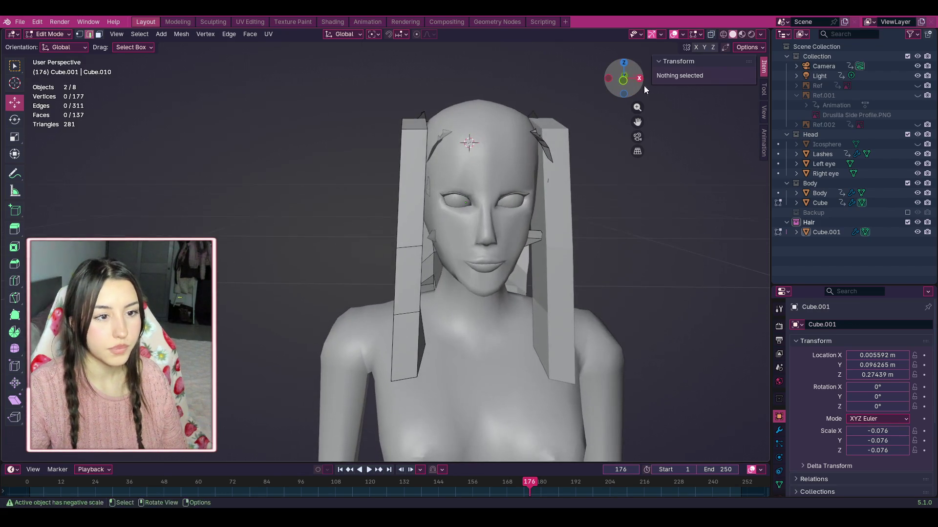
# Step: Select the left panel's inner strip and shift it toward the face
pyautogui.scroll(2, 508, 238)
pyautogui.moveTo(439, 299); pyautogui.dragTo(397, 232)
pyautogui.click(420, 283)
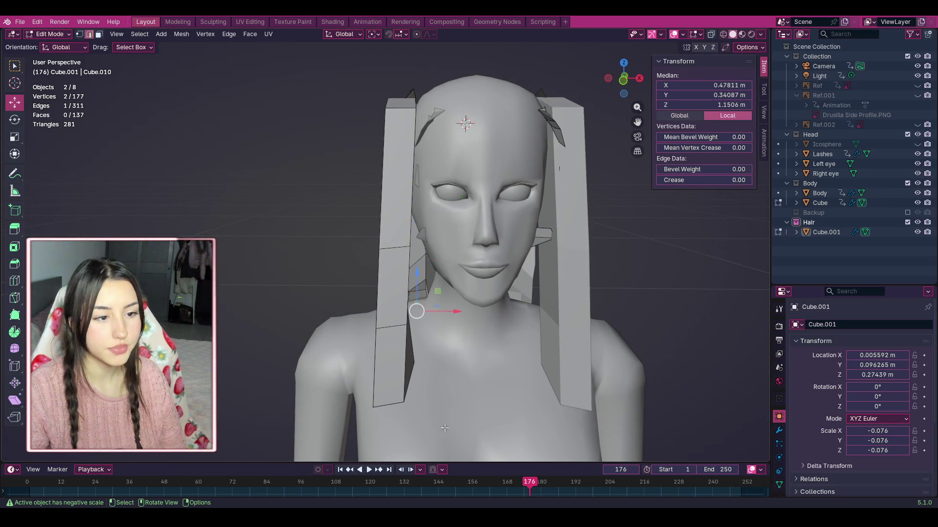
pyautogui.moveTo(444, 428); pyautogui.dragTo(374, 264)
pyautogui.moveTo(393, 231); pyautogui.dragTo(393, 231)
pyautogui.moveTo(418, 328); pyautogui.dragTo(427, 325)
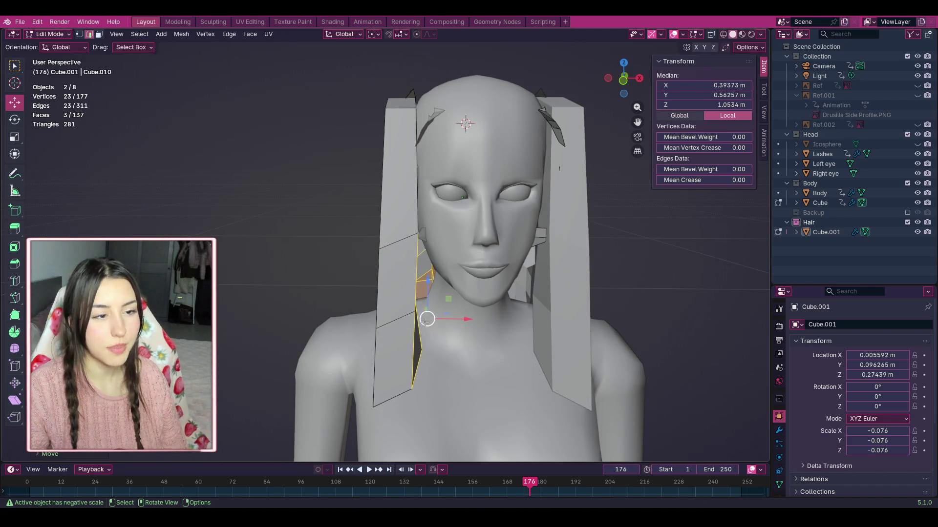
pyautogui.moveTo(372, 218); pyautogui.dragTo(390, 266)
pyautogui.click(368, 243)
pyautogui.hotkey('ctrl', 'z')
pyautogui.click(207, 151)
# Step: In vertex mode, nudge the panel's lower vertices to start tapering it
pyautogui.click(79, 34)
pyautogui.moveTo(623, 78); pyautogui.dragTo(630, 84)
pyautogui.moveTo(457, 309)
pyautogui.mouseDown()
pyautogui.moveTo(467, 308)
pyautogui.moveTo(440, 319)
pyautogui.mouseUp()
pyautogui.moveTo(440, 360); pyautogui.dragTo(454, 359)
pyautogui.moveTo(626, 81); pyautogui.dragTo(614, 80)
pyautogui.moveTo(431, 341); pyautogui.dragTo(423, 344)
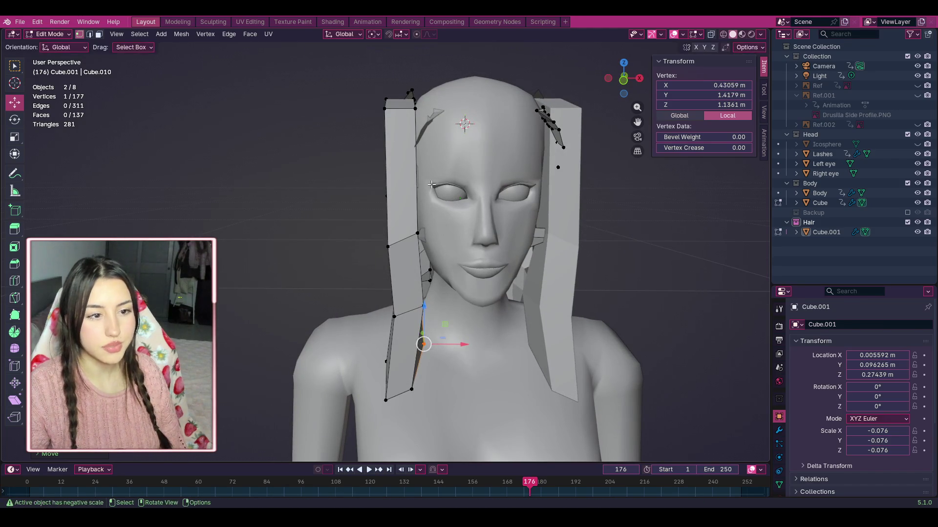
# Step: Move the strand's top-left corner vertices and two vertices along the face side
pyautogui.moveTo(379, 94); pyautogui.dragTo(415, 109)
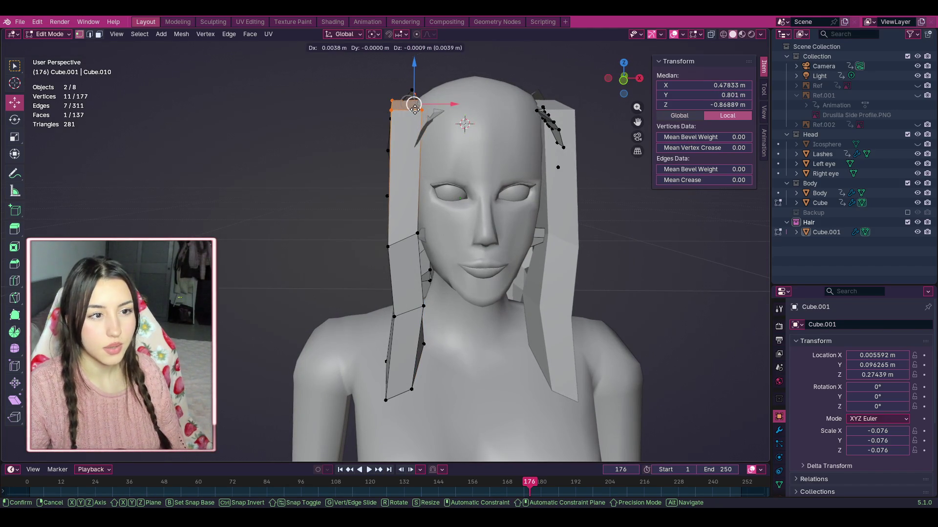
pyautogui.click(460, 96)
pyautogui.moveTo(415, 100)
pyautogui.mouseDown()
pyautogui.moveTo(424, 113)
pyautogui.moveTo(430, 94)
pyautogui.moveTo(398, 112)
pyautogui.mouseUp()
pyautogui.moveTo(391, 104); pyautogui.dragTo(401, 105)
pyautogui.moveTo(372, 223); pyautogui.dragTo(397, 242)
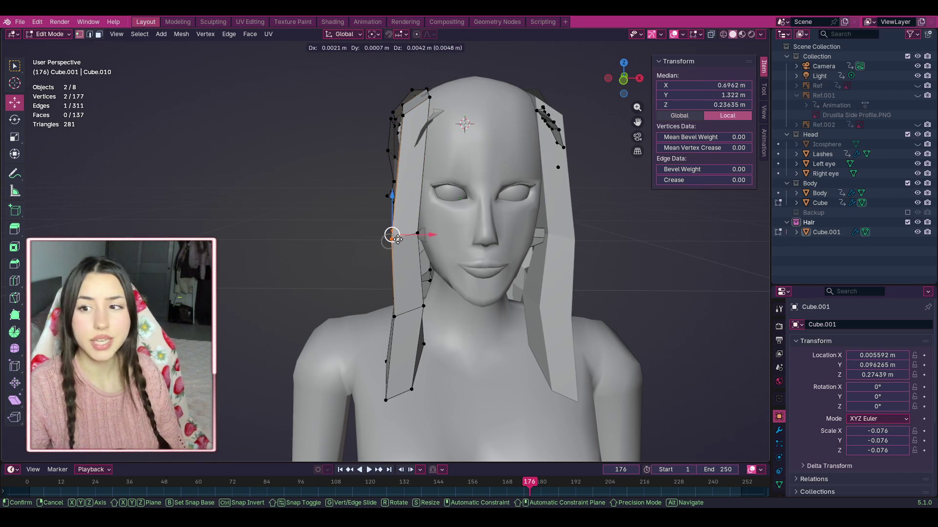
pyautogui.moveTo(396, 236); pyautogui.dragTo(396, 236)
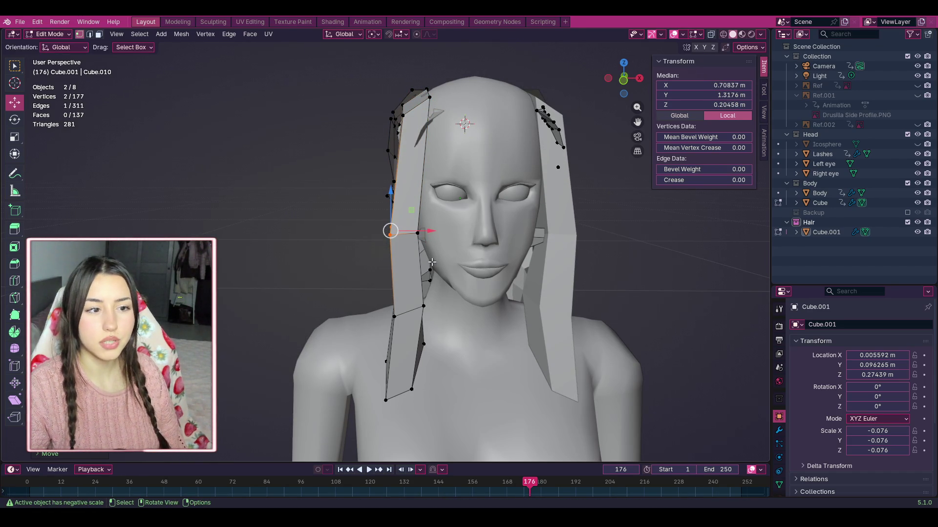
# Step: Pull the lower and bottom vertices inward and adjust the left edge to hug the cheek and neck
pyautogui.moveTo(442, 328)
pyautogui.mouseDown()
pyautogui.moveTo(413, 291)
pyautogui.moveTo(420, 340)
pyautogui.moveTo(385, 360)
pyautogui.moveTo(390, 376)
pyautogui.moveTo(397, 373)
pyautogui.mouseUp()
pyautogui.click(418, 328)
pyautogui.keyDown('shift'); pyautogui.click(386, 400); pyautogui.keyUp('shift')
pyautogui.click(459, 381)
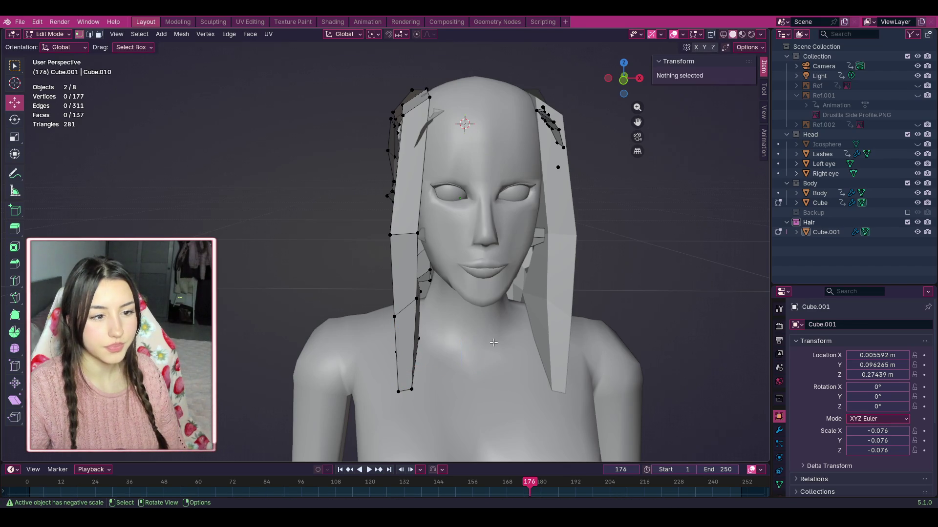
pyautogui.moveTo(377, 224); pyautogui.dragTo(399, 232)
pyautogui.click(557, 303)
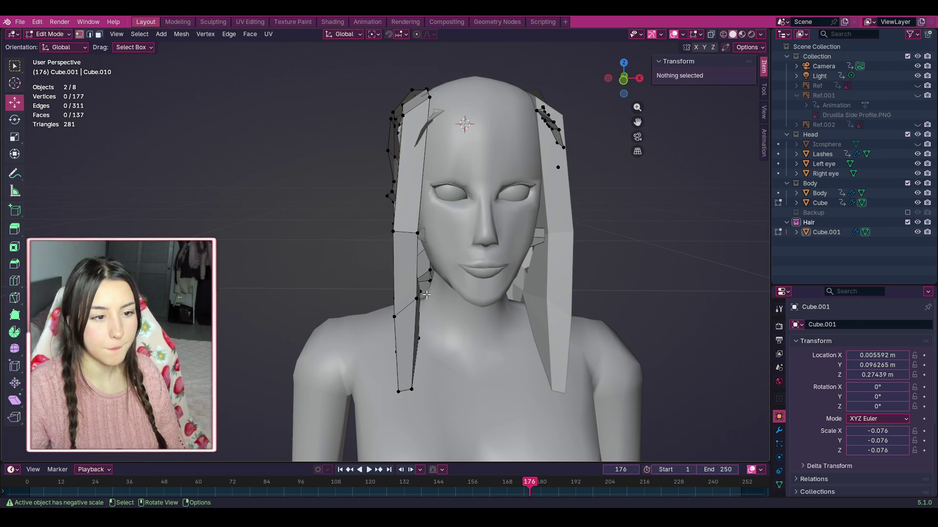
pyautogui.moveTo(638, 94)
pyautogui.mouseDown()
pyautogui.moveTo(440, 280)
pyautogui.moveTo(425, 342)
pyautogui.mouseUp()
# Step: In side profile, move the side panel's ear vertex so it follows the ear
pyautogui.moveTo(634, 86); pyautogui.dragTo(351, 237)
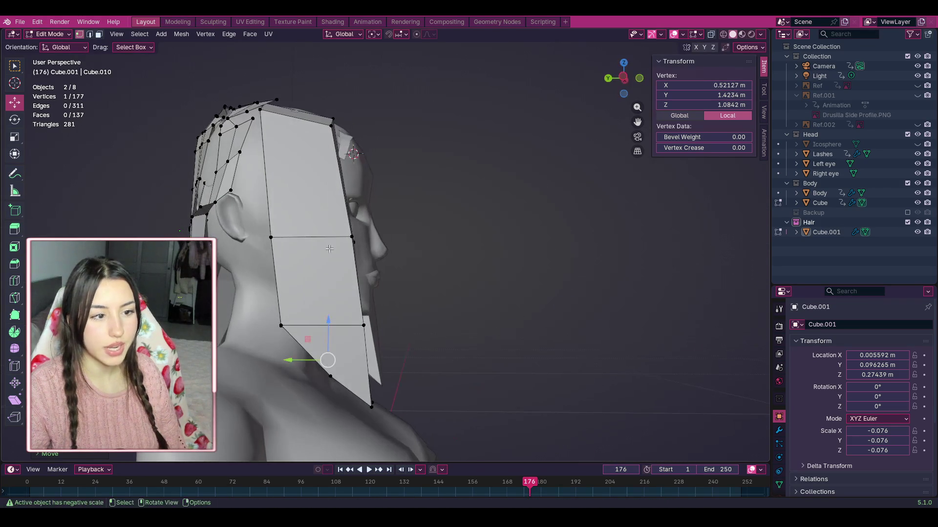
pyautogui.moveTo(271, 237); pyautogui.dragTo(289, 272)
pyautogui.hotkey('alt', 'z')
pyautogui.hotkey('ctrl', 'z')
pyautogui.hotkey('ctrl', 'z')
pyautogui.hotkey('ctrl', 'z')
pyautogui.press('g')
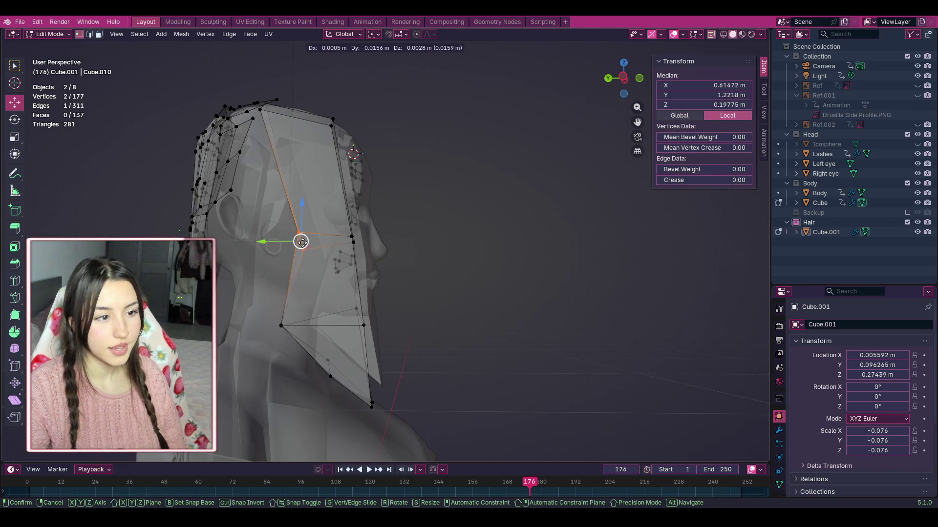
pyautogui.click(316, 268)
pyautogui.hotkey('alt', 'a')
# Step: Shift the panel edge up and right, and reposition the lower vertex and edge along the shoulder
pyautogui.click(298, 233)
pyautogui.keyDown('shift'); pyautogui.click(281, 326); pyautogui.keyUp('shift')
pyautogui.moveTo(287, 327)
pyautogui.mouseDown()
pyautogui.moveTo(319, 322)
pyautogui.moveTo(299, 360)
pyautogui.moveTo(319, 337)
pyautogui.moveTo(316, 313)
pyautogui.mouseUp()
pyautogui.hotkey('alt', 'a')
pyautogui.moveTo(315, 349); pyautogui.dragTo(356, 398)
pyautogui.moveTo(330, 376); pyautogui.dragTo(324, 368)
pyautogui.hotkey('alt', 'a')
pyautogui.click(711, 34)
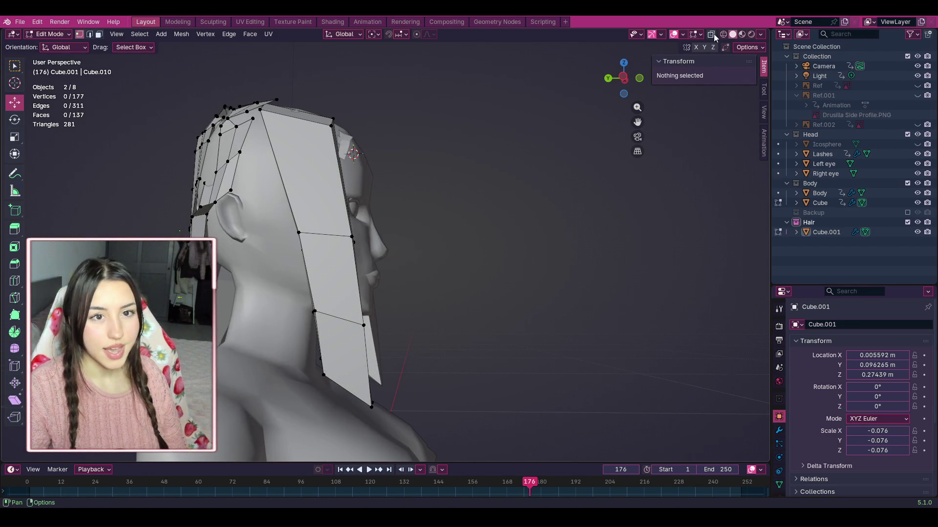
pyautogui.click(712, 35)
pyautogui.moveTo(304, 360)
pyautogui.mouseDown()
pyautogui.moveTo(331, 387)
pyautogui.moveTo(313, 373)
pyautogui.mouseUp()
pyautogui.click(711, 34)
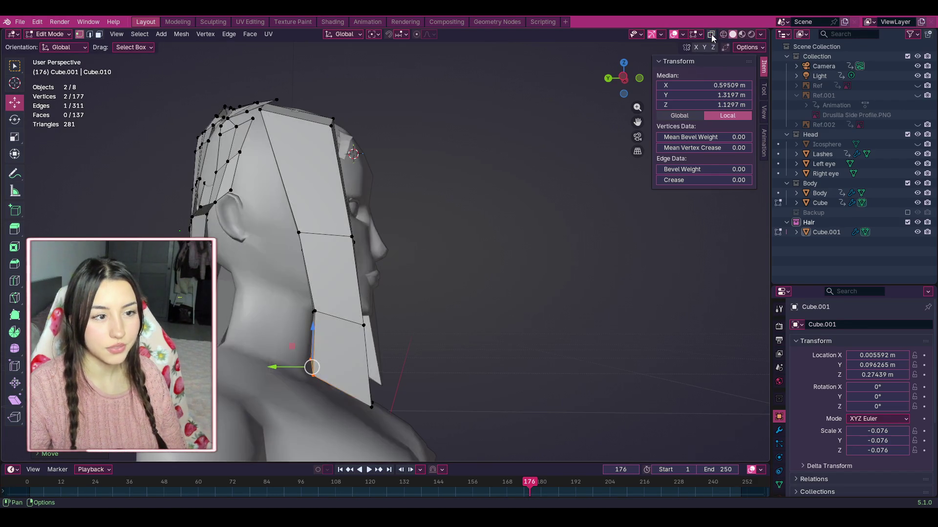
# Step: Loop-cut a lengthwise edge loop down the middle of the side hair panel
pyautogui.moveTo(623, 78)
pyautogui.mouseDown()
pyautogui.moveTo(522, 83)
pyautogui.moveTo(2, 198)
pyautogui.mouseUp()
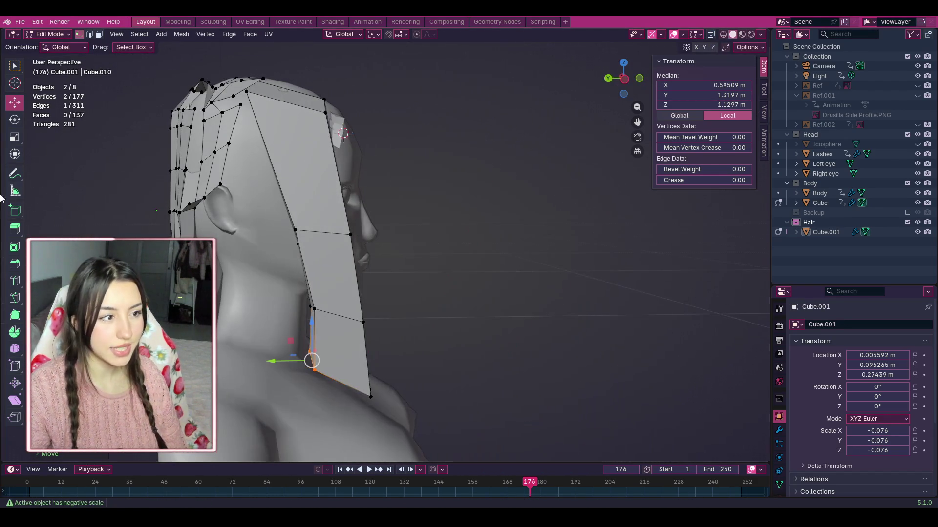
pyautogui.click(15, 281)
pyautogui.click(321, 235)
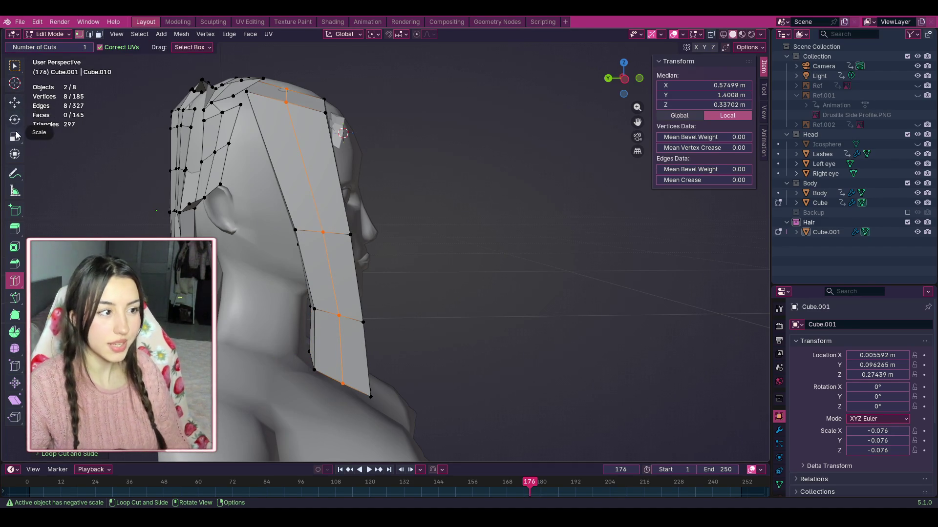
# Step: With X-ray on, reshape the bottom edges of the side hair panel
pyautogui.click(15, 107)
pyautogui.click(370, 397)
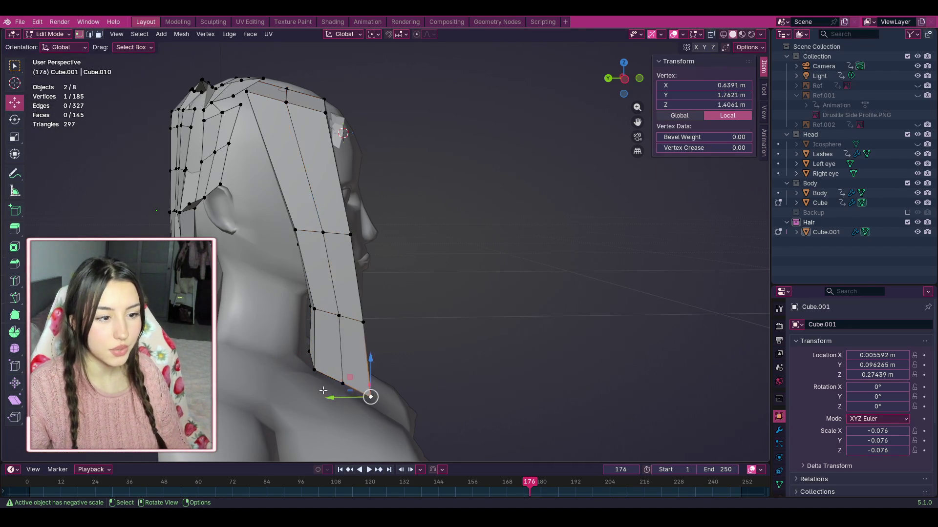
pyautogui.click(432, 409)
pyautogui.hotkey('alt', 'z')
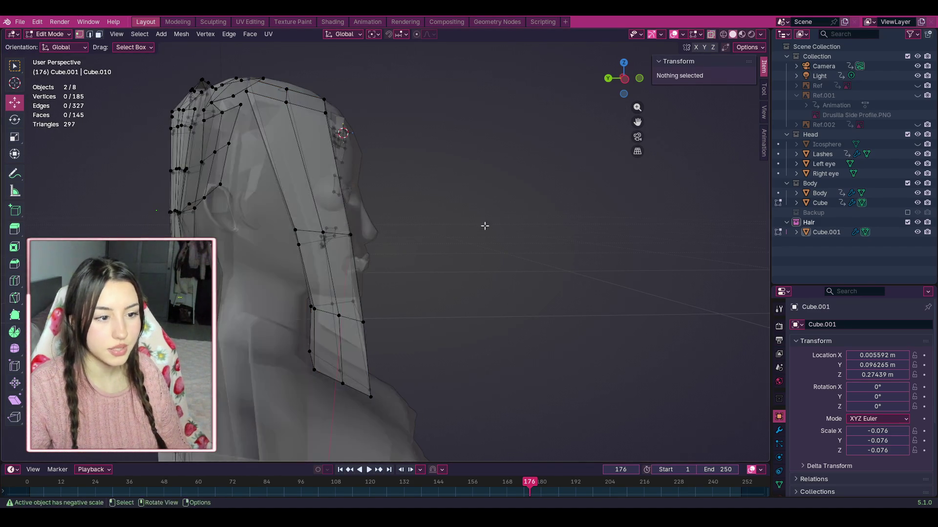
pyautogui.scroll(1, 346, 429)
pyautogui.moveTo(346, 429)
pyautogui.mouseDown()
pyautogui.moveTo(286, 359)
pyautogui.moveTo(297, 369)
pyautogui.moveTo(309, 363)
pyautogui.moveTo(298, 407)
pyautogui.moveTo(352, 405)
pyautogui.moveTo(362, 336)
pyautogui.mouseUp()
pyautogui.click(310, 404)
pyautogui.click(431, 373)
# Step: Lower three front-edge vertices and two bottom vertices so the panel hangs past the jaw
pyautogui.moveTo(430, 373); pyautogui.dragTo(336, 300)
pyautogui.press('g')
pyautogui.press('z')
pyautogui.click(352, 334)
pyautogui.moveTo(352, 334)
pyautogui.mouseDown()
pyautogui.moveTo(341, 335)
pyautogui.moveTo(336, 409)
pyautogui.mouseUp()
pyautogui.click(384, 355)
pyautogui.moveTo(346, 369)
pyautogui.mouseDown()
pyautogui.moveTo(323, 421)
pyautogui.moveTo(314, 412)
pyautogui.mouseUp()
pyautogui.click(410, 384)
# Step: Adjust a mid-panel vertex and pull the top vertex toward the crown
pyautogui.click(354, 263)
pyautogui.moveTo(357, 265)
pyautogui.mouseDown()
pyautogui.moveTo(334, 212)
pyautogui.moveTo(329, 231)
pyautogui.mouseUp()
pyautogui.click(381, 161)
pyautogui.moveTo(308, 74); pyautogui.dragTo(330, 98)
pyautogui.moveTo(323, 90); pyautogui.dragTo(320, 86)
pyautogui.hotkey('alt', 'a')
# Step: From the front, nudge a side edge of the hair, then switch to Edge Select in side view
pyautogui.moveTo(628, 77); pyautogui.dragTo(641, 82)
pyautogui.click(402, 321)
pyautogui.moveTo(412, 325); pyautogui.dragTo(415, 330)
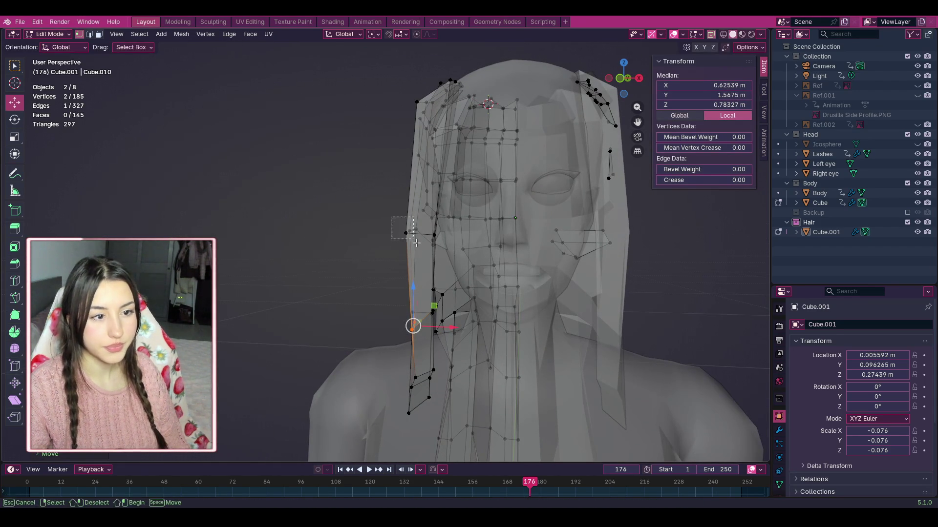
pyautogui.keyDown('shift'); pyautogui.click(416, 101); pyautogui.keyUp('shift')
pyautogui.moveTo(624, 75)
pyautogui.mouseDown()
pyautogui.moveTo(391, 107)
pyautogui.moveTo(269, 143)
pyautogui.mouseUp()
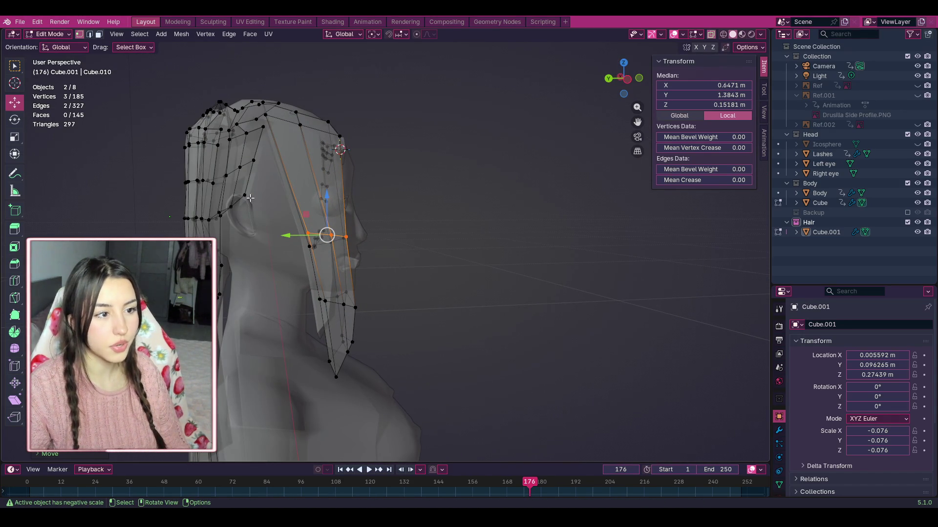
pyautogui.scroll(-3, 277, 320)
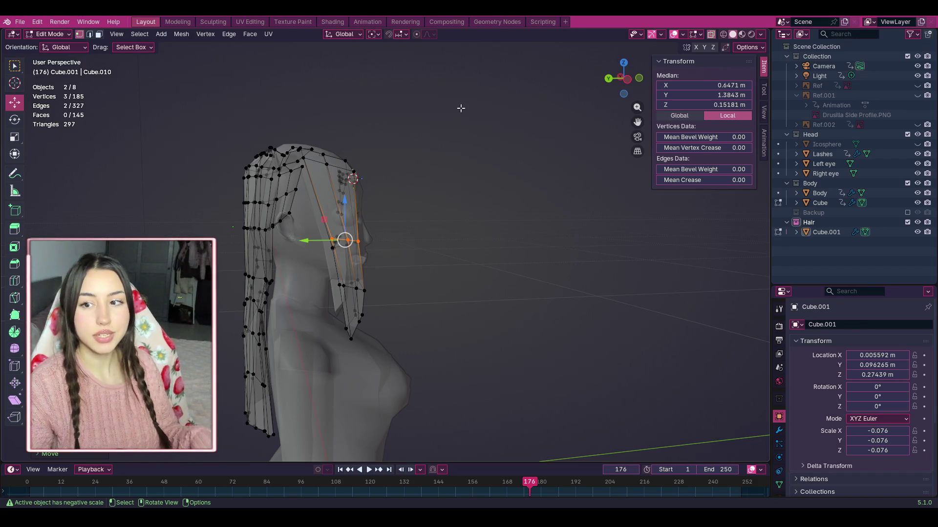
pyautogui.click(89, 35)
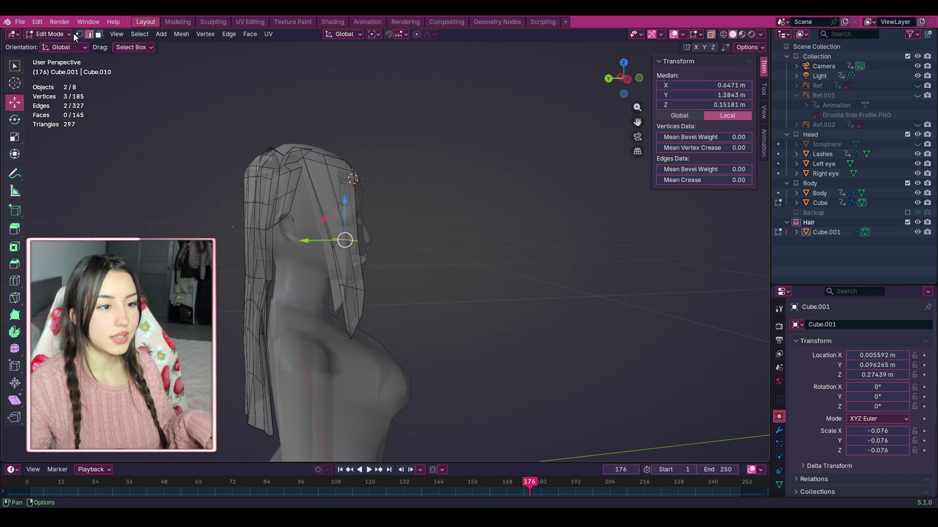
# Step: Switch to Face Select, turn X-ray off, and orbit to front, top and rear views
pyautogui.click(99, 35)
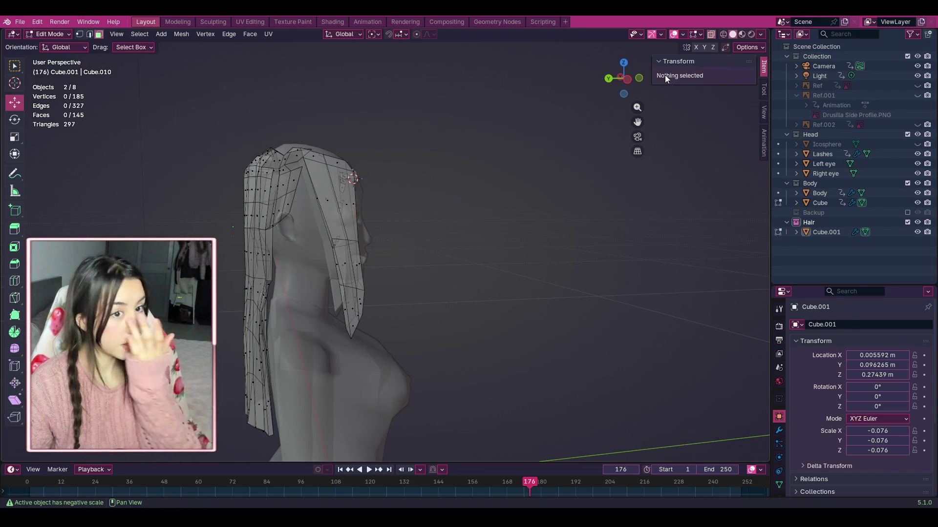
pyautogui.click(712, 34)
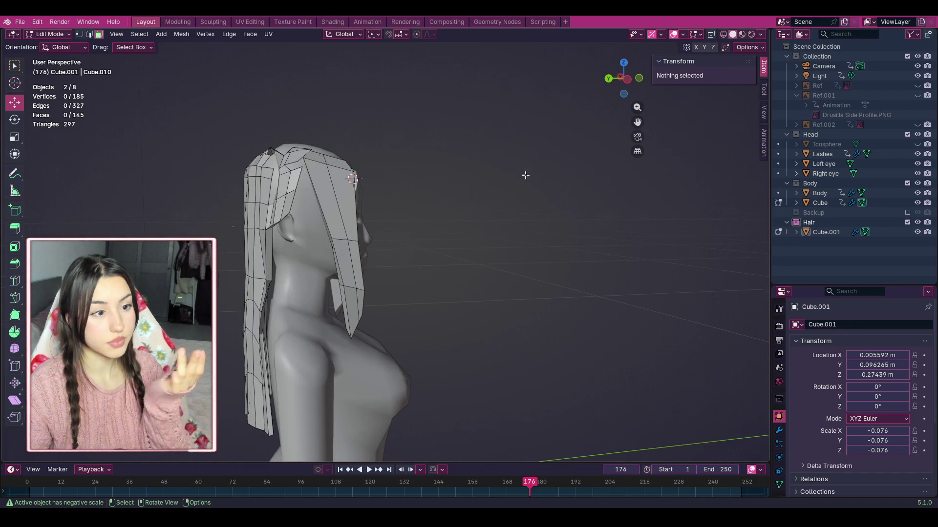
pyautogui.scroll(2, 648, 103)
pyautogui.moveTo(627, 81); pyautogui.dragTo(516, 84)
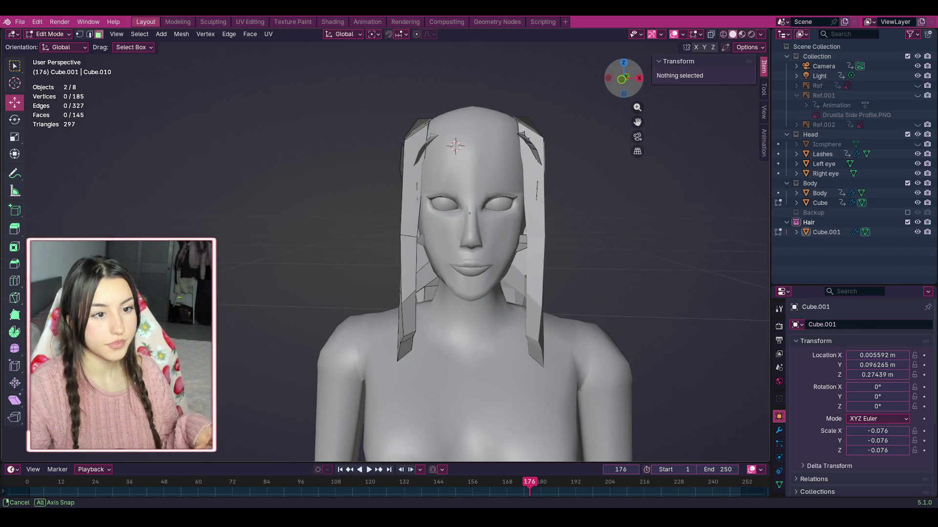
pyautogui.scroll(1, 473, 142)
pyautogui.scroll(-5, 472, 142)
pyautogui.moveTo(624, 78)
pyautogui.mouseDown()
pyautogui.moveTo(624, 108)
pyautogui.moveTo(624, 98)
pyautogui.mouseUp()
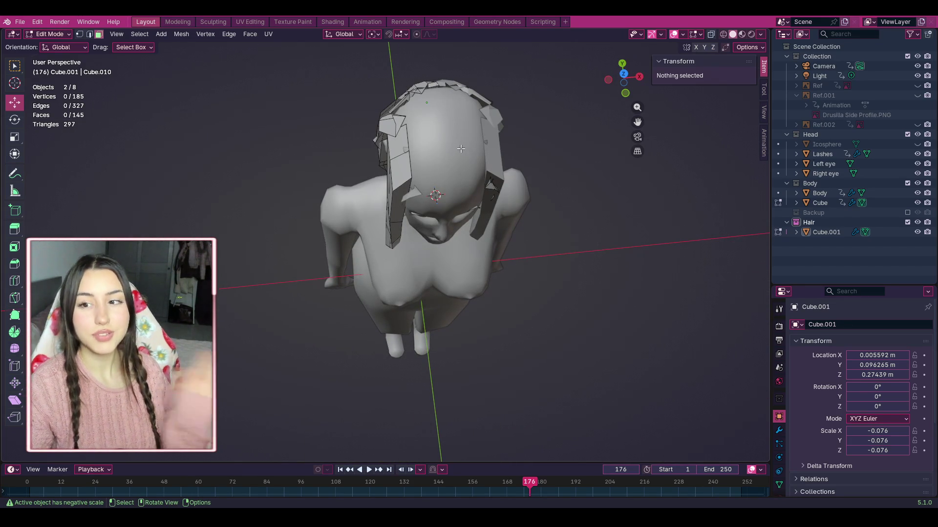
pyautogui.moveTo(641, 81)
pyautogui.mouseDown()
pyautogui.moveTo(587, 49)
pyautogui.moveTo(489, 231)
pyautogui.mouseUp()
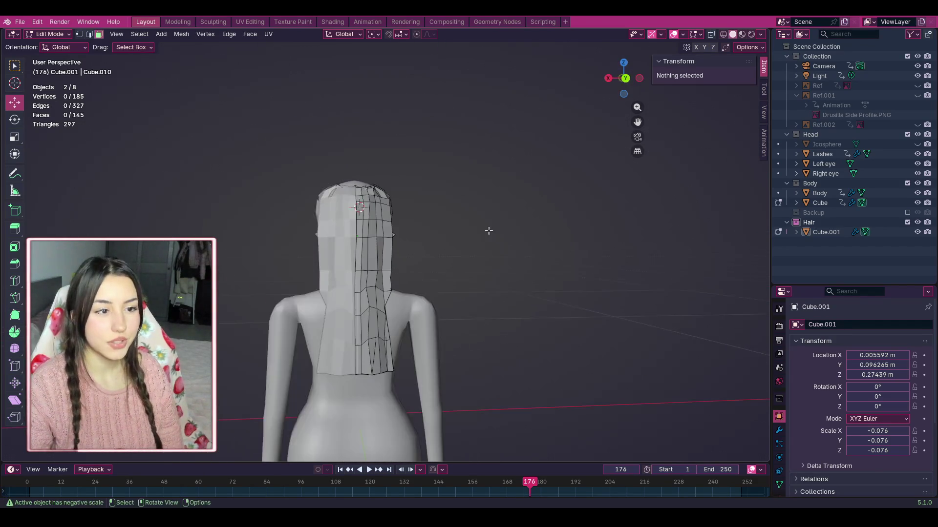
pyautogui.scroll(2, 538, 244)
# Step: Select a narrow back-hair face, inspect the hair from front and side, and pick the Knife tool
pyautogui.click(391, 386)
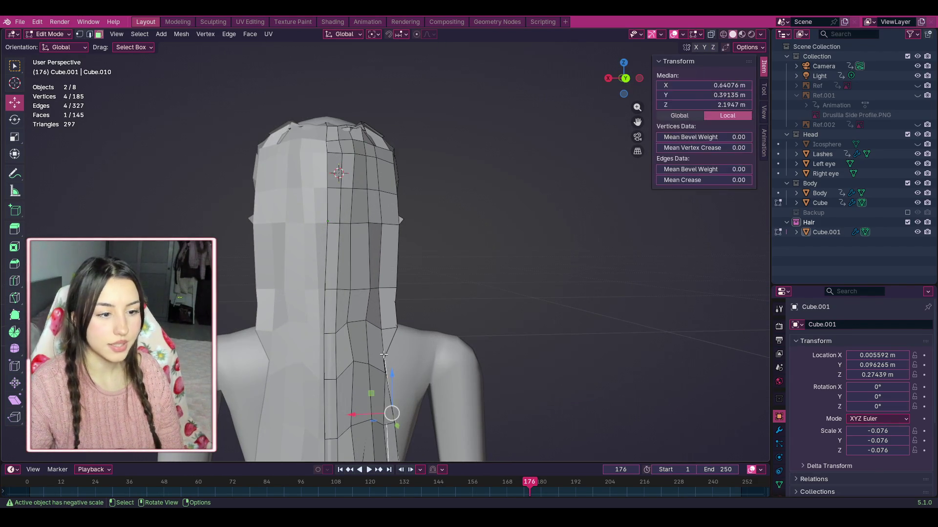
pyautogui.scroll(-4, 520, 269)
pyautogui.moveTo(623, 78)
pyautogui.mouseDown()
pyautogui.moveTo(572, 79)
pyautogui.moveTo(624, 92)
pyautogui.moveTo(525, 63)
pyautogui.mouseUp()
pyautogui.scroll(4, 619, 236)
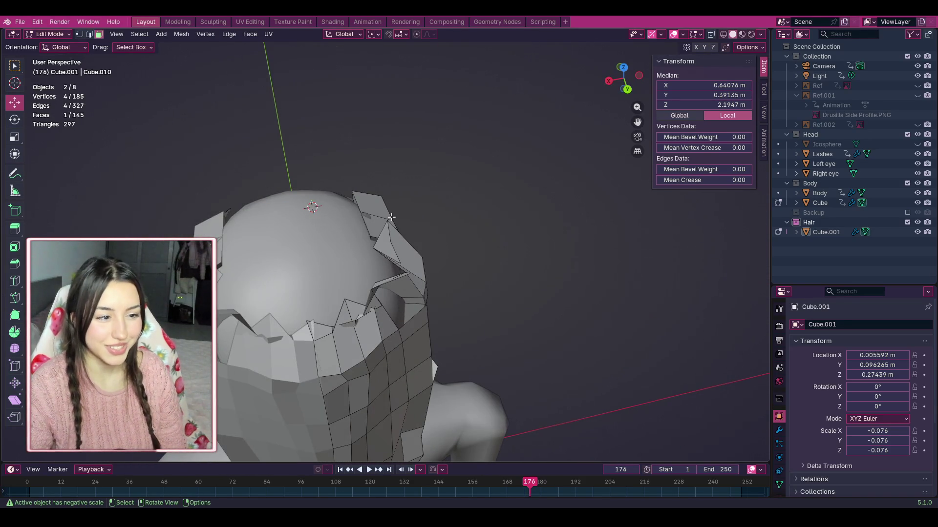
pyautogui.moveTo(622, 75)
pyautogui.mouseDown()
pyautogui.moveTo(578, 107)
pyautogui.moveTo(626, 76)
pyautogui.mouseUp()
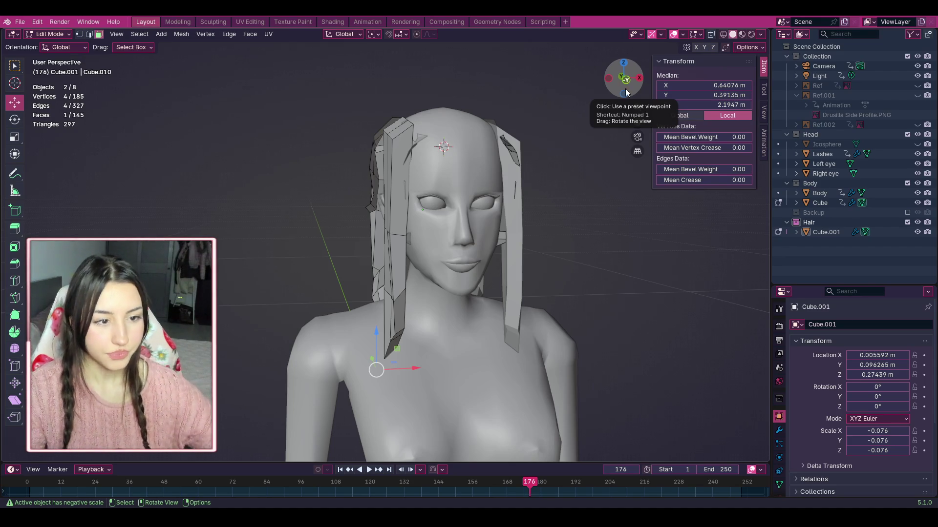
pyautogui.scroll(2, 643, 86)
pyautogui.moveTo(642, 86); pyautogui.dragTo(552, 83)
pyautogui.scroll(-3, 627, 83)
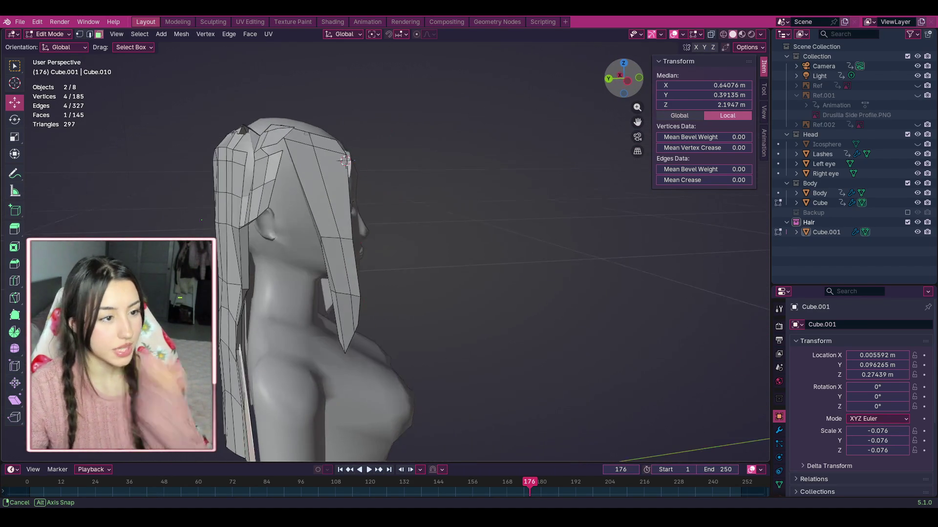
pyautogui.scroll(2, 459, 157)
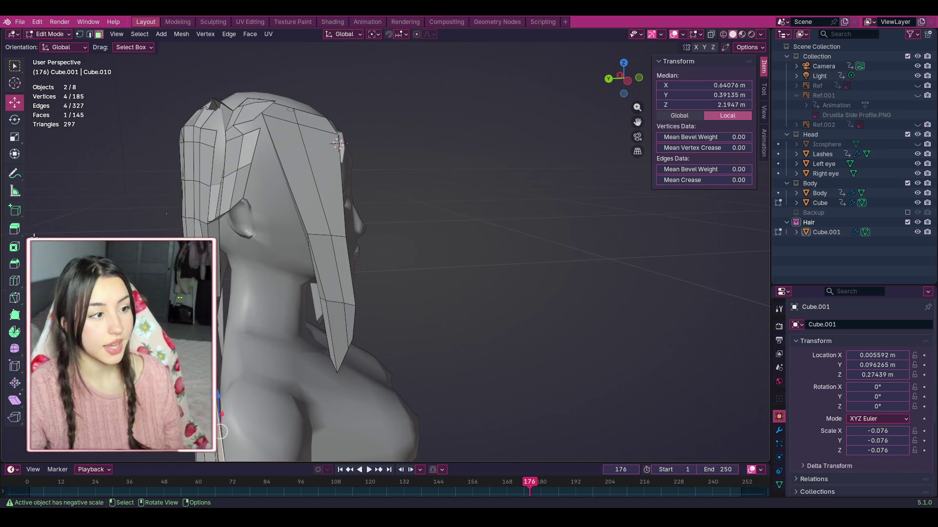
pyautogui.click(17, 301)
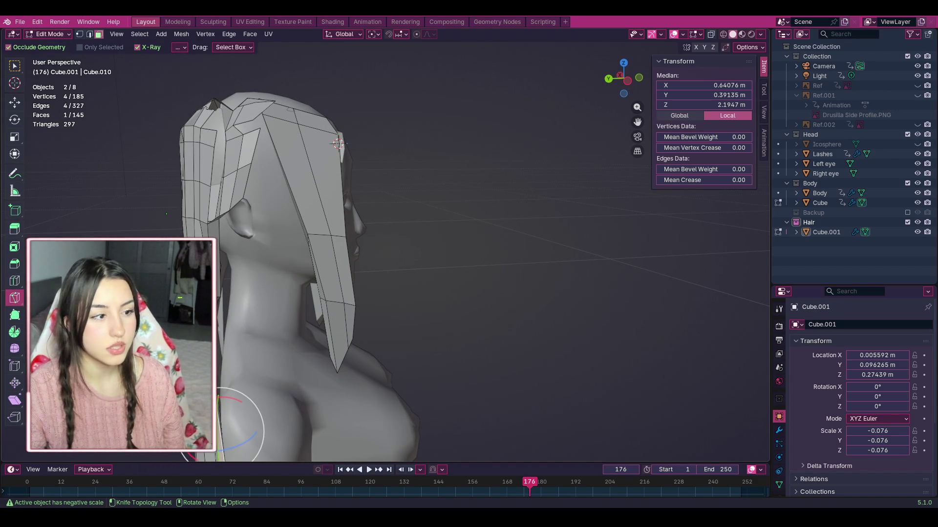
# Step: Loop-cut a new edge loop across the side strand
pyautogui.click(15, 281)
pyautogui.click(318, 162)
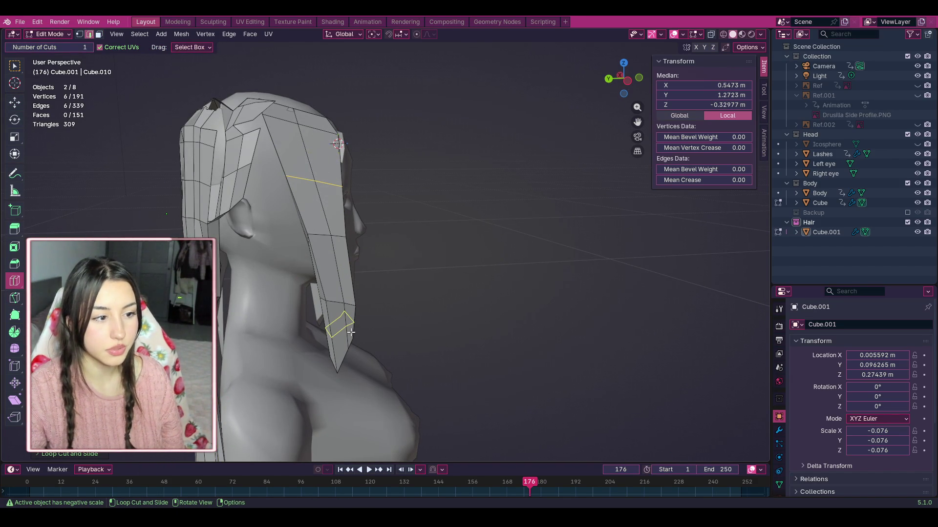
pyautogui.hotkey('shift', 'space')
pyautogui.press('g')
pyautogui.scroll(2, 273, 176)
pyautogui.hotkey('alt', 'a')
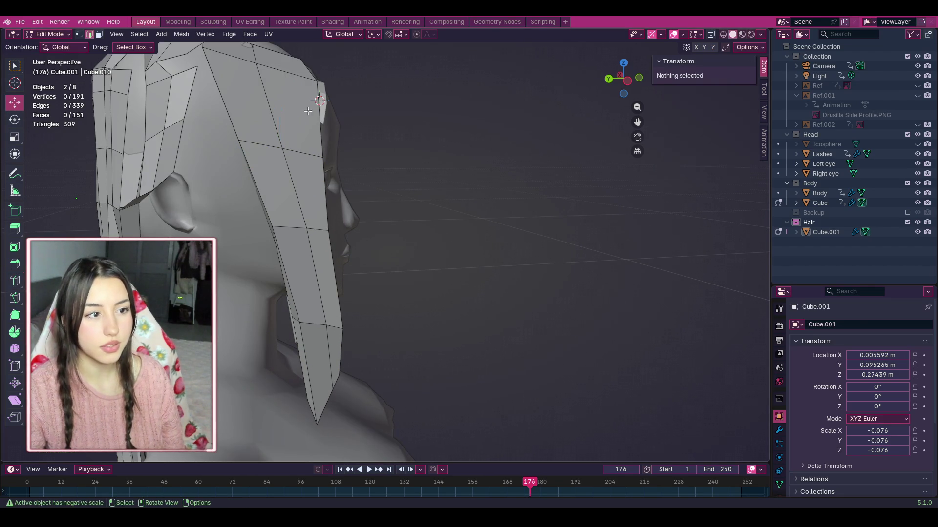
# Step: With X-ray on, select three side-strand edges and shift them slightly left
pyautogui.click(711, 34)
pyautogui.moveTo(222, 142); pyautogui.dragTo(205, 142)
pyautogui.keyDown('alt'); pyautogui.click(274, 146); pyautogui.keyUp('alt')
pyautogui.keyDown('alt'); pyautogui.click(271, 147); pyautogui.keyUp('alt')
pyautogui.keyDown('alt'); pyautogui.keyDown('shift'); pyautogui.click(272, 149); pyautogui.keyUp('shift'); pyautogui.keyUp('alt')
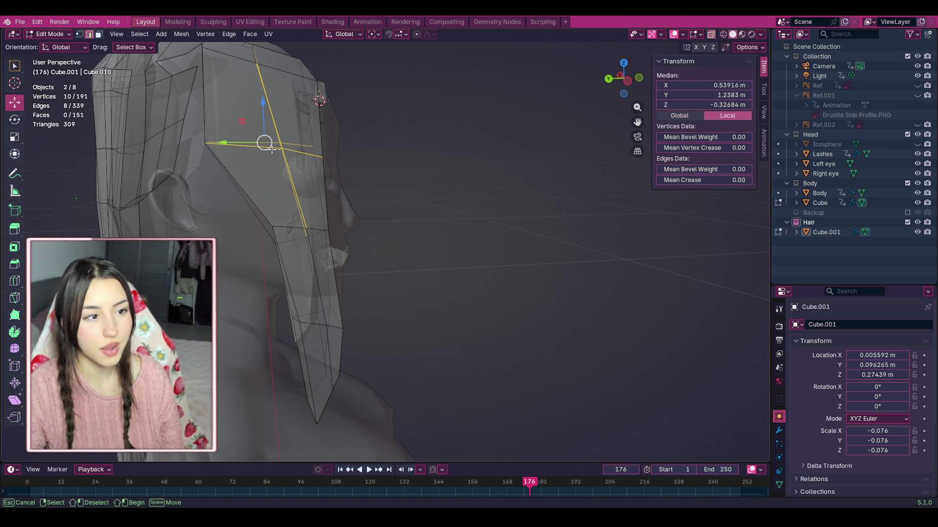
pyautogui.moveTo(273, 149)
pyautogui.mouseDown()
pyautogui.moveTo(266, 144)
pyautogui.moveTo(277, 142)
pyautogui.mouseUp()
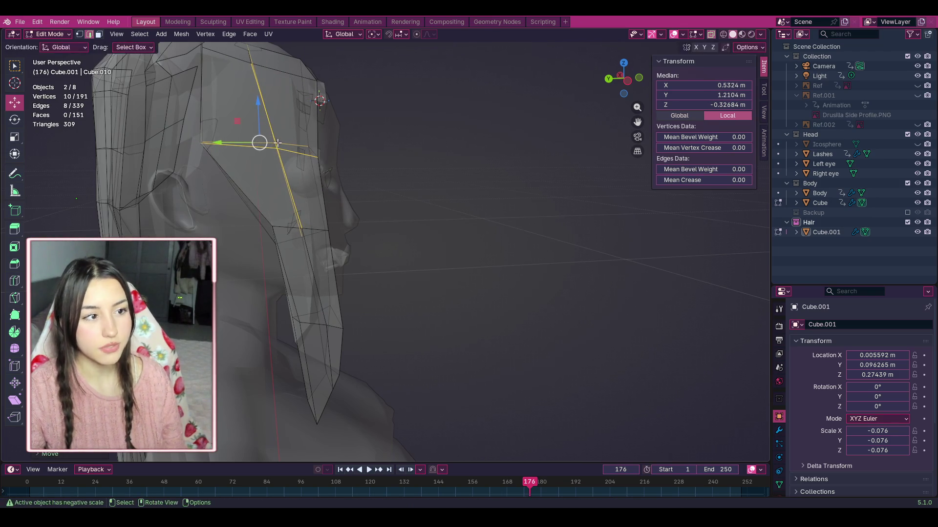
# Step: Move a lower strand edge left to follow the jaw, then orbit to check the shape
pyautogui.click(412, 138)
pyautogui.moveTo(255, 211)
pyautogui.mouseDown()
pyautogui.moveTo(286, 242)
pyautogui.moveTo(268, 231)
pyautogui.moveTo(242, 236)
pyautogui.mouseUp()
pyautogui.click(526, 243)
pyautogui.click(279, 320)
pyautogui.moveTo(280, 320); pyautogui.dragTo(262, 324)
pyautogui.click(472, 239)
pyautogui.scroll(-2, 472, 240)
pyautogui.moveTo(640, 98)
pyautogui.mouseDown(button='middle')
pyautogui.moveTo(513, 142)
pyautogui.moveTo(562, 161)
pyautogui.moveTo(502, 172)
pyautogui.mouseUp(button='middle')
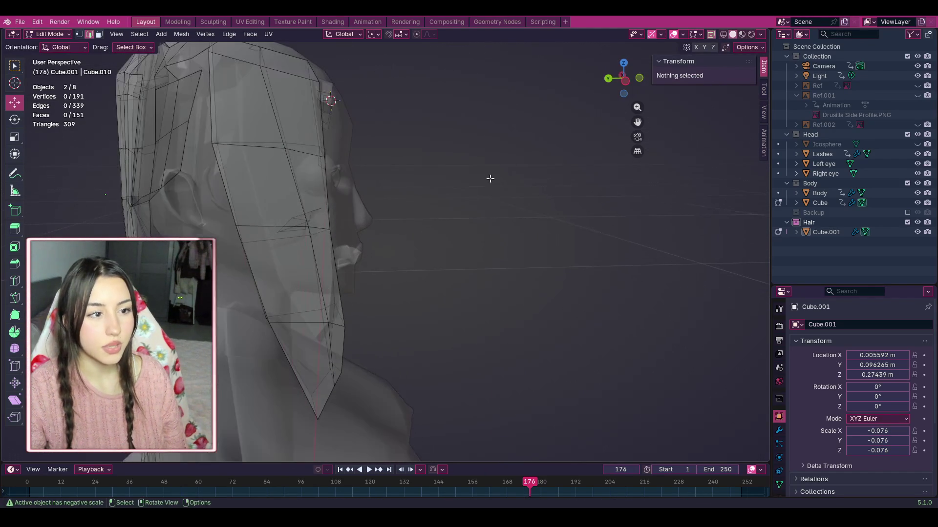
pyautogui.click(15, 281)
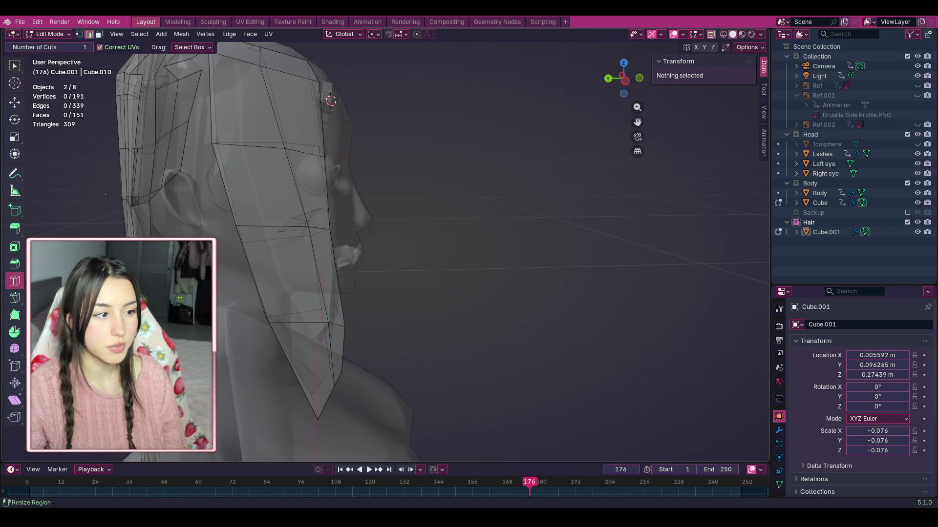
# Step: Loop-cut a lengthwise edge loop along the side strand and switch to Vertex Select
pyautogui.click(251, 212)
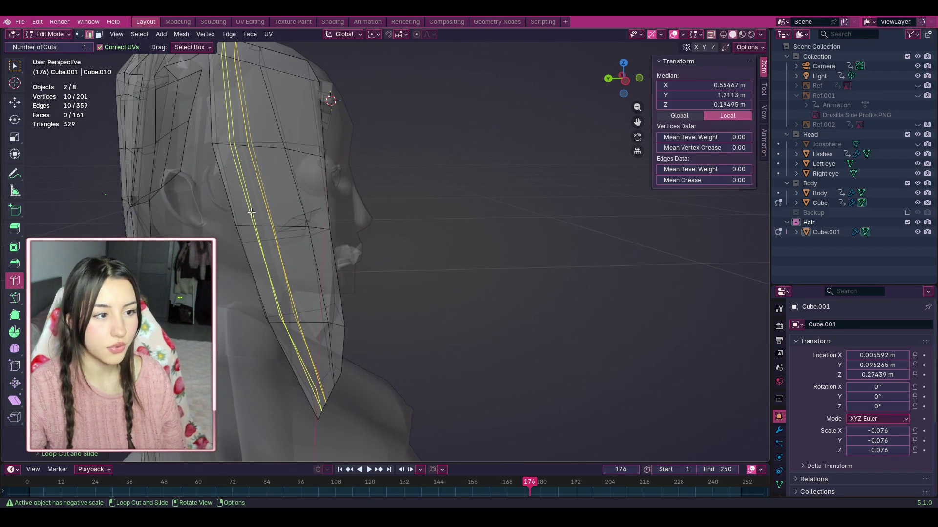
pyautogui.click(15, 102)
pyautogui.moveTo(324, 430); pyautogui.dragTo(304, 415)
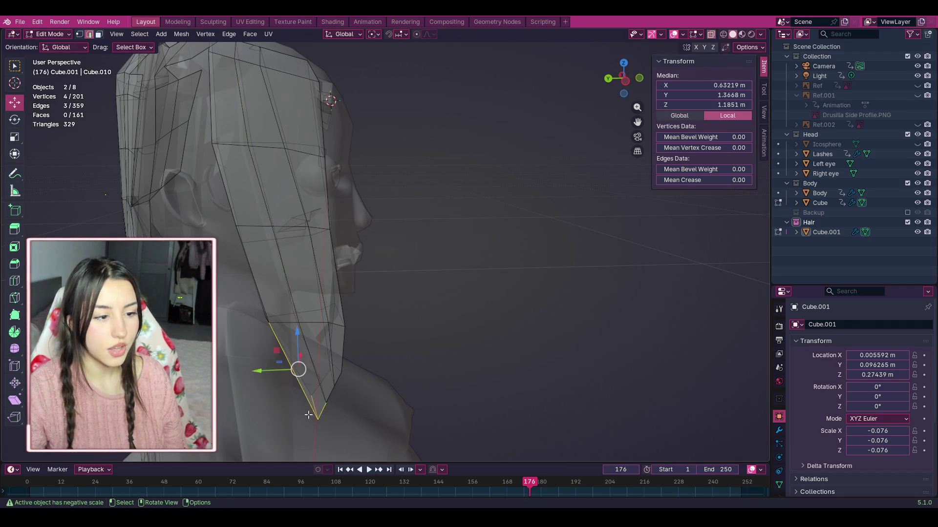
pyautogui.click(79, 34)
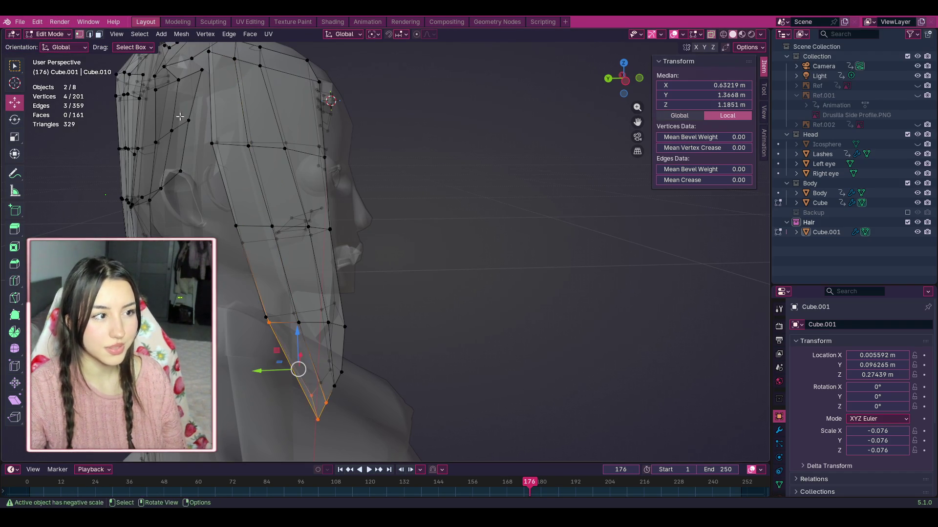
pyautogui.click(392, 384)
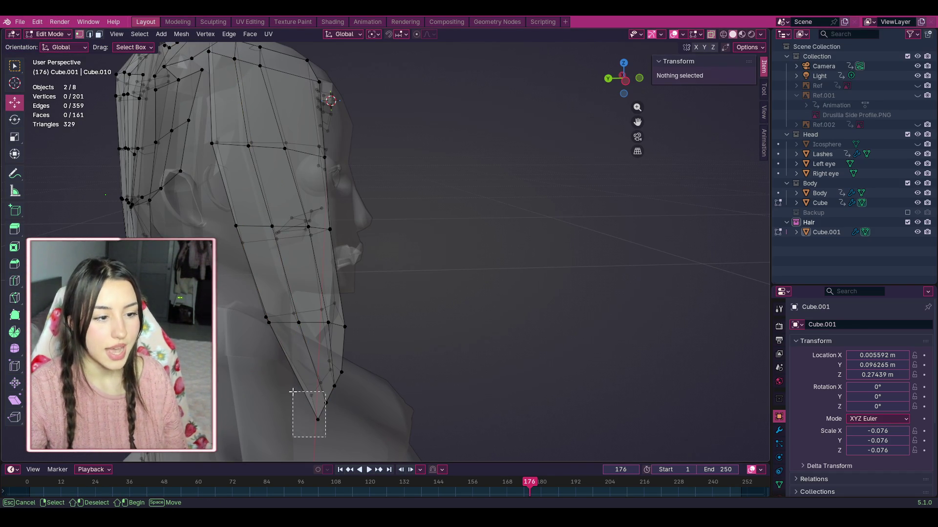
# Step: Pull two tip vertices left and reposition upper strand vertices to narrow the point
pyautogui.moveTo(304, 426)
pyautogui.mouseDown()
pyautogui.moveTo(289, 391)
pyautogui.moveTo(310, 430)
pyautogui.mouseUp()
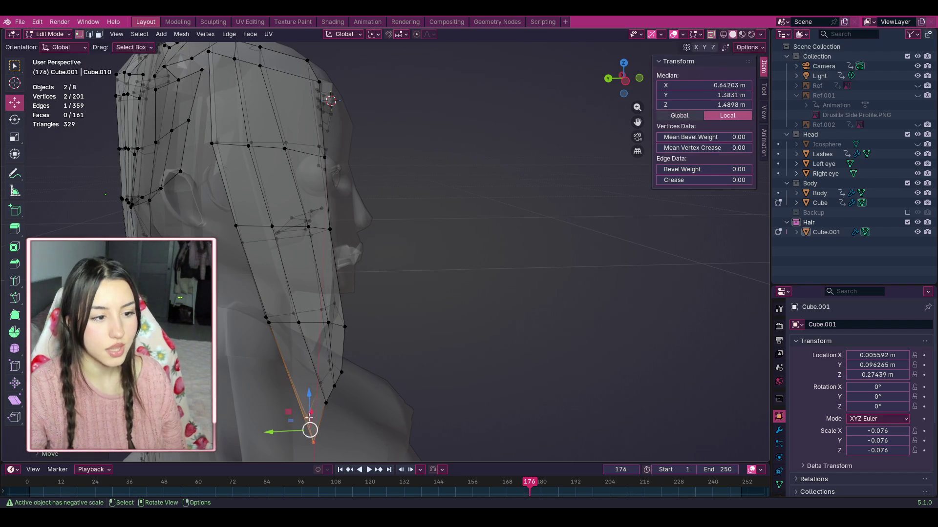
pyautogui.click(277, 341)
pyautogui.moveTo(274, 338)
pyautogui.mouseDown()
pyautogui.moveTo(247, 306)
pyautogui.moveTo(257, 329)
pyautogui.mouseUp()
pyautogui.click(261, 241)
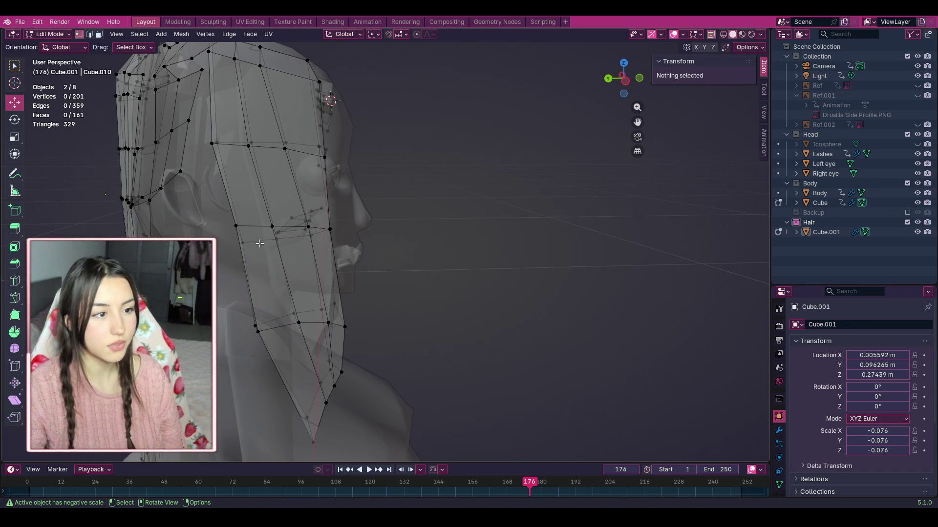
pyautogui.moveTo(224, 216)
pyautogui.mouseDown()
pyautogui.moveTo(241, 243)
pyautogui.moveTo(221, 236)
pyautogui.mouseUp()
pyautogui.keyDown('shift'); pyautogui.click(236, 226); pyautogui.keyUp('shift')
pyautogui.click(336, 239)
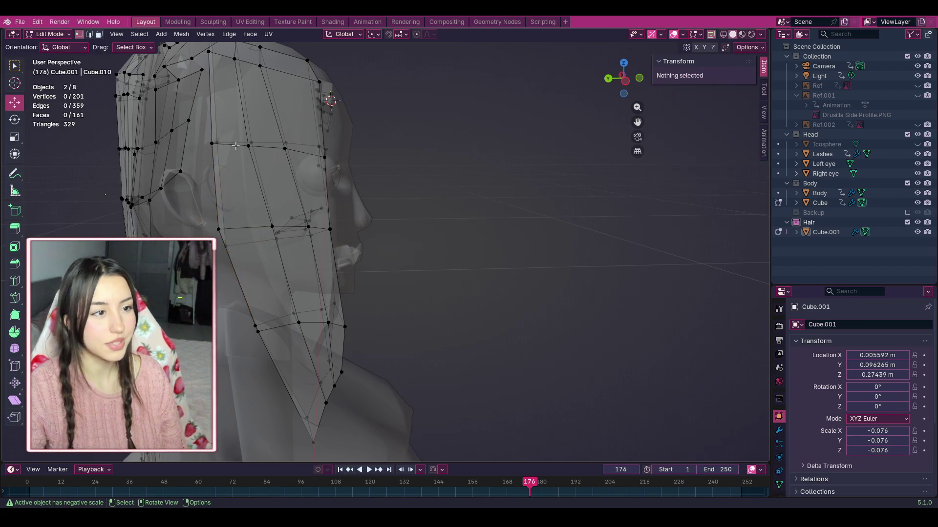
pyautogui.moveTo(196, 133)
pyautogui.mouseDown()
pyautogui.moveTo(215, 152)
pyautogui.moveTo(197, 142)
pyautogui.mouseUp()
pyautogui.click(494, 193)
# Step: Orbit and zoom to a front view of the face and chest
pyautogui.scroll(-3, 494, 193)
pyautogui.moveTo(494, 192)
pyautogui.mouseDown(button='middle')
pyautogui.moveTo(542, 188)
pyautogui.moveTo(555, 210)
pyautogui.moveTo(517, 191)
pyautogui.mouseUp(button='middle')
pyautogui.scroll(5, 509, 184)
pyautogui.moveTo(639, 89); pyautogui.dragTo(612, 70)
pyautogui.moveTo(637, 122); pyautogui.dragTo(628, 240)
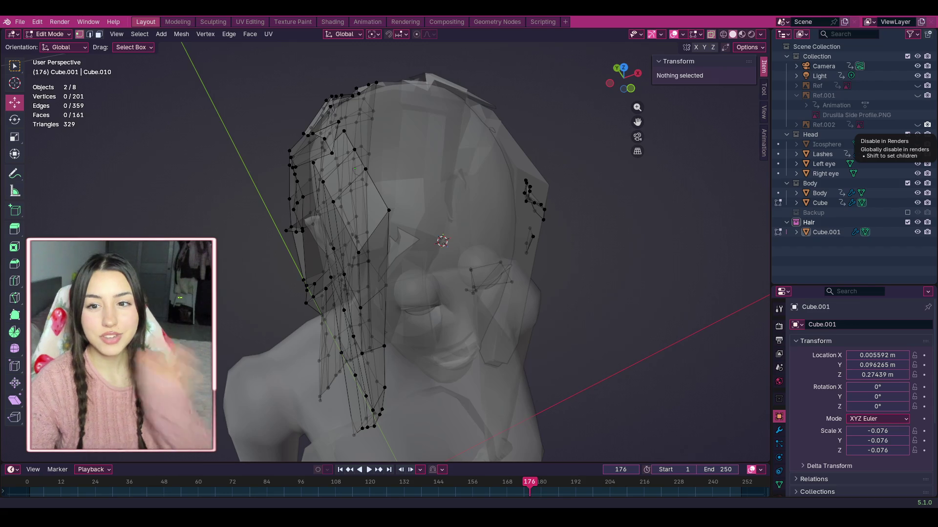
pyautogui.moveTo(752, 293); pyautogui.dragTo(736, 304, button='middle')
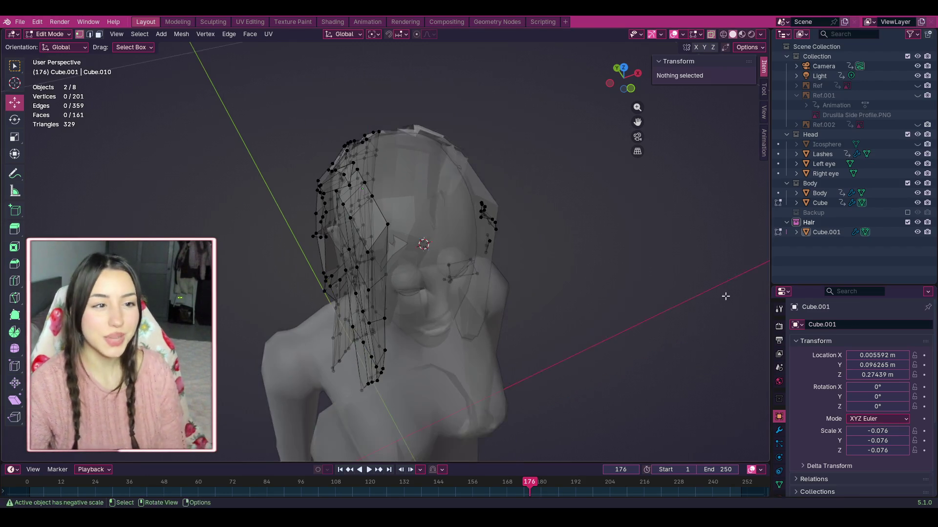
pyautogui.moveTo(637, 87); pyautogui.dragTo(632, 86)
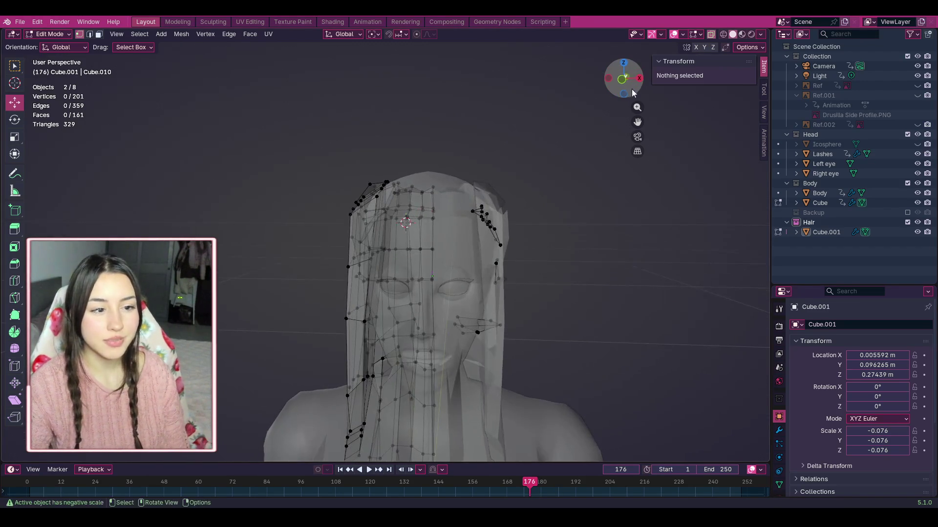
pyautogui.scroll(5, 606, 127)
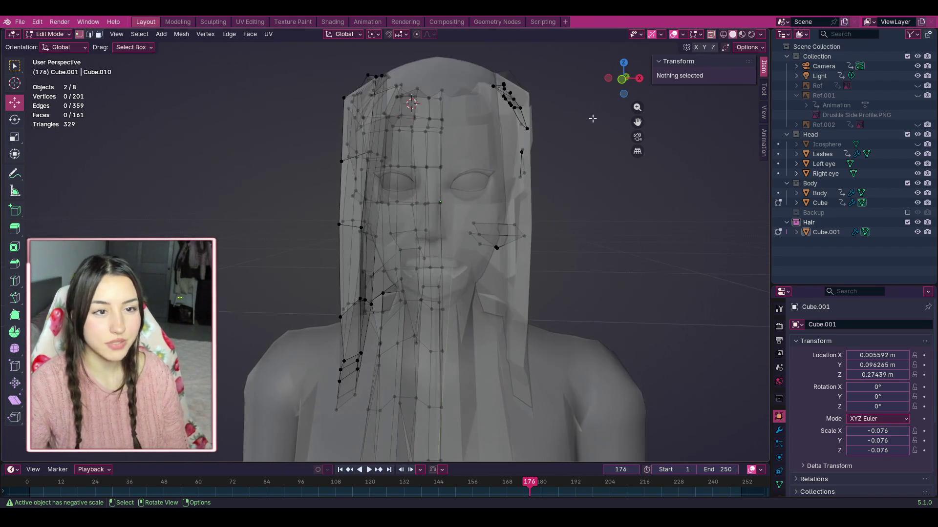
pyautogui.moveTo(627, 78)
pyautogui.mouseDown()
pyautogui.moveTo(621, 97)
pyautogui.moveTo(632, 74)
pyautogui.moveTo(626, 88)
pyautogui.moveTo(632, 80)
pyautogui.moveTo(609, 81)
pyautogui.mouseUp()
pyautogui.moveTo(404, 399); pyautogui.dragTo(386, 371, button='middle')
pyautogui.moveTo(360, 350)
pyautogui.mouseDown()
pyautogui.moveTo(409, 383)
pyautogui.moveTo(389, 357)
pyautogui.moveTo(391, 288)
pyautogui.mouseUp()
pyautogui.click(418, 339)
pyautogui.moveTo(399, 331); pyautogui.dragTo(394, 312)
pyautogui.click(391, 318)
pyautogui.hotkey('ctrl', 'z')
pyautogui.moveTo(621, 78); pyautogui.dragTo(634, 77)
pyautogui.scroll(2, 477, 201)
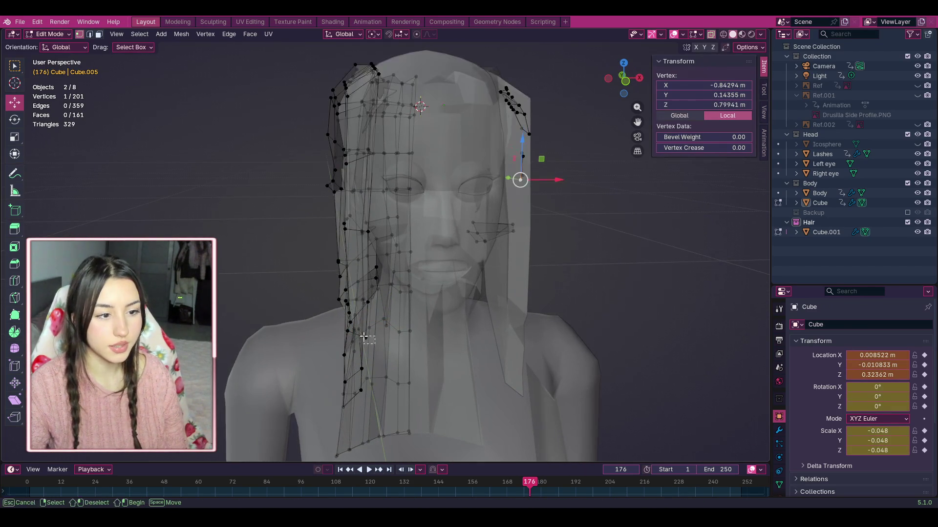
pyautogui.click(358, 332)
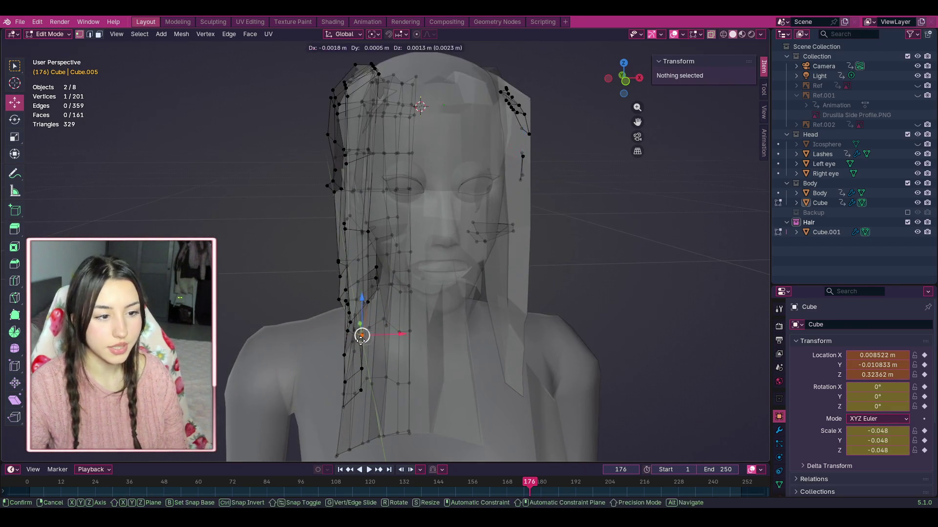
pyautogui.click(360, 389)
pyautogui.keyDown('shift'); pyautogui.click(344, 407); pyautogui.keyUp('shift')
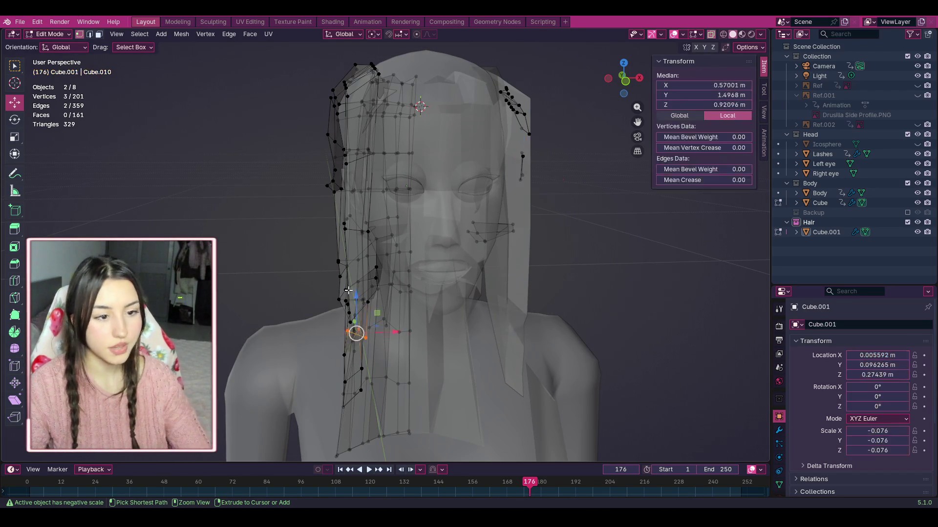
# Step: Turn X-ray off and push the side panel's top vertex outward along X, clear of the head
pyautogui.click(570, 282)
pyautogui.scroll(-4, 570, 282)
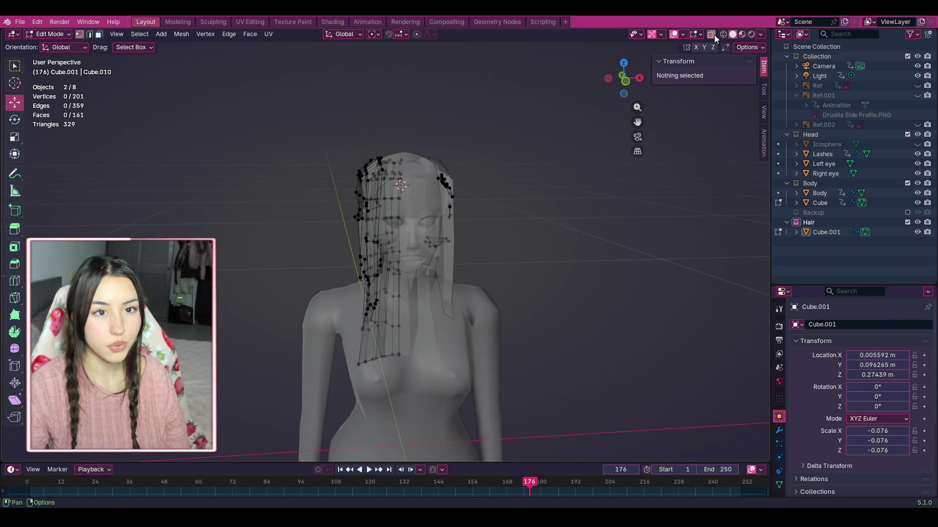
pyautogui.click(711, 34)
pyautogui.scroll(3, 412, 196)
pyautogui.moveTo(637, 121); pyautogui.dragTo(634, 128)
pyautogui.moveTo(624, 78)
pyautogui.mouseDown()
pyautogui.moveTo(671, 81)
pyautogui.moveTo(388, 129)
pyautogui.mouseUp()
pyautogui.click(302, 153)
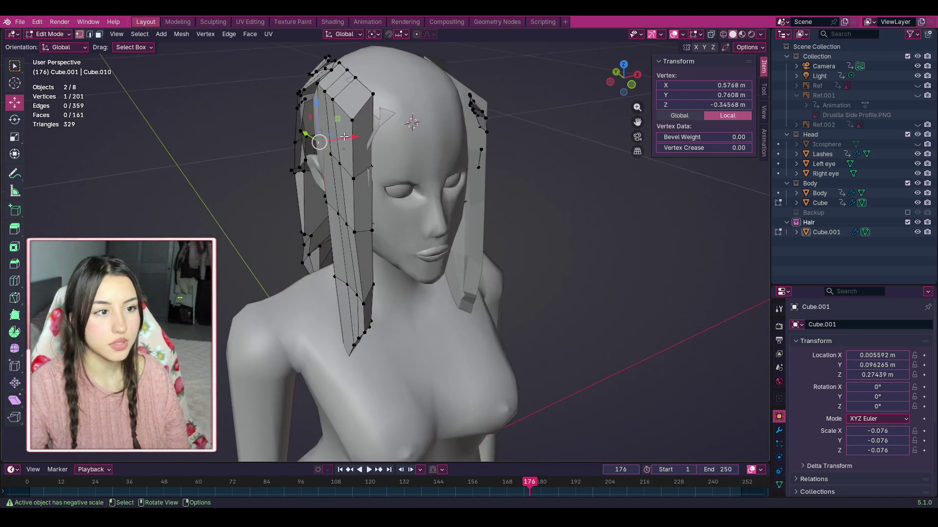
pyautogui.moveTo(334, 139); pyautogui.dragTo(329, 140)
pyautogui.click(327, 139)
pyautogui.moveTo(627, 74)
pyautogui.mouseDown()
pyautogui.moveTo(589, 79)
pyautogui.moveTo(643, 78)
pyautogui.mouseUp()
pyautogui.scroll(4, 423, 163)
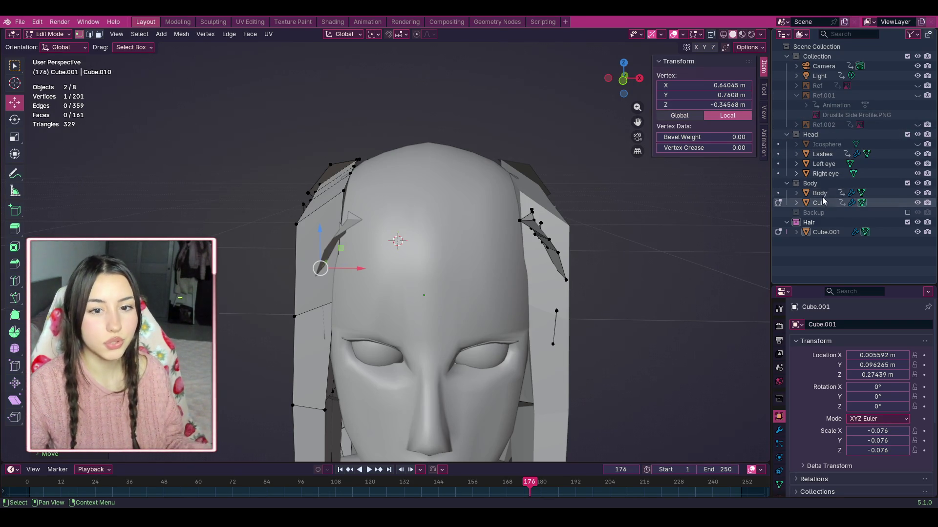
pyautogui.click(799, 192)
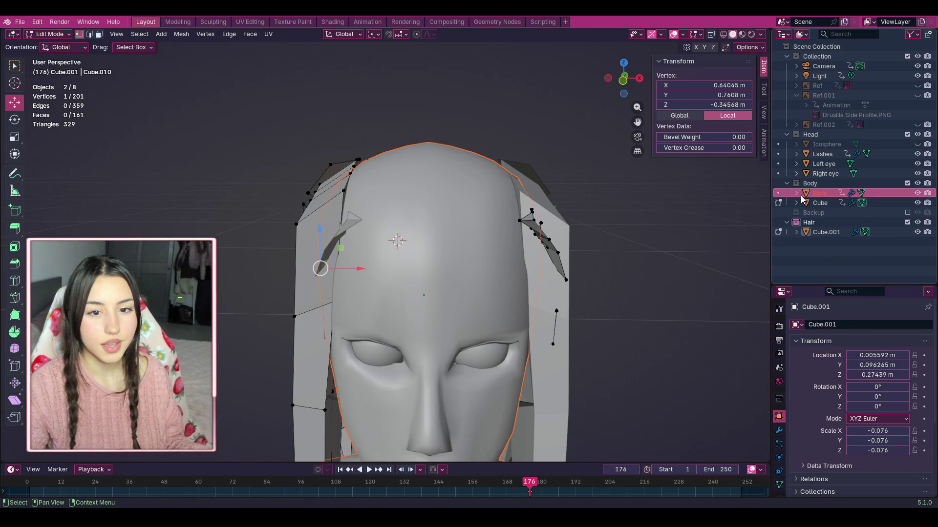
# Step: Unlink the extra Cube object from the Body collection in the Outliner
pyautogui.click(801, 203)
pyautogui.click(797, 203)
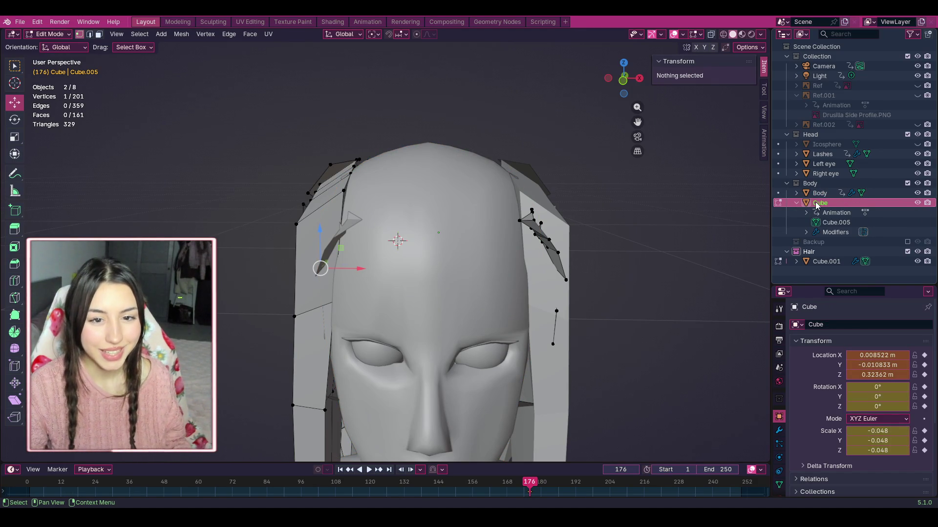
pyautogui.rightClick(895, 202)
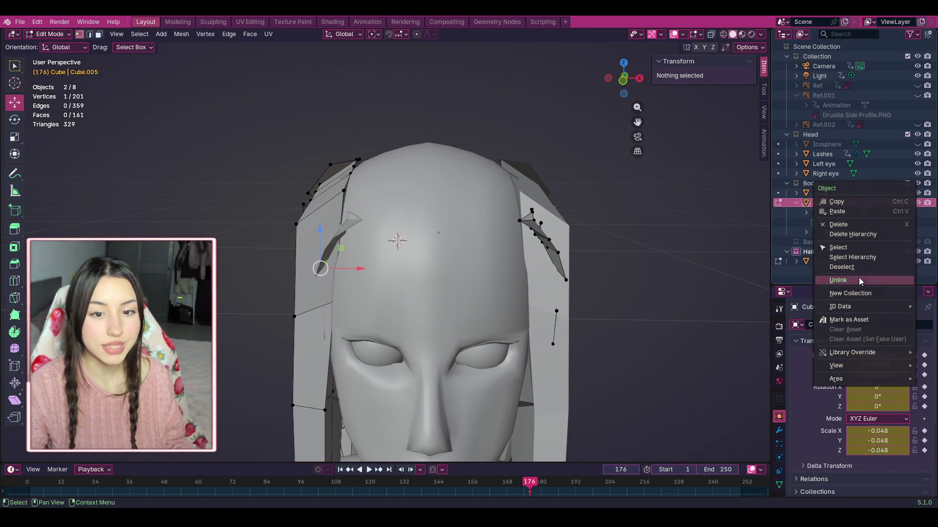
pyautogui.click(848, 225)
pyautogui.scroll(-4, 593, 259)
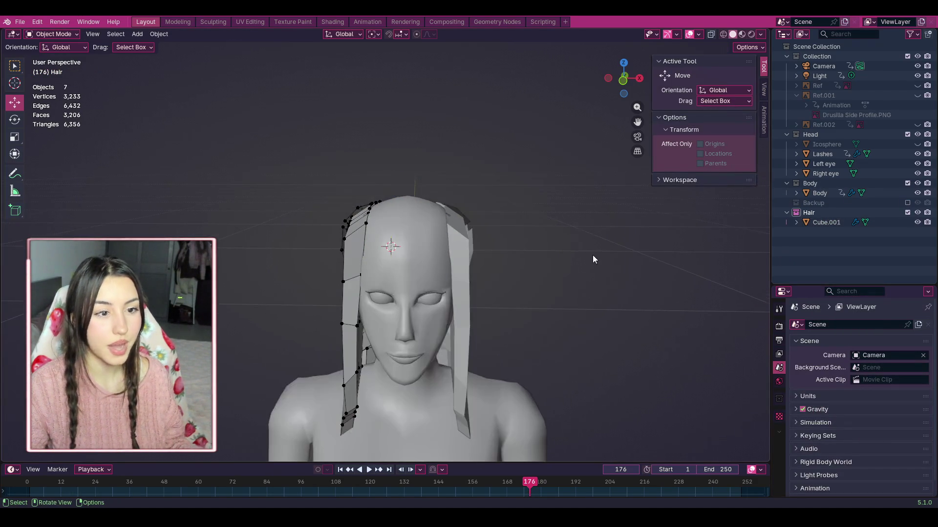
# Step: Select the Cube.001 hair mesh, enter Edit Mode, and grab the side strand's bottom vertex
pyautogui.moveTo(630, 78)
pyautogui.mouseDown()
pyautogui.moveTo(626, 87)
pyautogui.moveTo(624, 78)
pyautogui.mouseUp()
pyautogui.moveTo(391, 398)
pyautogui.mouseDown()
pyautogui.moveTo(373, 385)
pyautogui.moveTo(383, 391)
pyautogui.mouseUp()
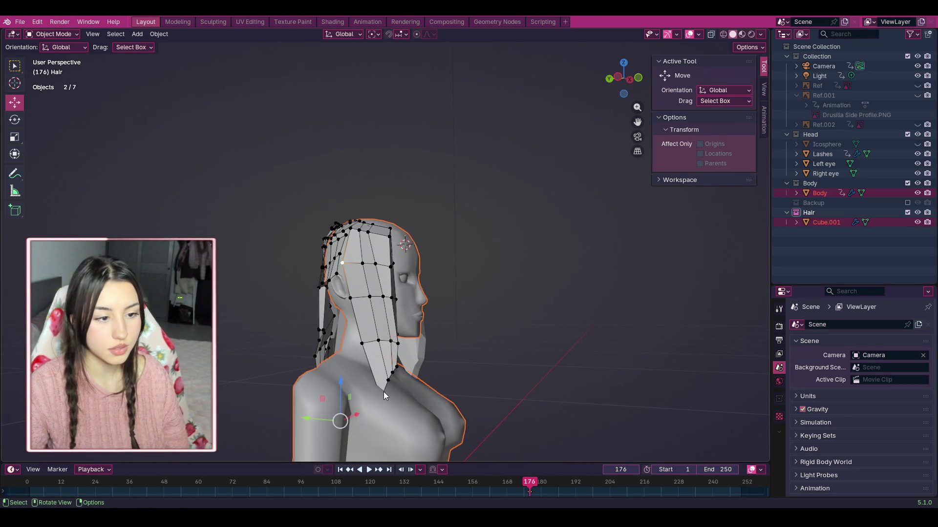
pyautogui.click(371, 274)
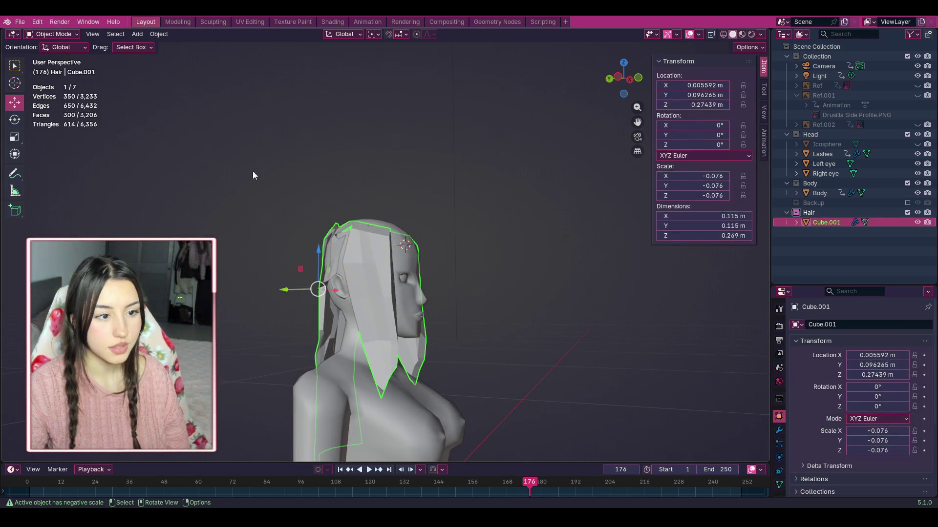
pyautogui.click(57, 37)
pyautogui.click(49, 56)
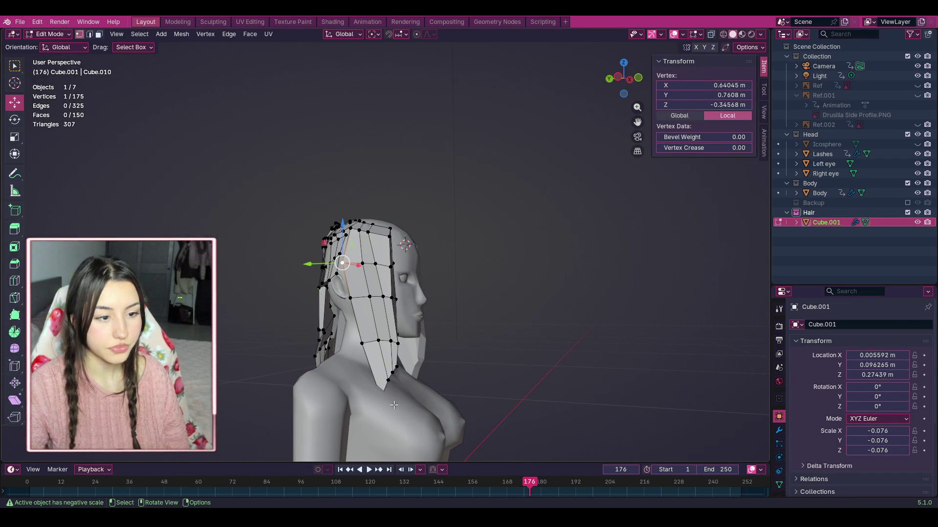
pyautogui.click(388, 381)
# Step: Place the pending vertex, then hide the Body mesh in a front view of the head
pyautogui.press('g')
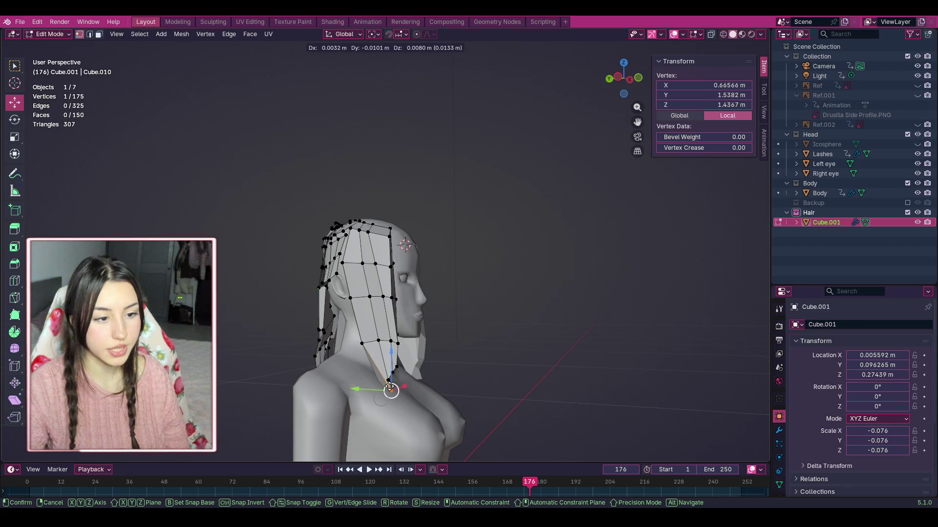
pyautogui.click(390, 390)
pyautogui.click(494, 356)
pyautogui.moveTo(620, 77)
pyautogui.mouseDown()
pyautogui.moveTo(566, 88)
pyautogui.moveTo(598, 86)
pyautogui.mouseUp()
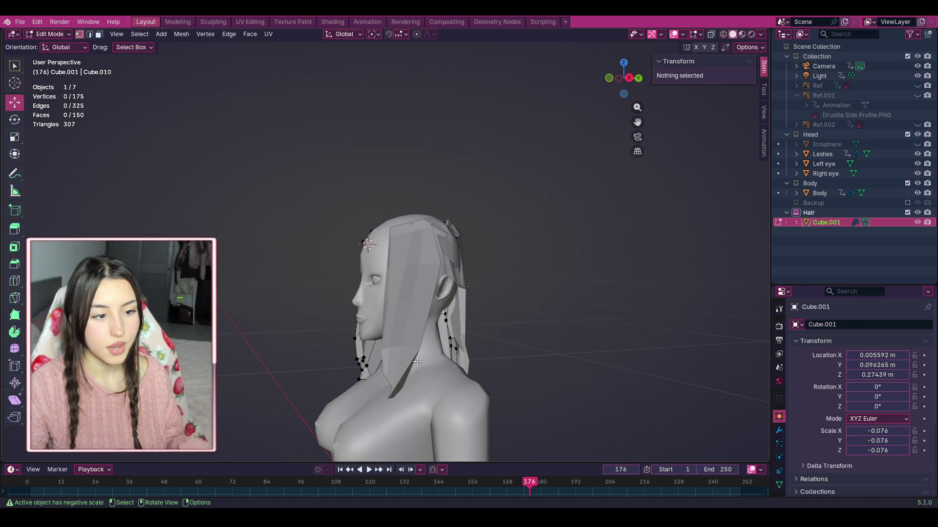
pyautogui.scroll(2, 403, 370)
pyautogui.scroll(-2, 601, 136)
pyautogui.moveTo(639, 120); pyautogui.dragTo(604, 79)
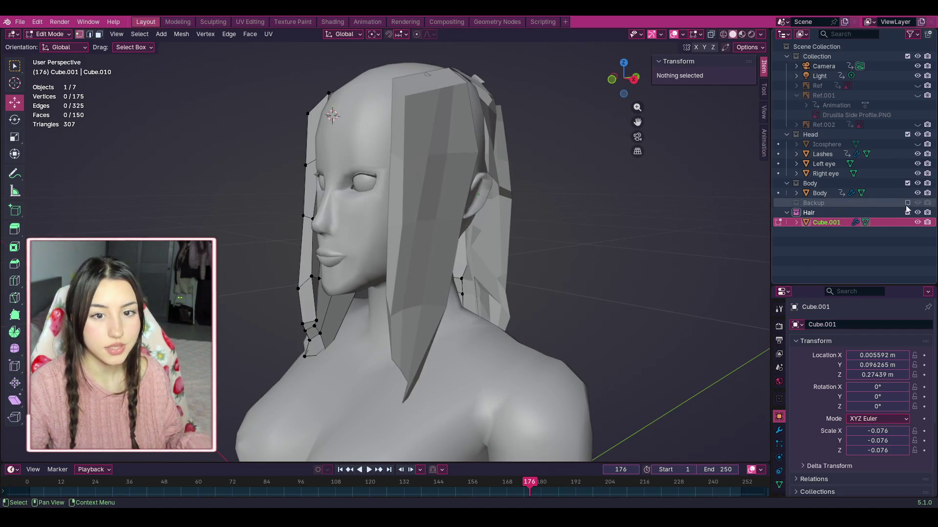
pyautogui.click(918, 193)
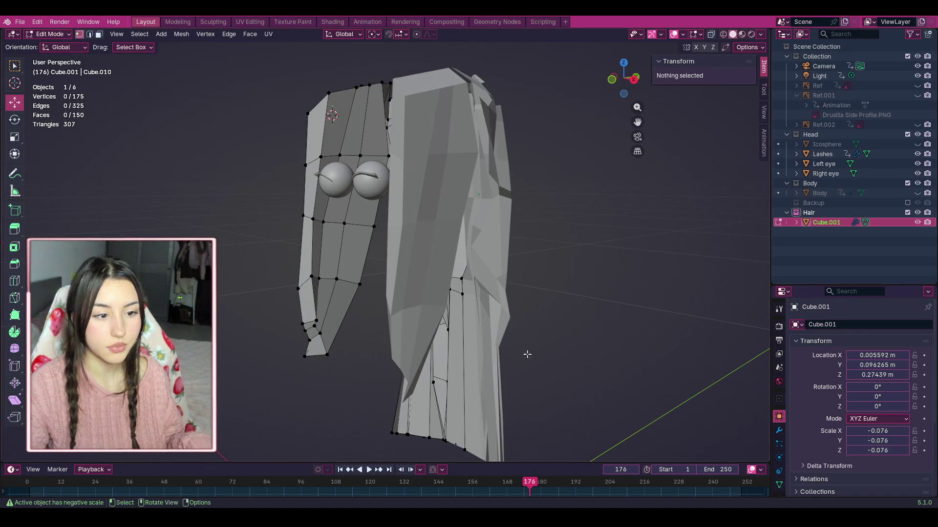
# Step: Move the strand's bottom vertex along the Y axis
pyautogui.click(304, 356)
pyautogui.press('g')
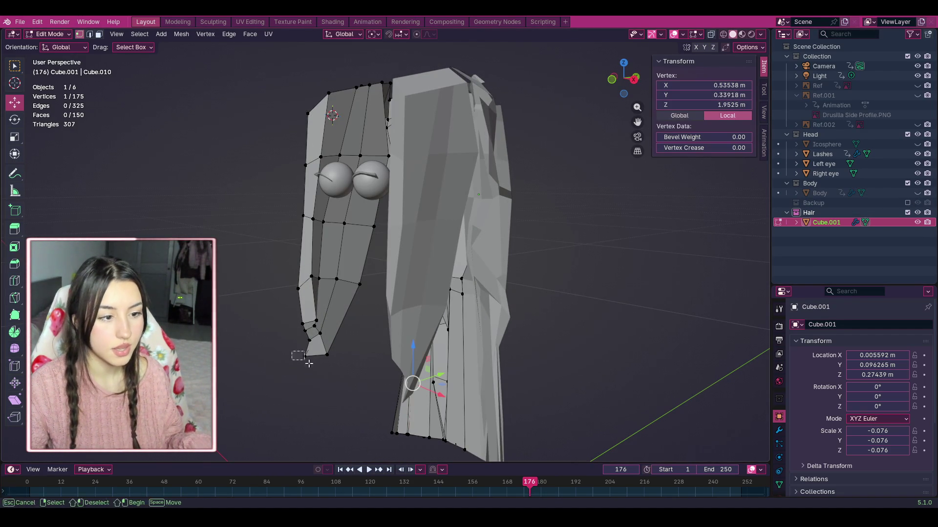
pyautogui.press('z')
pyautogui.press('y')
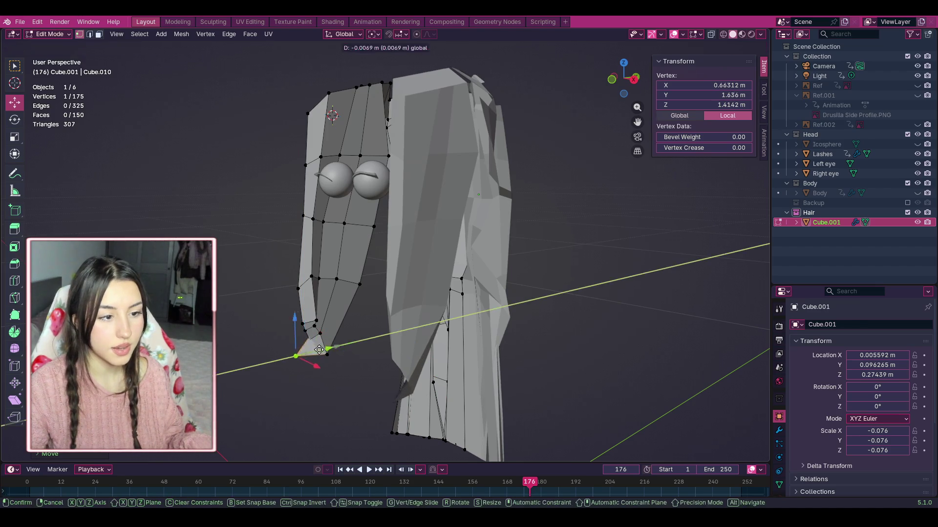
pyautogui.click(286, 318)
pyautogui.moveTo(625, 79); pyautogui.dragTo(613, 80)
pyautogui.hotkey('ctrl', 'z')
# Step: Nudge the back panel tip vertex and the hair tip vertex slightly up and right
pyautogui.click(430, 348)
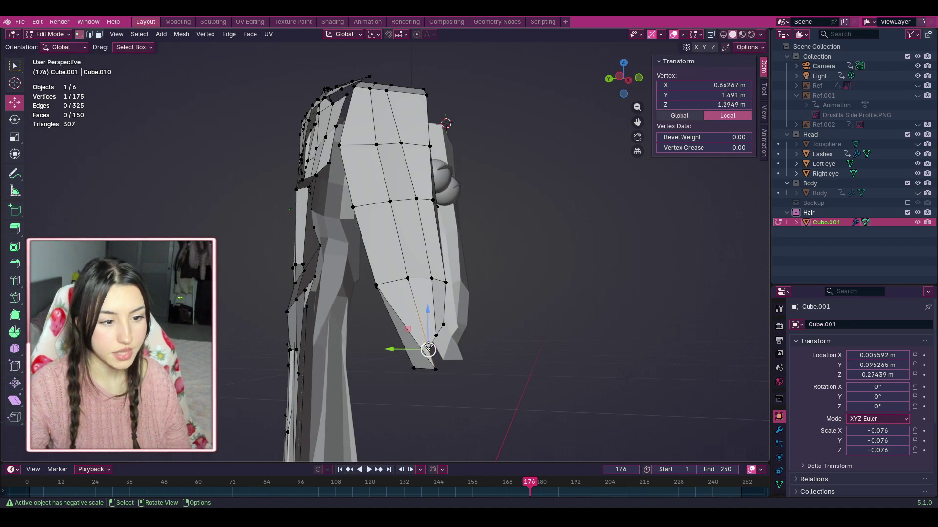
pyautogui.press('g')
pyautogui.click(438, 350)
pyautogui.click(523, 344)
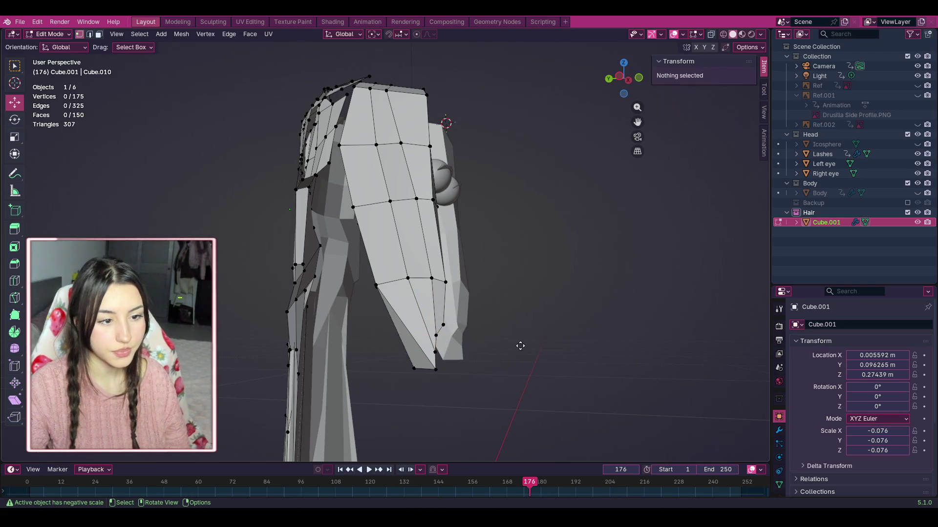
pyautogui.click(414, 369)
pyautogui.press('g')
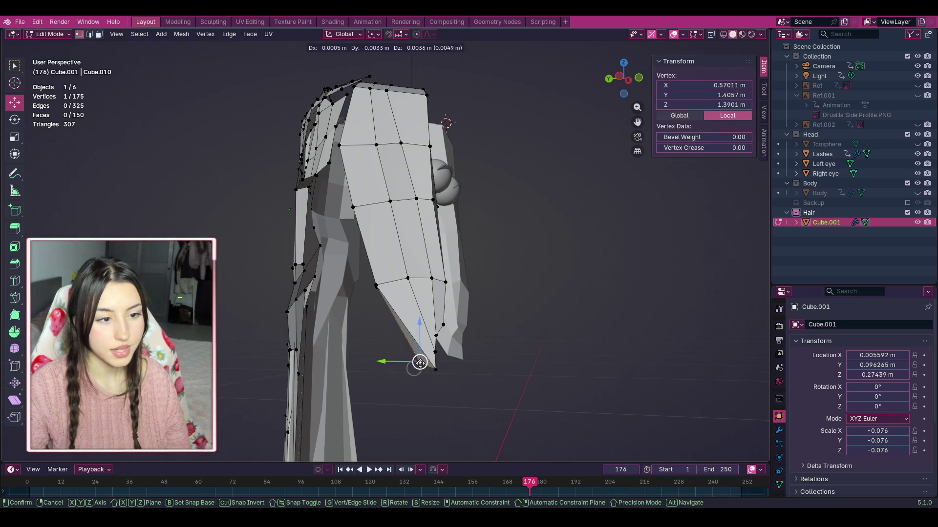
pyautogui.click(421, 360)
pyautogui.click(507, 392)
# Step: Shift the five hair-tip vertices to the right and show the Body mesh again
pyautogui.moveTo(500, 400)
pyautogui.mouseDown()
pyautogui.moveTo(397, 331)
pyautogui.moveTo(401, 316)
pyautogui.mouseUp()
pyautogui.press('g')
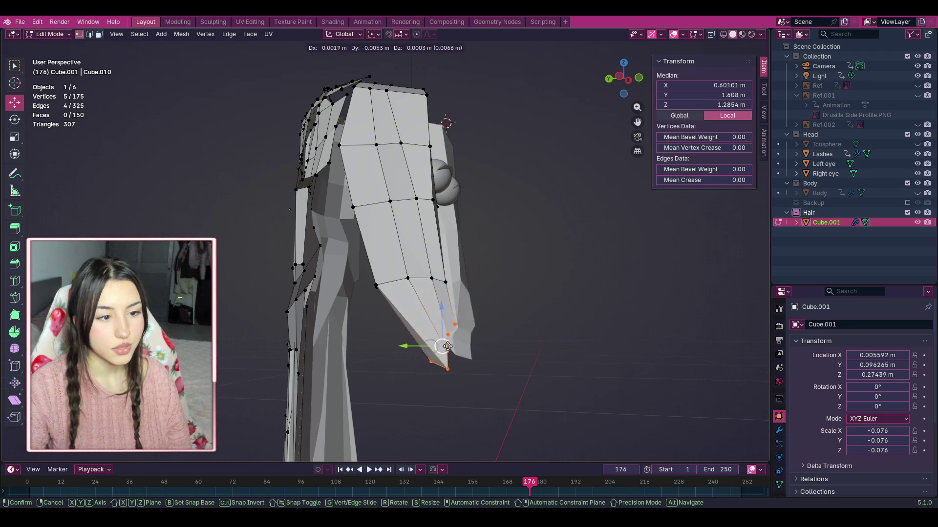
pyautogui.click(452, 347)
pyautogui.click(597, 126)
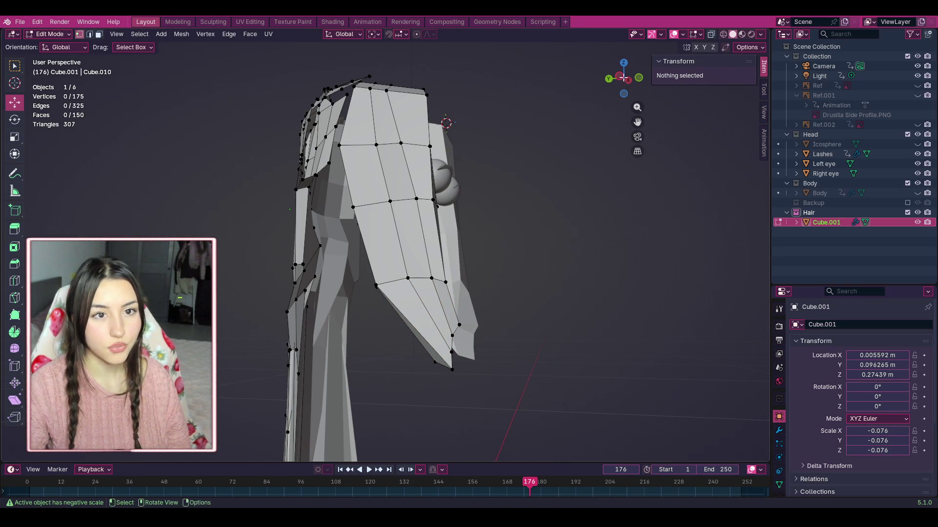
pyautogui.click(914, 193)
pyautogui.moveTo(624, 78)
pyautogui.mouseDown()
pyautogui.moveTo(537, 83)
pyautogui.moveTo(633, 79)
pyautogui.moveTo(642, 99)
pyautogui.mouseUp()
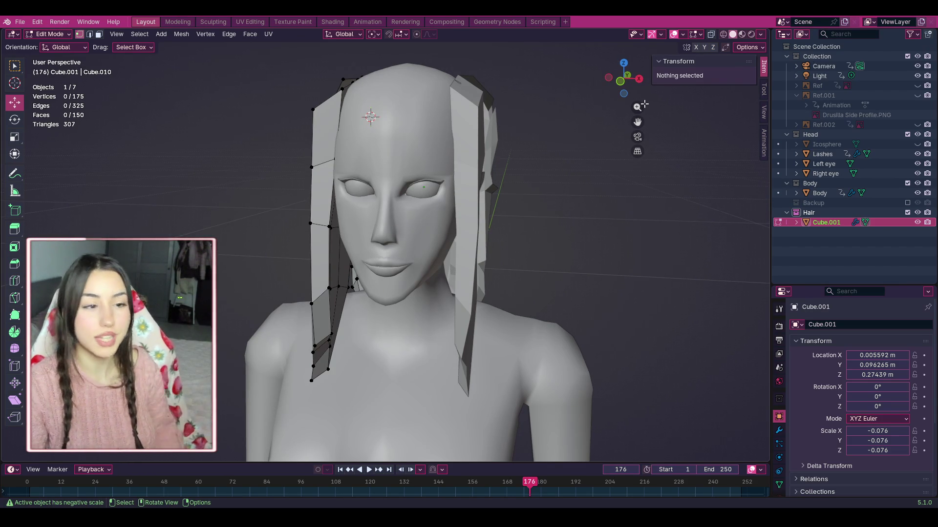
# Step: In a frontal view, move an edge of the left front strand along Z and adjust a lower vertex
pyautogui.moveTo(637, 122); pyautogui.dragTo(686, 59)
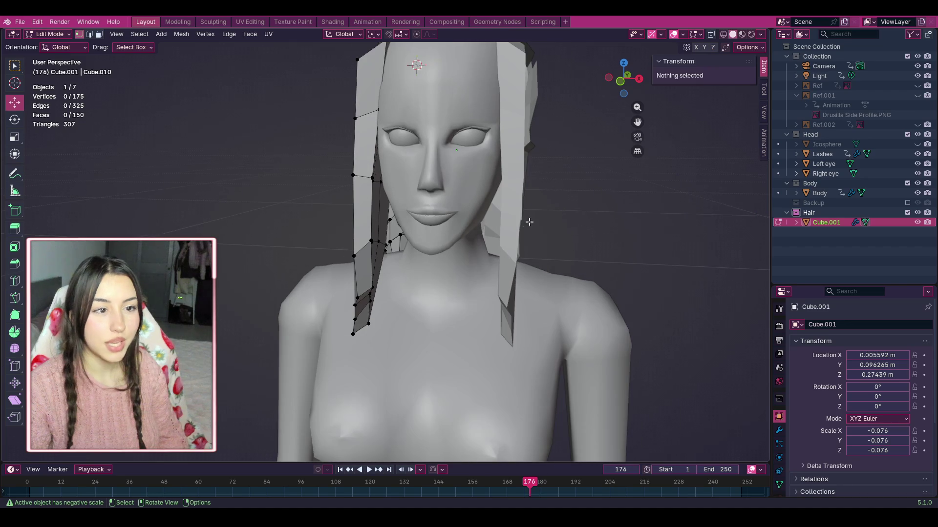
pyautogui.moveTo(624, 78)
pyautogui.mouseDown()
pyautogui.moveTo(634, 87)
pyautogui.moveTo(621, 138)
pyautogui.mouseUp()
pyautogui.scroll(2, 565, 217)
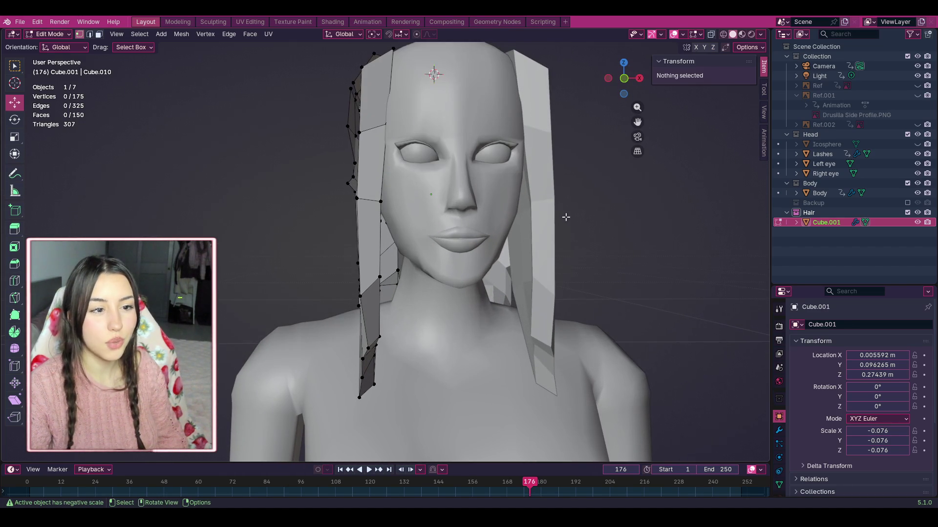
pyautogui.click(377, 338)
pyautogui.keyDown('shift'); pyautogui.click(367, 337); pyautogui.keyUp('shift')
pyautogui.moveTo(373, 313)
pyautogui.mouseDown()
pyautogui.moveTo(370, 297)
pyautogui.moveTo(370, 322)
pyautogui.mouseUp()
pyautogui.click(372, 342)
pyautogui.click(375, 360)
pyautogui.moveTo(375, 360); pyautogui.dragTo(375, 360)
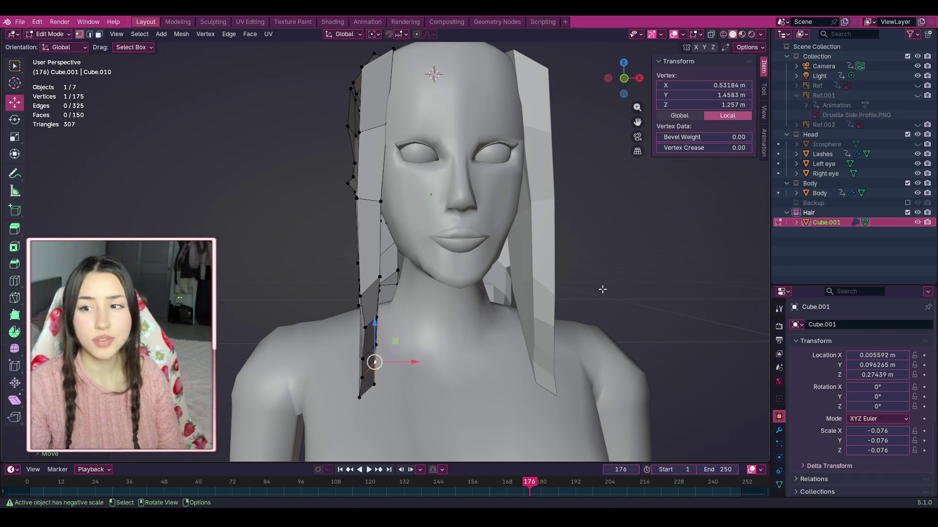
pyautogui.click(607, 287)
# Step: From the left side, nudge two strand vertices down-left and left
pyautogui.moveTo(644, 83); pyautogui.dragTo(624, 84)
pyautogui.click(343, 355)
pyautogui.moveTo(347, 352)
pyautogui.mouseDown()
pyautogui.moveTo(324, 360)
pyautogui.moveTo(341, 356)
pyautogui.mouseUp()
pyautogui.click(371, 322)
pyautogui.click(336, 311)
pyautogui.moveTo(336, 311); pyautogui.dragTo(316, 318)
pyautogui.click(308, 306)
# Step: Shift one strand vertex right and pull the bottom vertices down-left
pyautogui.click(307, 316)
pyautogui.click(310, 382)
pyautogui.moveTo(310, 383)
pyautogui.mouseDown()
pyautogui.moveTo(301, 401)
pyautogui.moveTo(324, 382)
pyautogui.mouseUp()
pyautogui.hotkey('alt', 'a')
pyautogui.click(334, 375)
pyautogui.hotkey('alt', 'a')
# Step: From a frontal view, nudge another strand vertex slightly left, then check from above
pyautogui.moveTo(284, 352)
pyautogui.mouseDown(button='middle')
pyautogui.moveTo(371, 348)
pyautogui.moveTo(330, 410)
pyautogui.mouseUp(button='middle')
pyautogui.moveTo(364, 402)
pyautogui.mouseDown()
pyautogui.moveTo(356, 401)
pyautogui.moveTo(361, 341)
pyautogui.mouseUp()
pyautogui.click(648, 211)
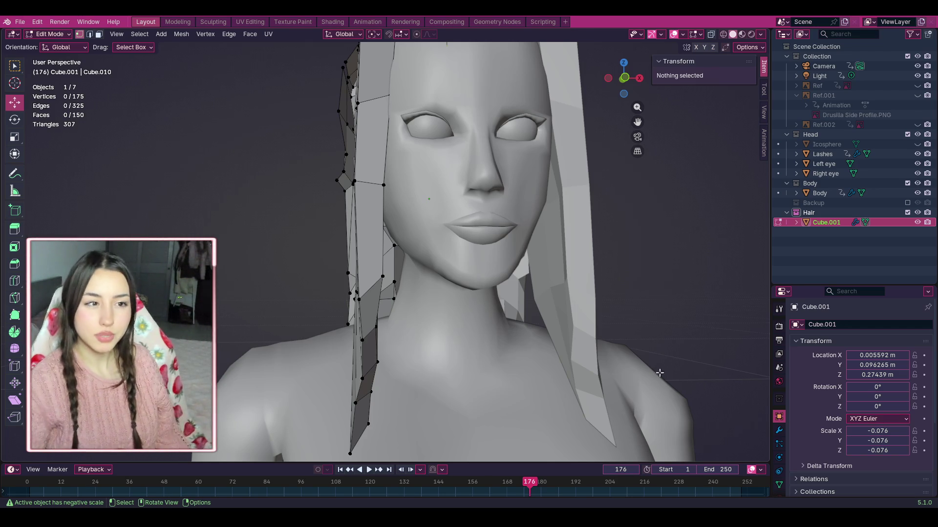
pyautogui.scroll(-3, 641, 304)
pyautogui.moveTo(644, 76)
pyautogui.mouseDown()
pyautogui.moveTo(635, 127)
pyautogui.moveTo(586, 108)
pyautogui.moveTo(581, 92)
pyautogui.moveTo(610, 81)
pyautogui.moveTo(584, 86)
pyautogui.moveTo(594, 103)
pyautogui.moveTo(601, 93)
pyautogui.moveTo(586, 81)
pyautogui.moveTo(620, 83)
pyautogui.moveTo(440, 98)
pyautogui.moveTo(100, 34)
pyautogui.mouseUp()
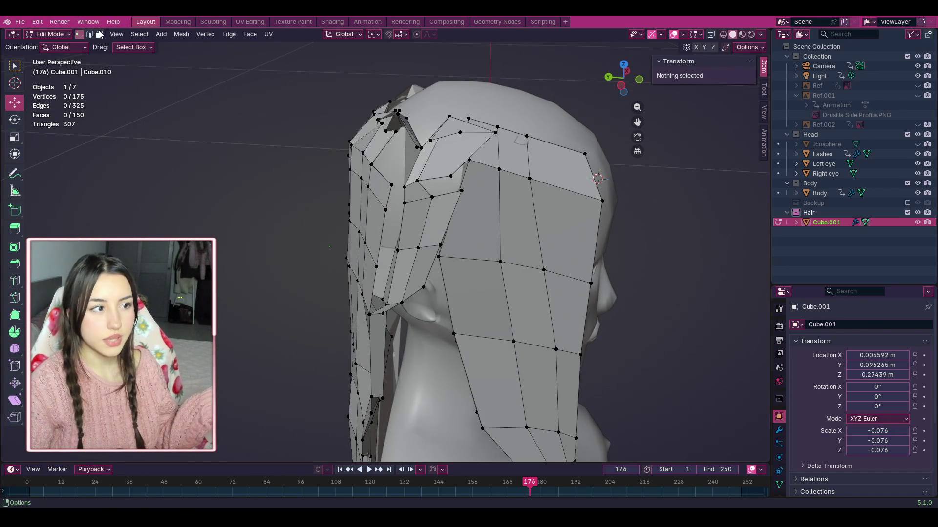
# Step: Hide the Body and select the faces down the lower back hair strand in face mode
pyautogui.click(99, 34)
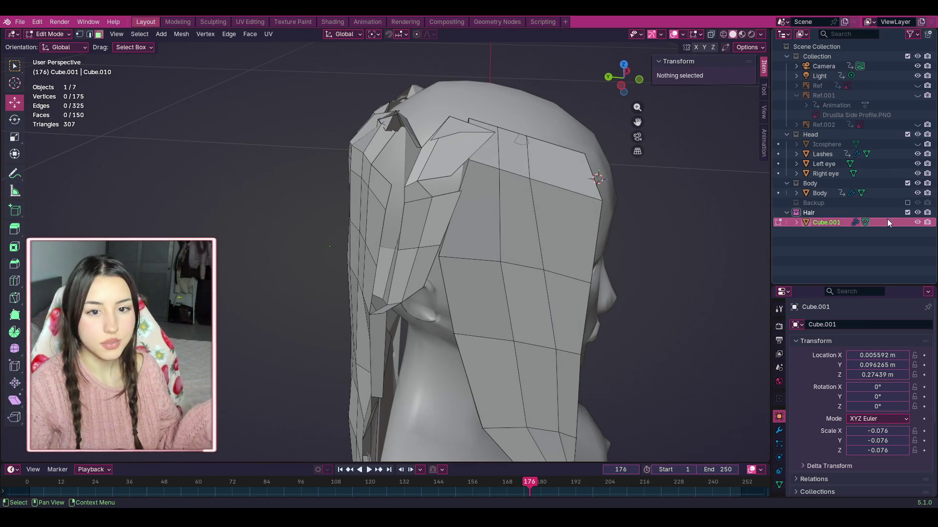
pyautogui.click(917, 193)
pyautogui.click(484, 117)
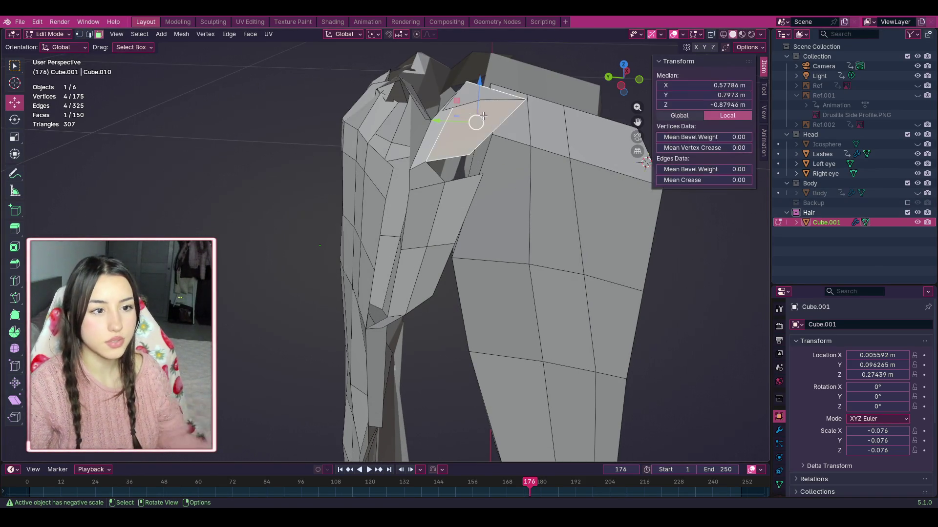
pyautogui.keyDown('shift'); pyautogui.click(467, 95); pyautogui.keyUp('shift')
pyautogui.keyDown('shift'); pyautogui.click(445, 118); pyautogui.keyUp('shift')
pyautogui.keyDown('shift'); pyautogui.click(430, 176); pyautogui.keyUp('shift')
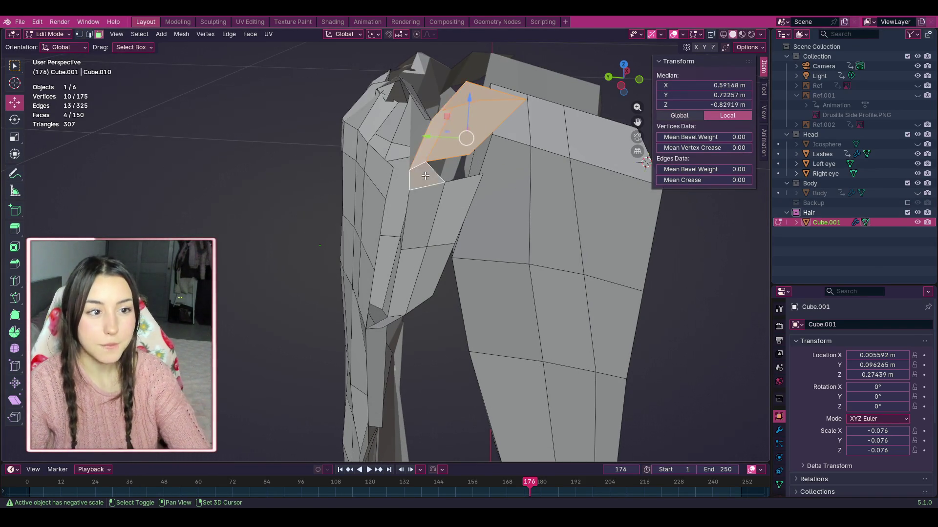
pyautogui.keyDown('shift'); pyautogui.click(453, 198); pyautogui.keyUp('shift')
pyautogui.keyDown('shift'); pyautogui.click(453, 198); pyautogui.keyUp('shift')
pyautogui.keyDown('shift'); pyautogui.click(437, 276); pyautogui.keyUp('shift')
pyautogui.keyDown('shift'); pyautogui.click(395, 313); pyautogui.keyUp('shift')
pyautogui.keyDown('shift'); pyautogui.click(393, 316); pyautogui.keyUp('shift')
pyautogui.keyDown('shift'); pyautogui.click(394, 316); pyautogui.keyUp('shift')
# Step: Delete the selected strand faces and show the Body mesh again
pyautogui.rightClick(335, 482)
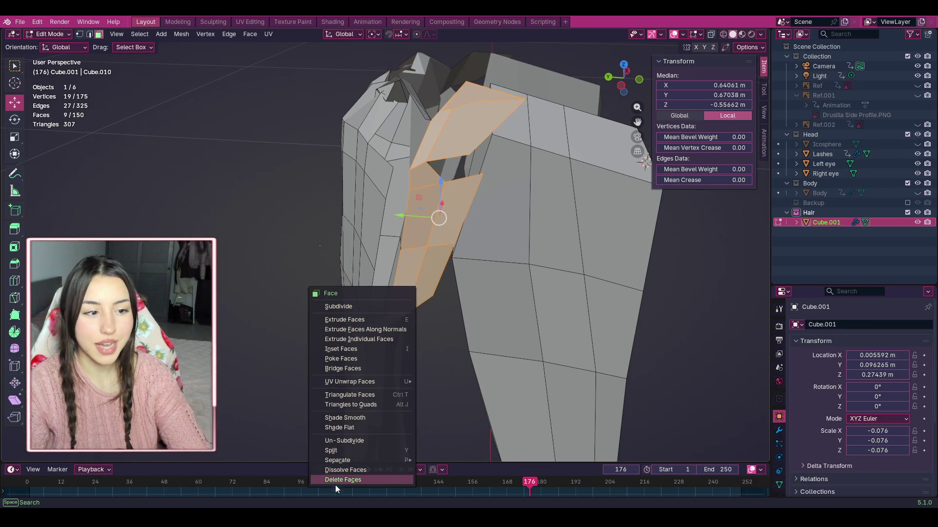
pyautogui.click(337, 482)
pyautogui.scroll(-4, 415, 289)
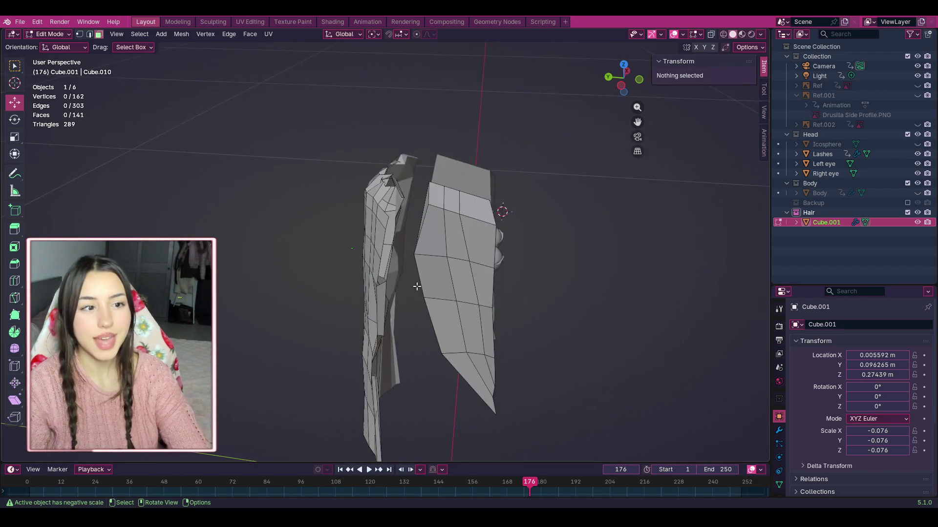
pyautogui.scroll(-4, 420, 283)
pyautogui.scroll(4, 440, 281)
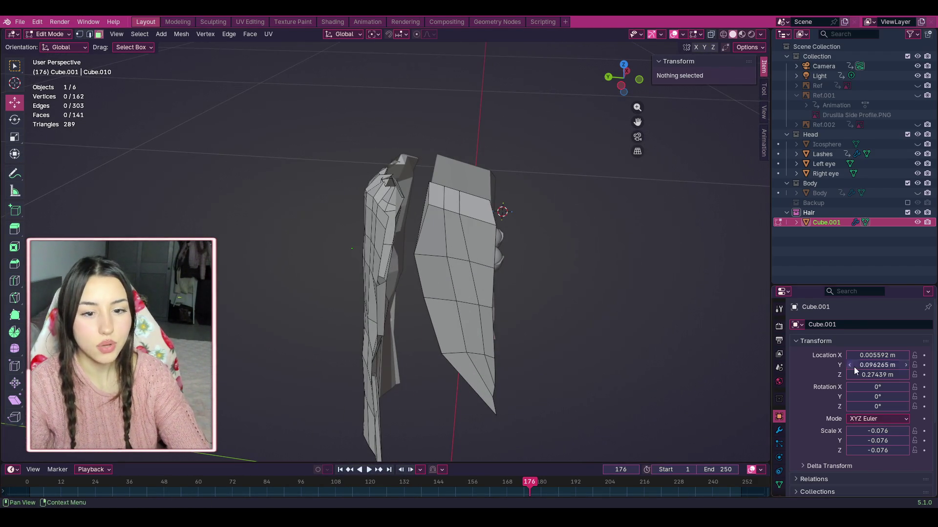
pyautogui.click(917, 193)
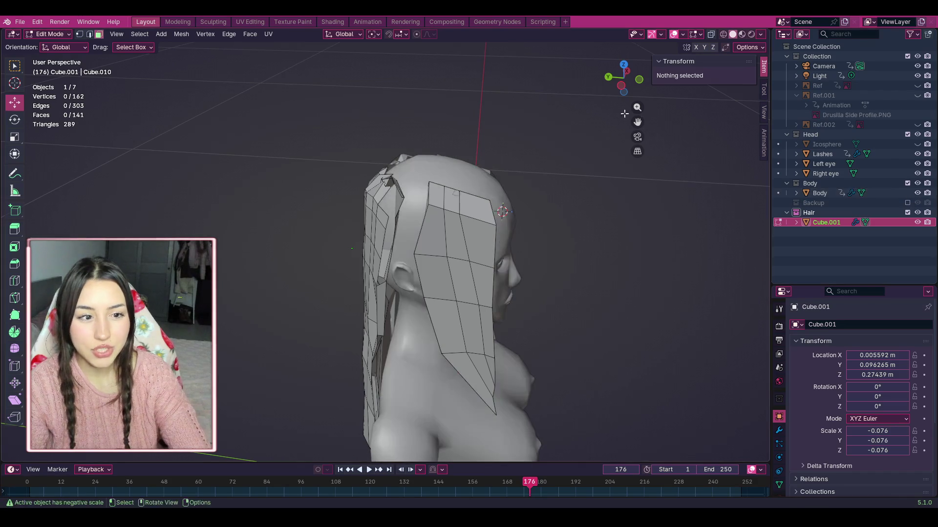
pyautogui.moveTo(623, 77)
pyautogui.mouseDown()
pyautogui.moveTo(592, 80)
pyautogui.moveTo(592, 95)
pyautogui.mouseUp()
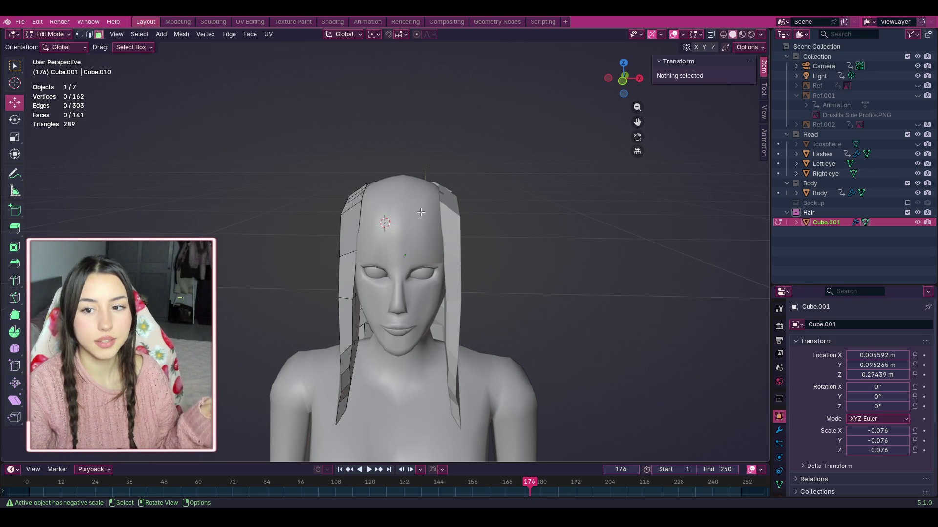
pyautogui.moveTo(622, 97); pyautogui.dragTo(581, 97)
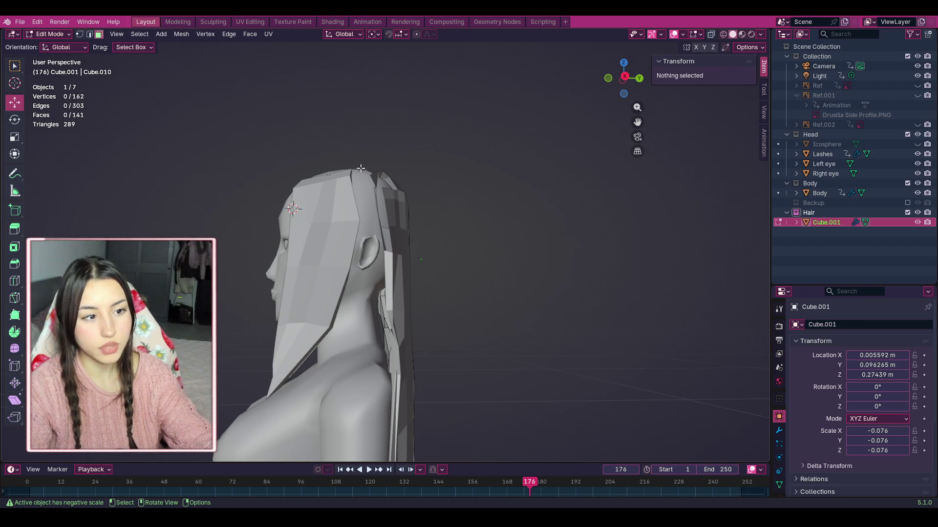
pyautogui.moveTo(624, 78); pyautogui.dragTo(609, 79)
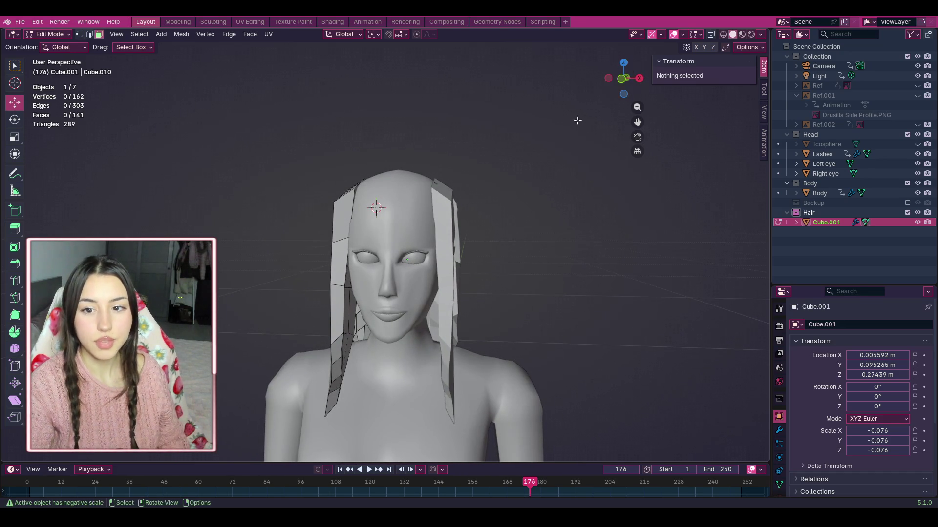
pyautogui.scroll(-2, 553, 153)
pyautogui.scroll(-1, 554, 152)
pyautogui.scroll(1, 553, 153)
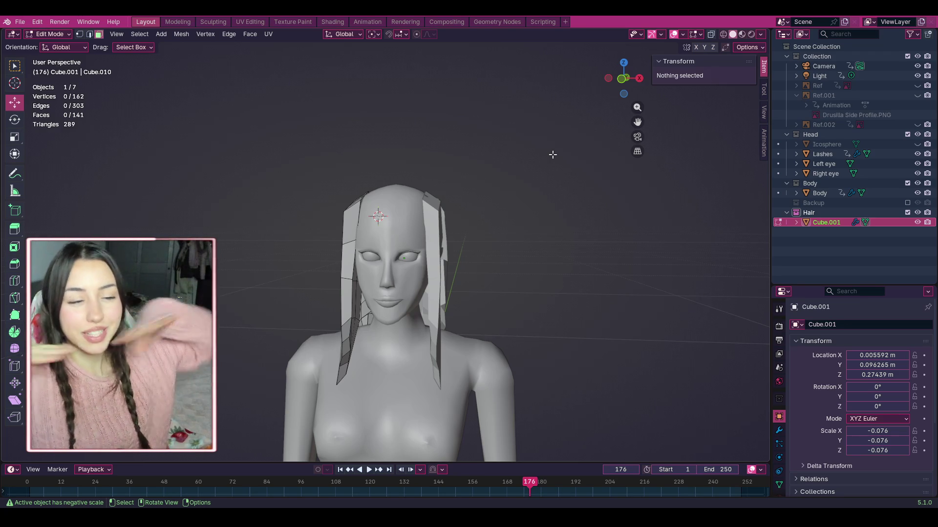
pyautogui.scroll(1, 539, 189)
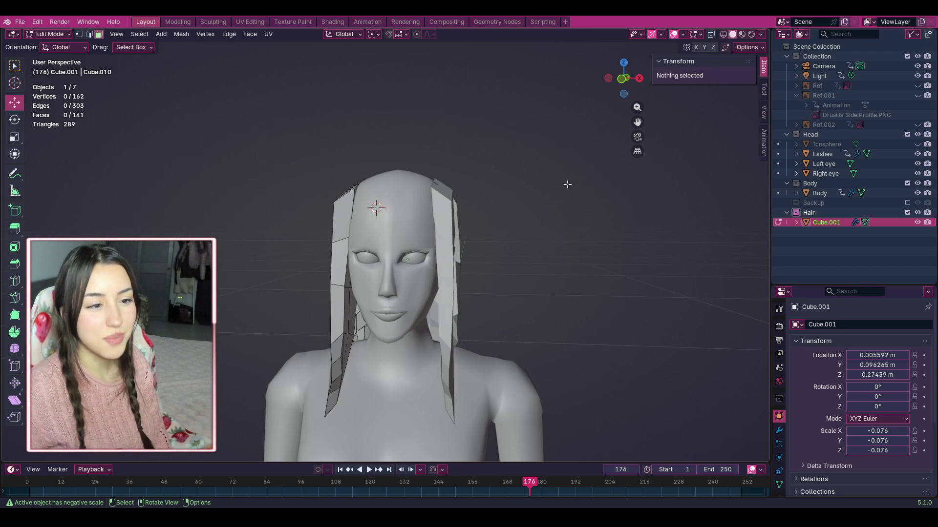
pyautogui.scroll(2, 638, 123)
pyautogui.moveTo(637, 122); pyautogui.dragTo(637, 161)
pyautogui.scroll(-1, 633, 128)
pyautogui.moveTo(644, 78)
pyautogui.mouseDown()
pyautogui.moveTo(613, 79)
pyautogui.moveTo(641, 79)
pyautogui.moveTo(623, 79)
pyautogui.moveTo(623, 113)
pyautogui.mouseUp()
# Step: Extrude the top three faces of the left hair panel outward
pyautogui.moveTo(644, 130); pyautogui.dragTo(465, 265, button='middle')
pyautogui.scroll(3, 464, 266)
pyautogui.click(425, 275)
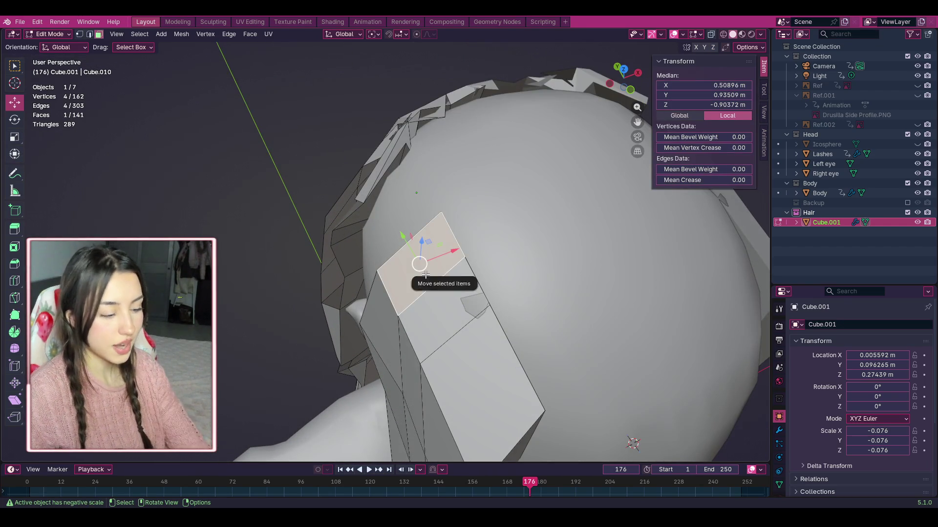
pyautogui.keyDown('shift'); pyautogui.click(447, 313); pyautogui.keyUp('shift')
pyautogui.keyDown('shift'); pyautogui.click(480, 360); pyautogui.keyUp('shift')
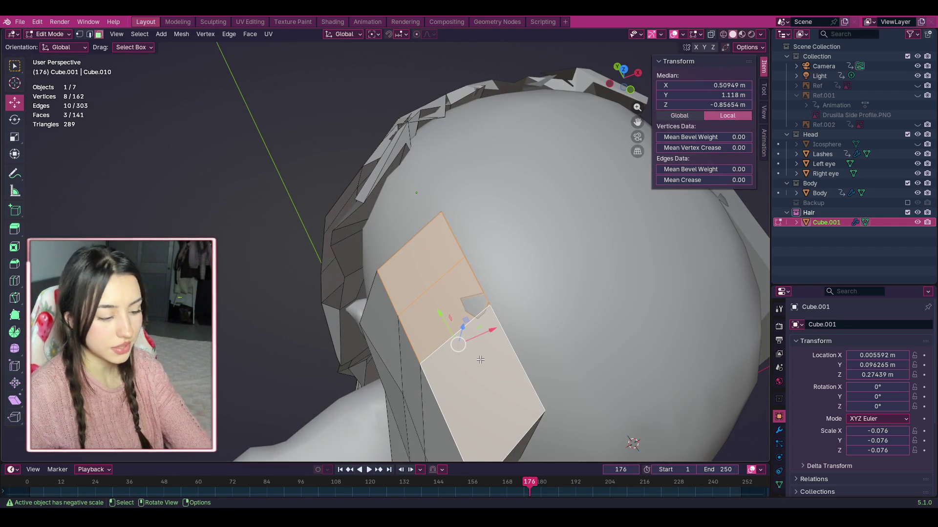
pyautogui.press('e')
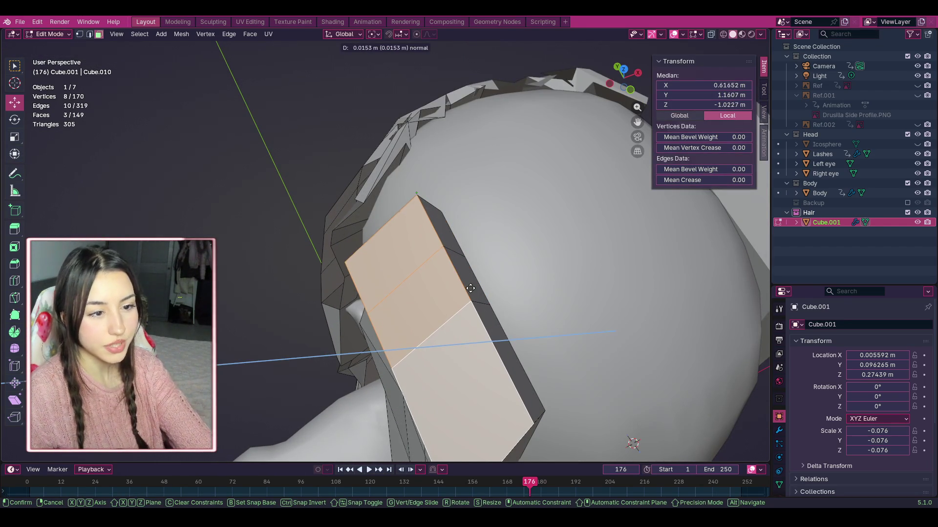
pyautogui.click(505, 233)
# Step: Shift the extrusion's top edge to the right in a front view
pyautogui.moveTo(621, 122); pyautogui.dragTo(635, 78, button='middle')
pyautogui.scroll(-5, 473, 202)
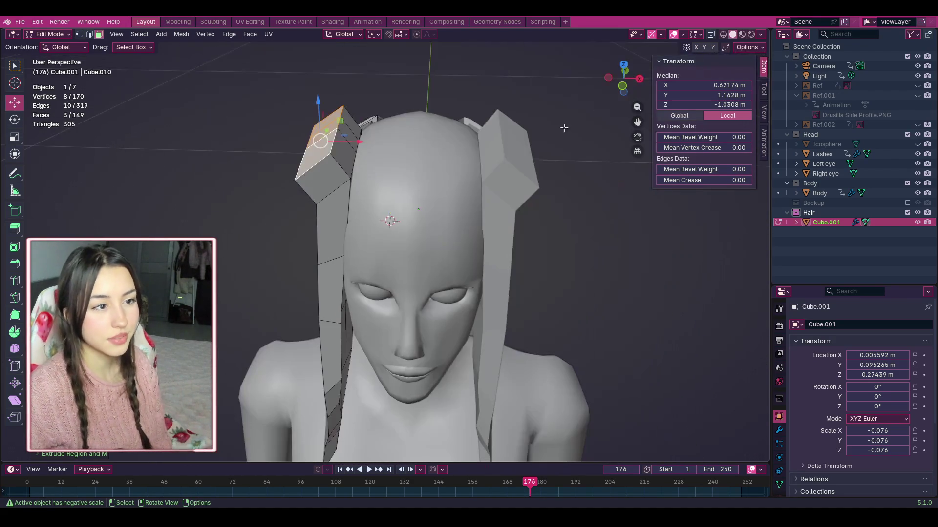
pyautogui.moveTo(473, 202); pyautogui.dragTo(469, 196, button='middle')
pyautogui.moveTo(416, 156); pyautogui.dragTo(415, 273, button='middle')
pyautogui.scroll(2, 320, 167)
pyautogui.moveTo(310, 186)
pyautogui.mouseDown()
pyautogui.moveTo(360, 192)
pyautogui.moveTo(325, 193)
pyautogui.moveTo(334, 195)
pyautogui.mouseUp()
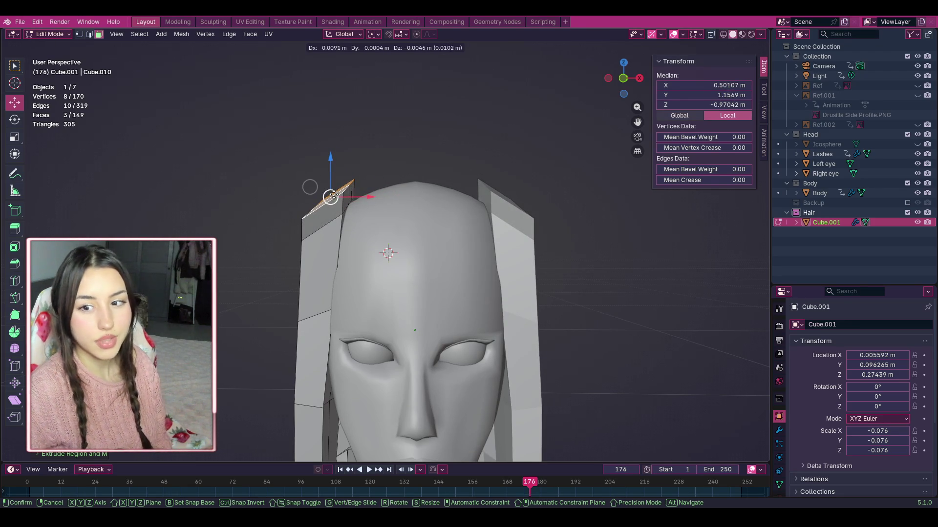
pyautogui.moveTo(333, 195)
pyautogui.mouseDown()
pyautogui.moveTo(376, 195)
pyautogui.moveTo(319, 179)
pyautogui.moveTo(339, 199)
pyautogui.mouseUp()
pyautogui.scroll(8, 381, 205)
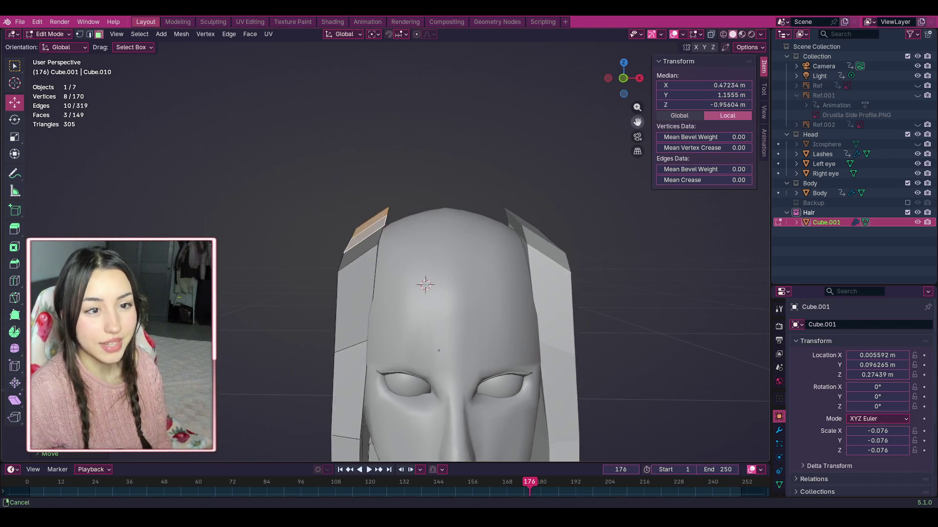
pyautogui.click(434, 117)
pyautogui.click(80, 33)
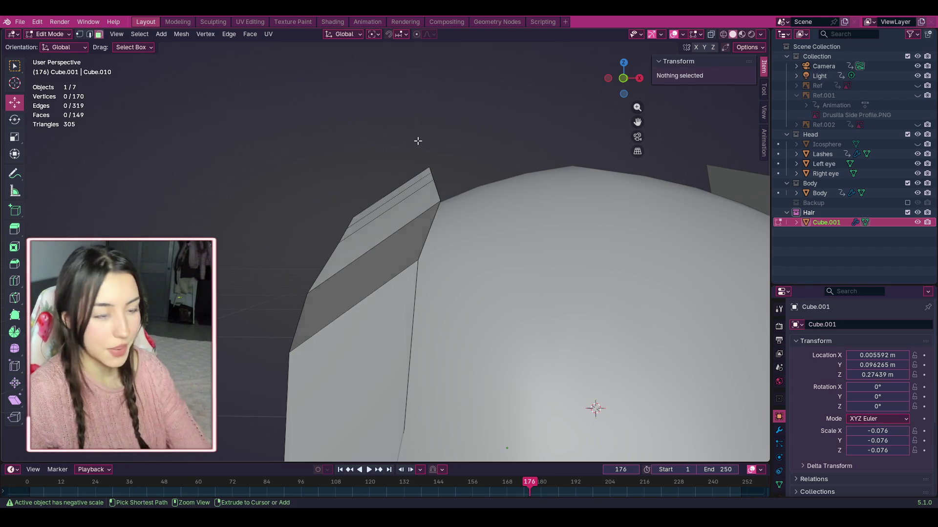
# Step: Undo the last edit and move the panel's four top vertices up and right
pyautogui.hotkey('ctrl', 'z')
pyautogui.hotkey('ctrl', 'z')
pyautogui.hotkey('ctrl', 'z')
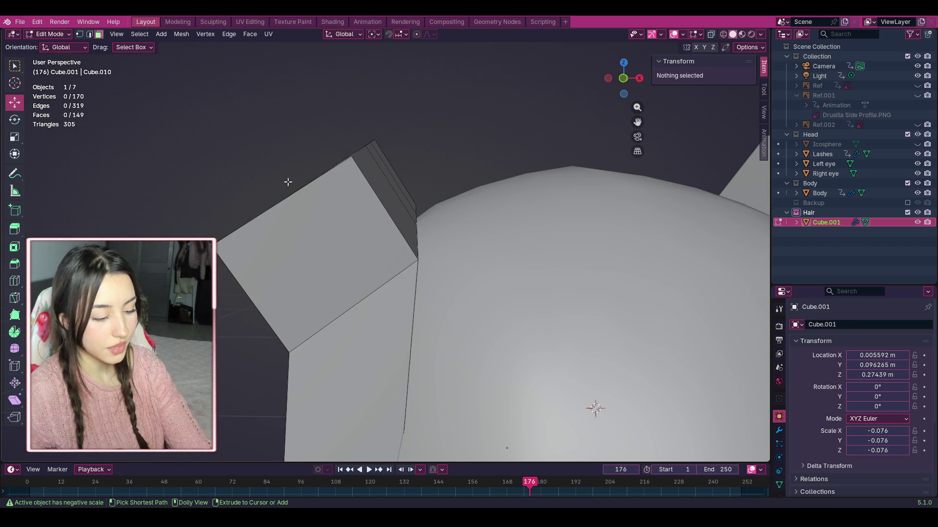
pyautogui.moveTo(623, 78); pyautogui.dragTo(579, 100)
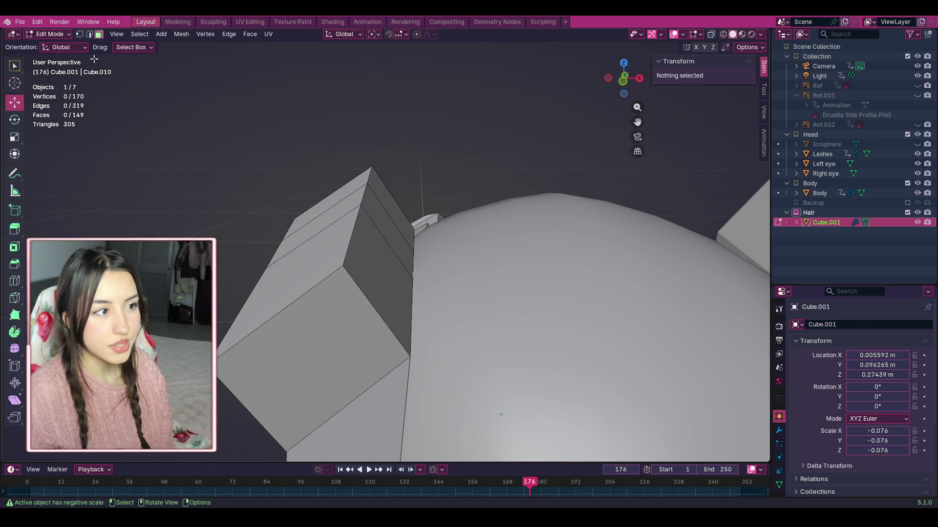
pyautogui.click(79, 33)
pyautogui.moveTo(337, 151); pyautogui.dragTo(386, 319)
pyautogui.press('g')
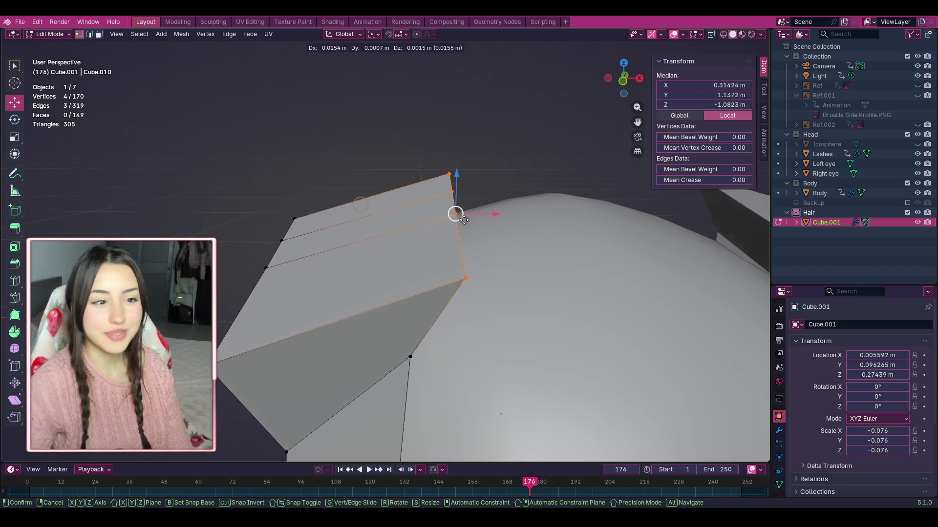
pyautogui.click(476, 204)
# Step: Shift the panel's left-edge vertices to the right
pyautogui.moveTo(188, 168)
pyautogui.mouseDown()
pyautogui.moveTo(246, 420)
pyautogui.moveTo(309, 420)
pyautogui.mouseUp()
pyautogui.moveTo(266, 270); pyautogui.dragTo(407, 236)
pyautogui.moveTo(637, 107)
pyautogui.mouseDown()
pyautogui.moveTo(638, 115)
pyautogui.moveTo(635, 93)
pyautogui.moveTo(657, 95)
pyautogui.moveTo(609, 82)
pyautogui.mouseUp()
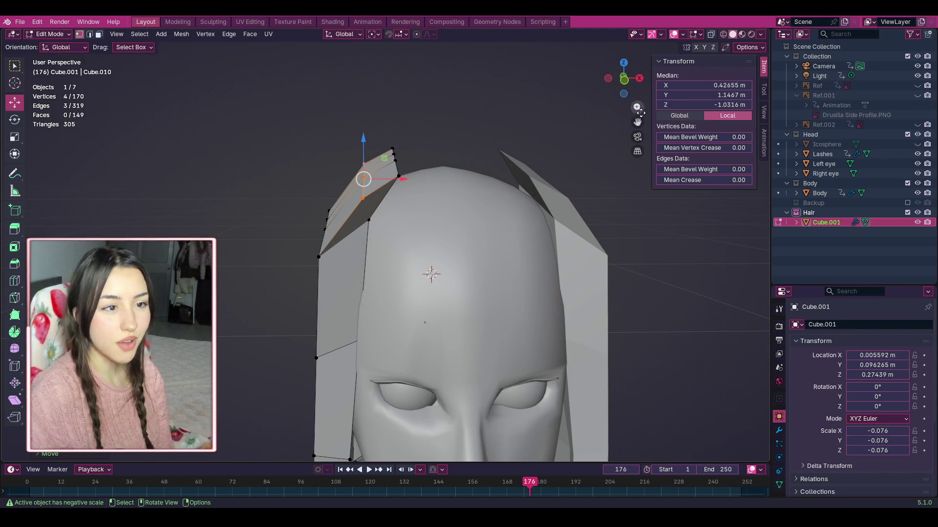
pyautogui.moveTo(626, 87)
pyautogui.mouseDown()
pyautogui.moveTo(621, 73)
pyautogui.moveTo(385, 153)
pyautogui.mouseUp()
pyautogui.moveTo(284, 175)
pyautogui.mouseDown()
pyautogui.moveTo(310, 169)
pyautogui.moveTo(329, 178)
pyautogui.mouseUp()
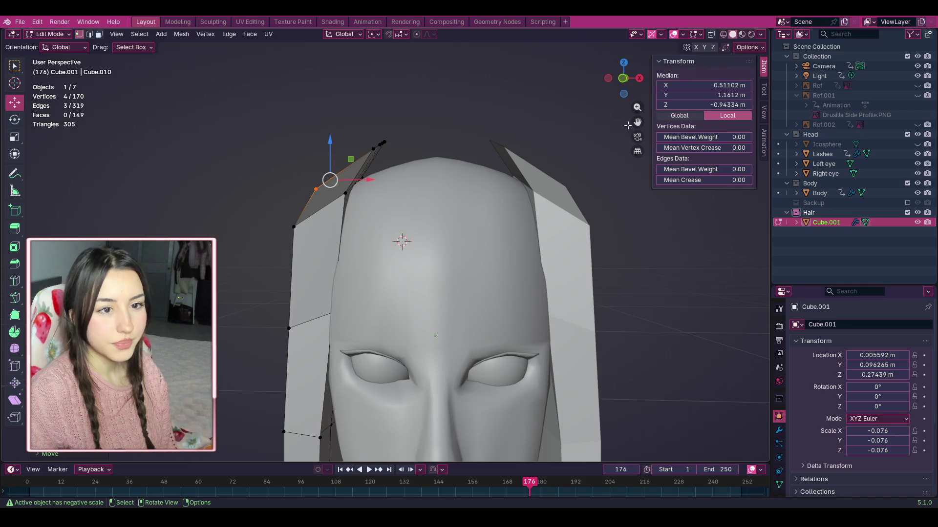
# Step: Using X-ray, select three top-corner vertices and slide them along X and up
pyautogui.moveTo(379, 215); pyautogui.dragTo(340, 172)
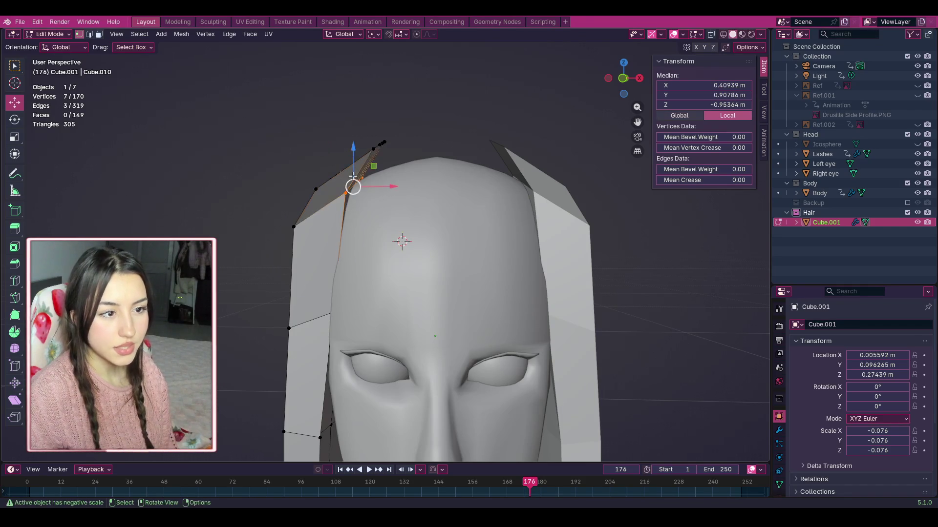
pyautogui.click(711, 36)
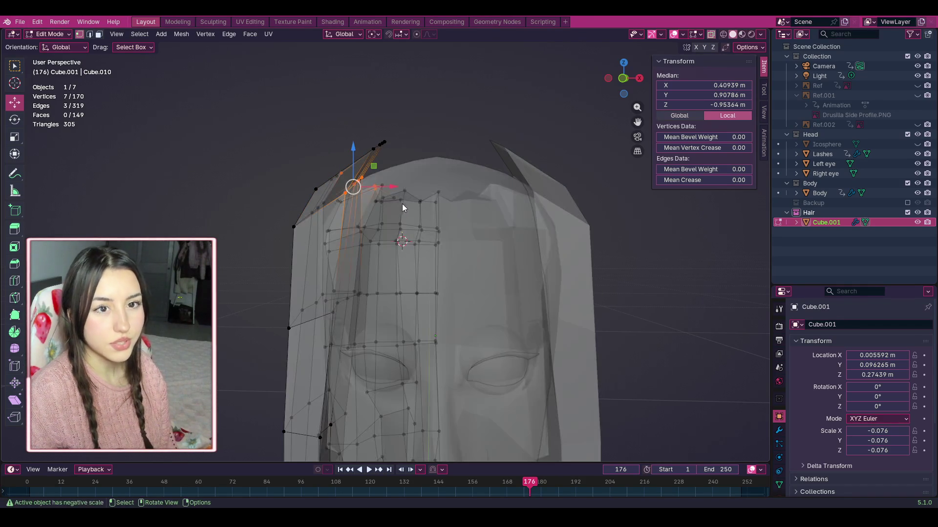
pyautogui.click(390, 209)
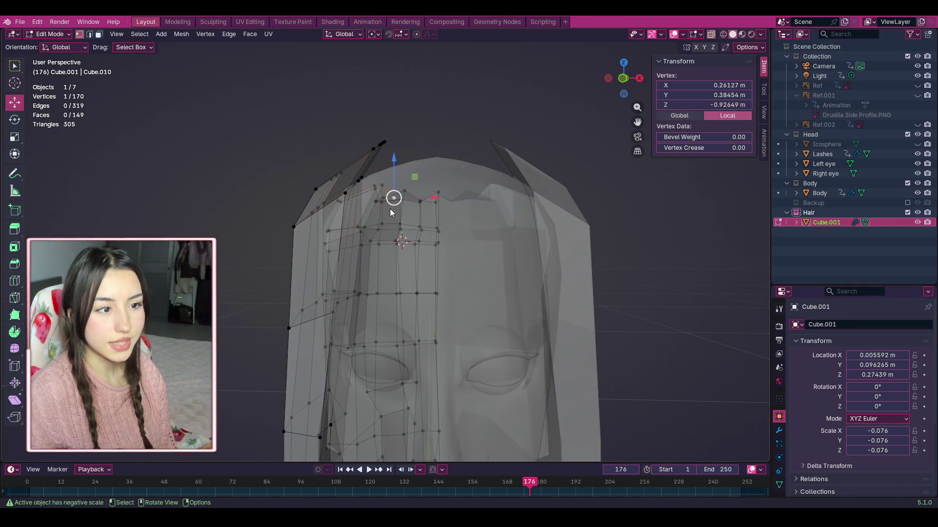
pyautogui.keyDown('shift'); pyautogui.click(355, 189); pyautogui.keyUp('shift')
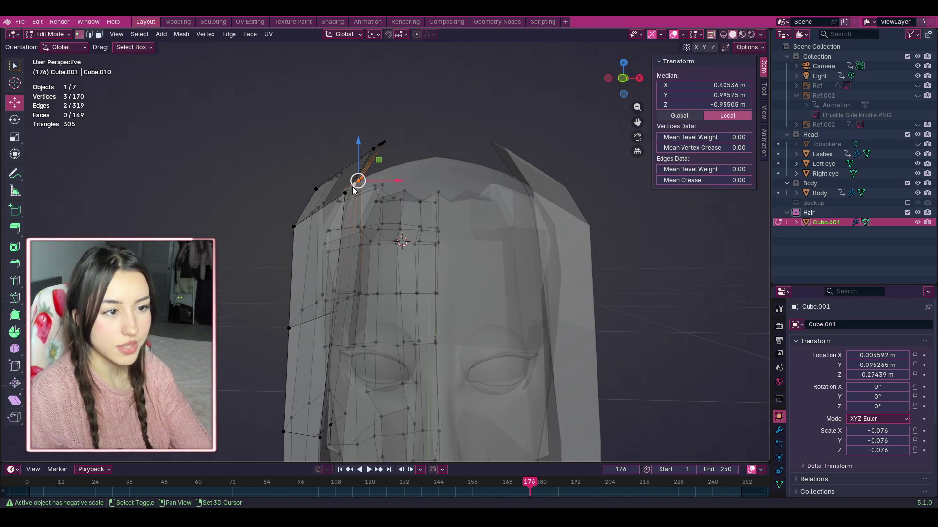
pyautogui.click(712, 36)
pyautogui.moveTo(384, 186)
pyautogui.mouseDown()
pyautogui.moveTo(407, 179)
pyautogui.moveTo(382, 177)
pyautogui.moveTo(370, 155)
pyautogui.moveTo(390, 161)
pyautogui.moveTo(381, 137)
pyautogui.moveTo(421, 171)
pyautogui.mouseUp()
pyautogui.moveTo(381, 133); pyautogui.dragTo(387, 142)
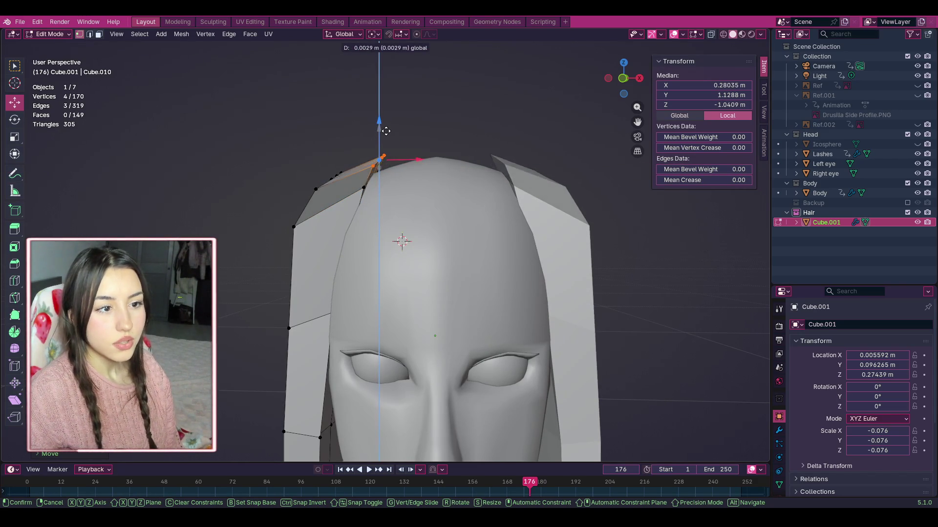
# Step: Box-select the vertices along the panel's top edge
pyautogui.moveTo(387, 135); pyautogui.dragTo(386, 137)
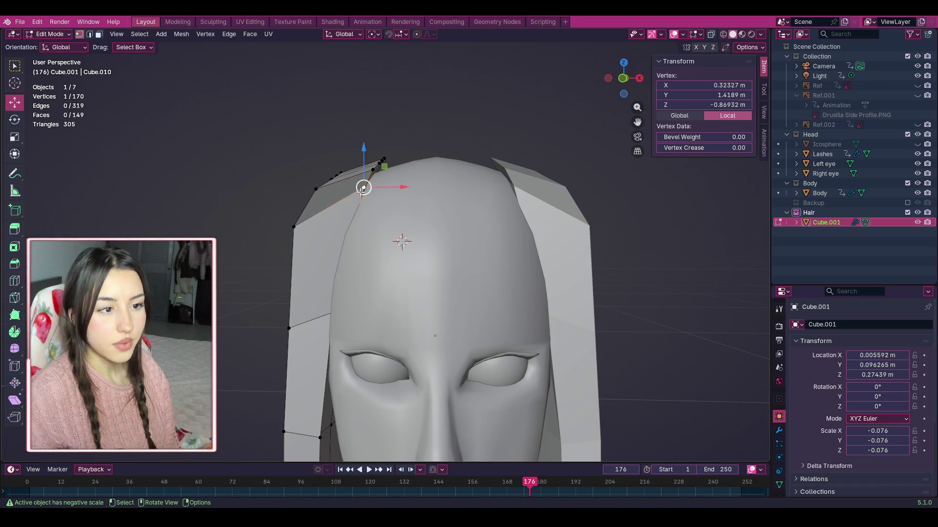
pyautogui.click(397, 206)
pyautogui.moveTo(397, 205)
pyautogui.mouseDown()
pyautogui.moveTo(345, 153)
pyautogui.moveTo(372, 111)
pyautogui.moveTo(379, 134)
pyautogui.moveTo(355, 142)
pyautogui.mouseUp()
pyautogui.click(473, 124)
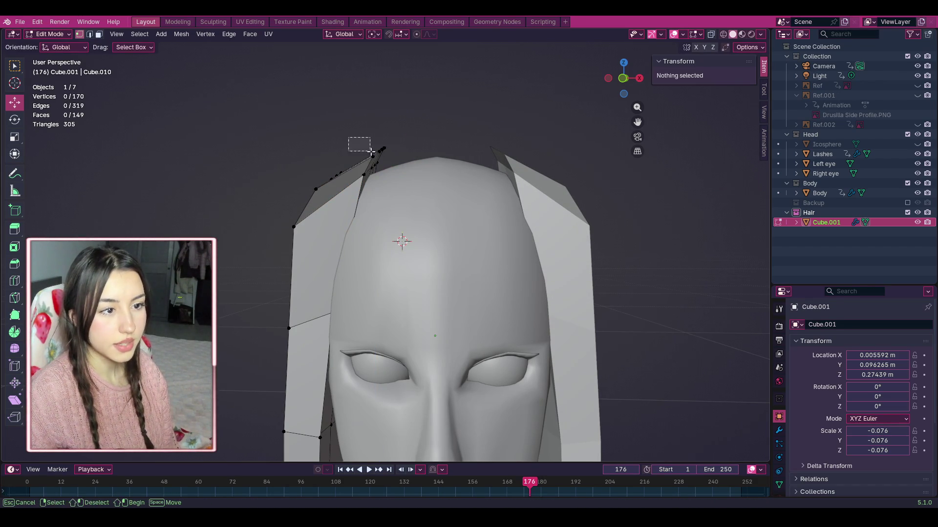
pyautogui.moveTo(389, 178); pyautogui.dragTo(388, 179)
# Step: Extrude the top-edge vertices and slide the new strip along the X axis
pyautogui.press('e')
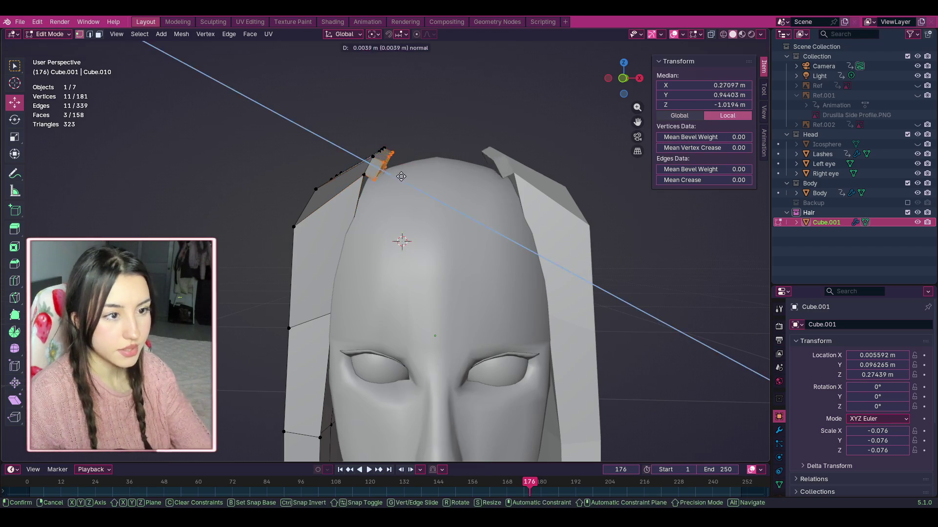
pyautogui.click(417, 183)
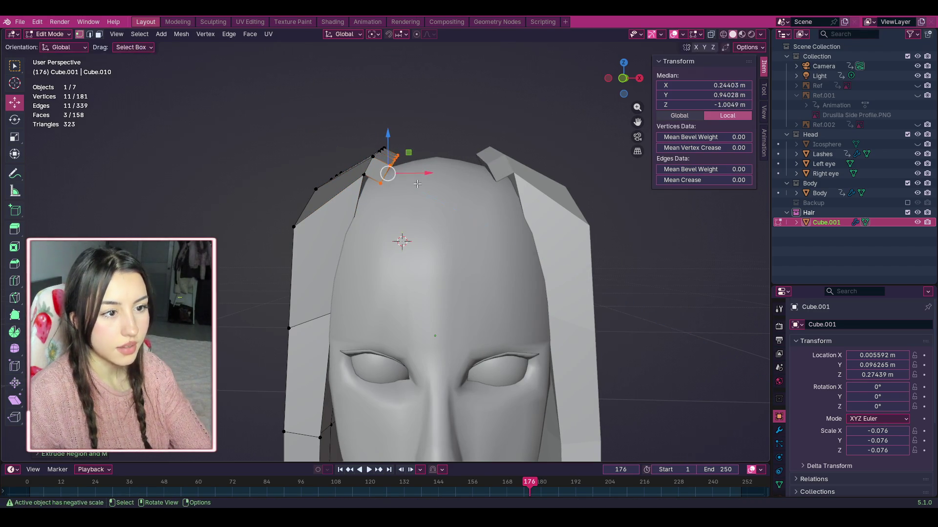
pyautogui.moveTo(391, 173)
pyautogui.mouseDown()
pyautogui.moveTo(400, 160)
pyautogui.moveTo(458, 161)
pyautogui.mouseUp()
pyautogui.press('x')
pyautogui.moveTo(625, 76)
pyautogui.mouseDown()
pyautogui.moveTo(610, 97)
pyautogui.moveTo(622, 78)
pyautogui.moveTo(636, 92)
pyautogui.mouseUp()
# Step: With the Body hidden, select four vertices along the crown extrusion's edge
pyautogui.press('KP_Decimal')
pyautogui.scroll(3, 338, 291)
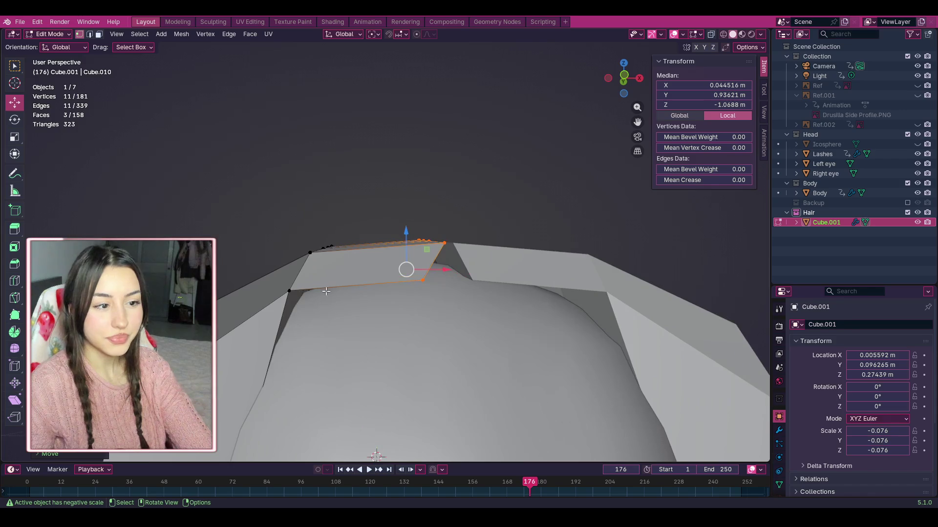
pyautogui.click(290, 293)
pyautogui.moveTo(625, 79); pyautogui.dragTo(624, 78)
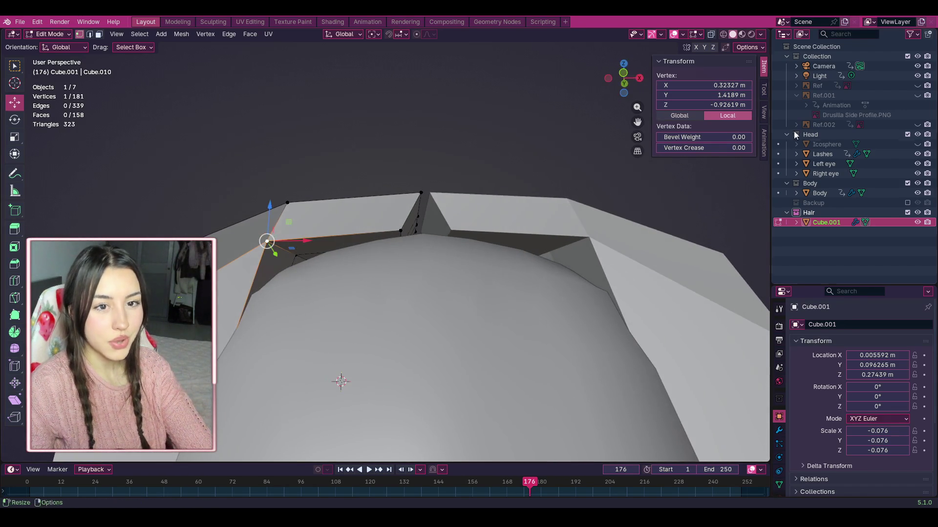
pyautogui.click(907, 183)
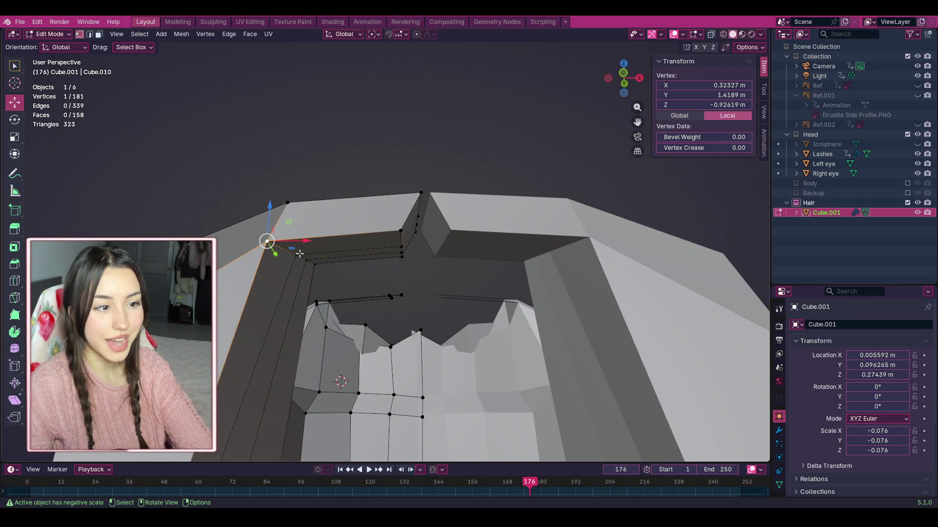
pyautogui.keyDown('shift'); pyautogui.click(302, 254); pyautogui.keyUp('shift')
pyautogui.keyDown('shift'); pyautogui.click(307, 261); pyautogui.keyUp('shift')
pyautogui.keyDown('shift'); pyautogui.click(314, 269); pyautogui.keyUp('shift')
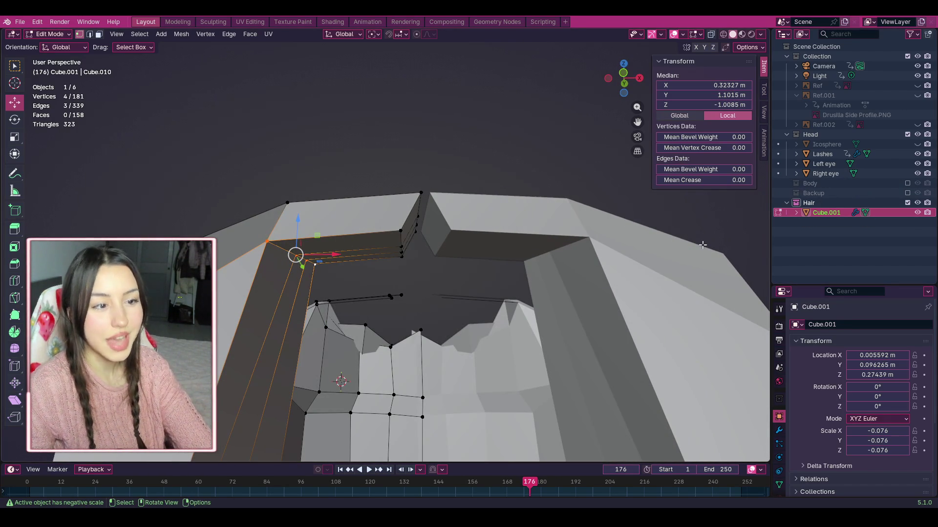
# Step: Show the Body again and pull the selected edge vertices down onto the scalp
pyautogui.click(907, 183)
pyautogui.moveTo(624, 78); pyautogui.dragTo(630, 76)
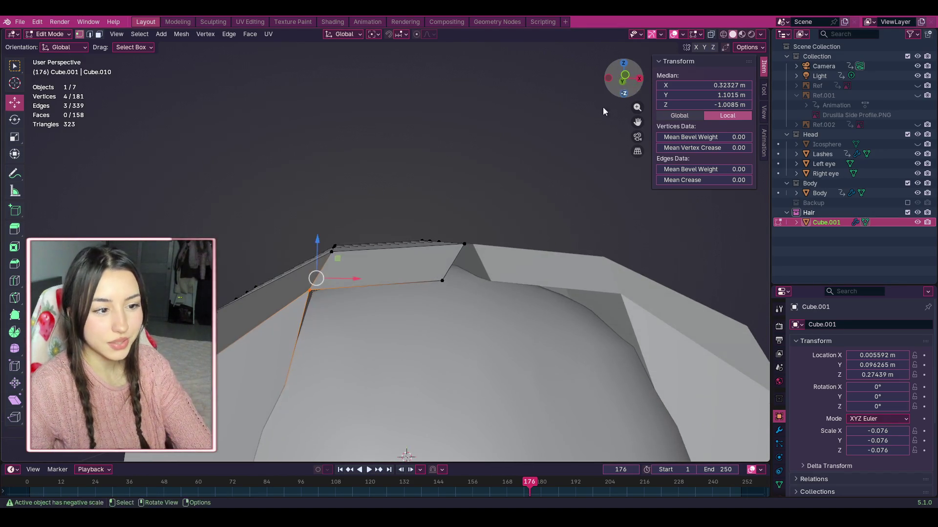
pyautogui.moveTo(310, 290)
pyautogui.mouseDown()
pyautogui.moveTo(329, 299)
pyautogui.moveTo(315, 285)
pyautogui.mouseUp()
pyautogui.scroll(-5, 259, 405)
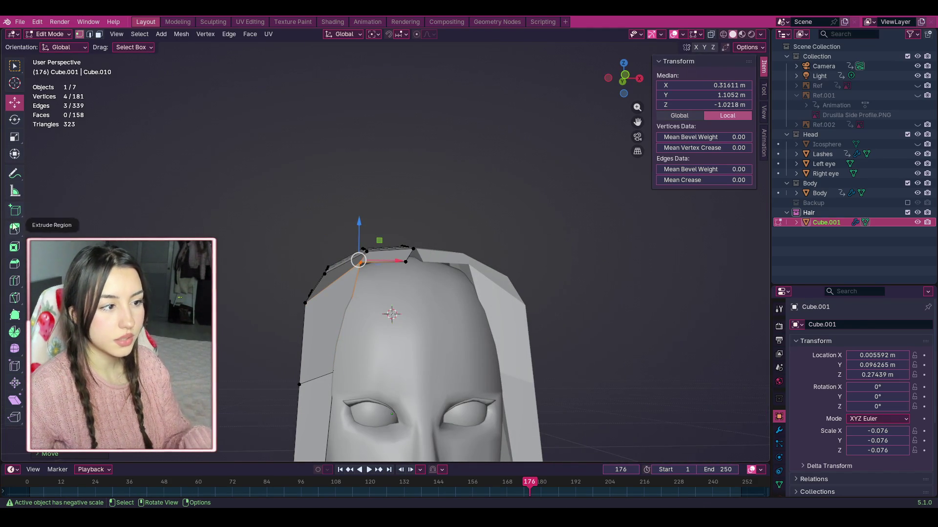
pyautogui.click(13, 286)
pyautogui.scroll(3, 378, 316)
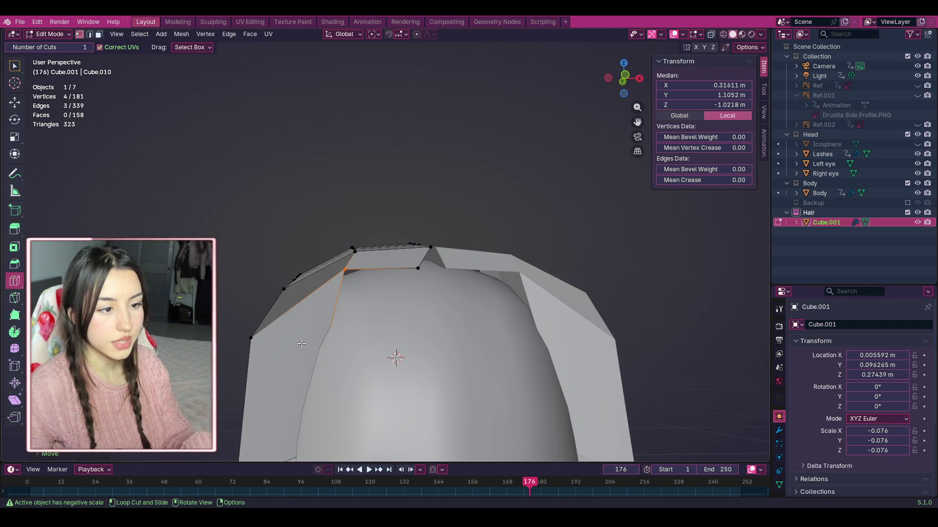
# Step: Add an extra edge loop across the front hair panel
pyautogui.click(308, 364)
pyautogui.scroll(2, 313, 351)
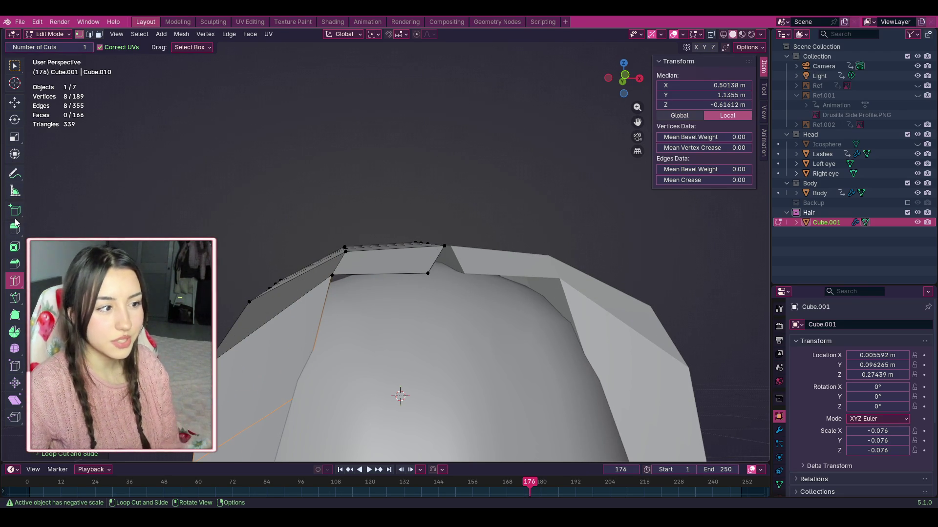
pyautogui.click(15, 298)
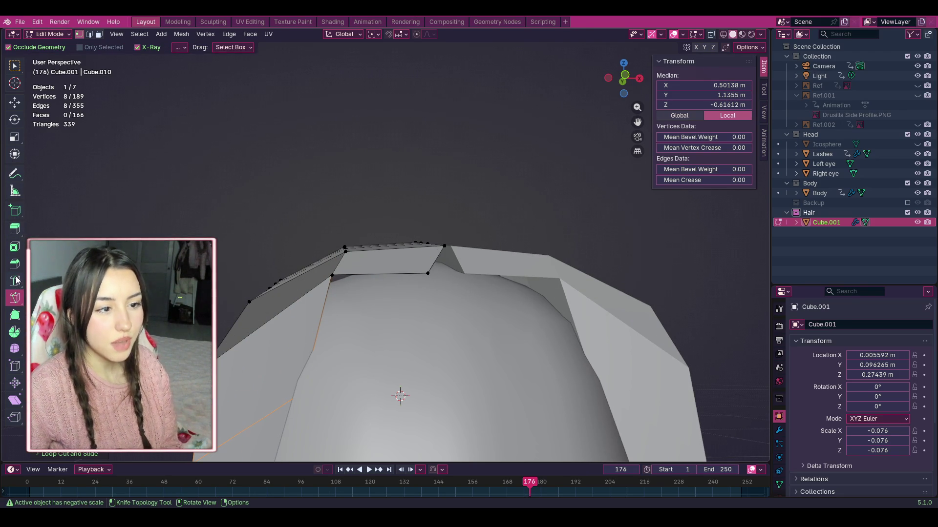
pyautogui.click(15, 229)
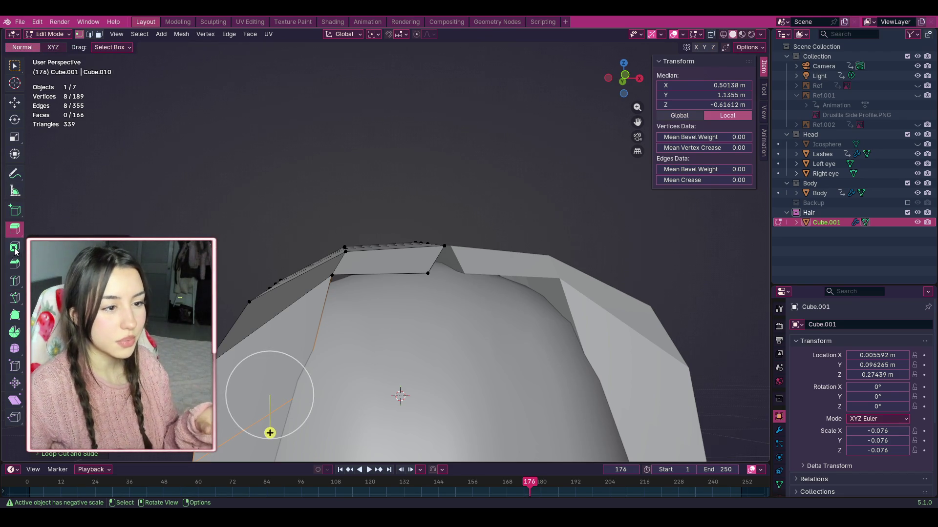
pyautogui.moveTo(625, 79); pyautogui.dragTo(605, 121)
pyautogui.scroll(3, 605, 121)
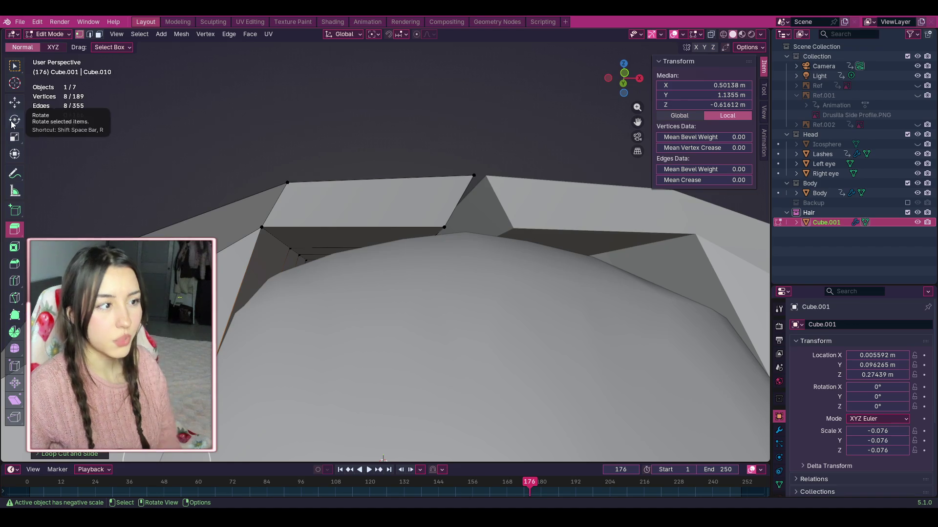
# Step: Move the panel's four inner vertices in so they hug the head
pyautogui.click(14, 101)
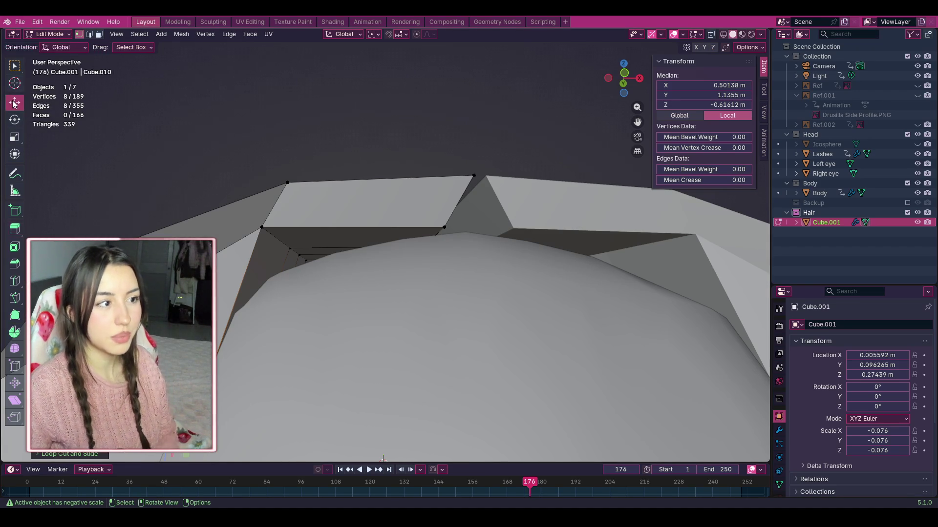
pyautogui.moveTo(248, 224); pyautogui.dragTo(330, 289)
pyautogui.moveTo(624, 78)
pyautogui.mouseDown()
pyautogui.moveTo(625, 95)
pyautogui.moveTo(623, 81)
pyautogui.mouseUp()
pyautogui.moveTo(290, 263)
pyautogui.mouseDown()
pyautogui.moveTo(311, 271)
pyautogui.moveTo(302, 265)
pyautogui.mouseUp()
pyautogui.click(358, 150)
pyautogui.moveTo(359, 151)
pyautogui.mouseDown(button='middle')
pyautogui.moveTo(349, 186)
pyautogui.moveTo(356, 266)
pyautogui.moveTo(310, 328)
pyautogui.mouseUp(button='middle')
pyautogui.moveTo(624, 78); pyautogui.dragTo(601, 80)
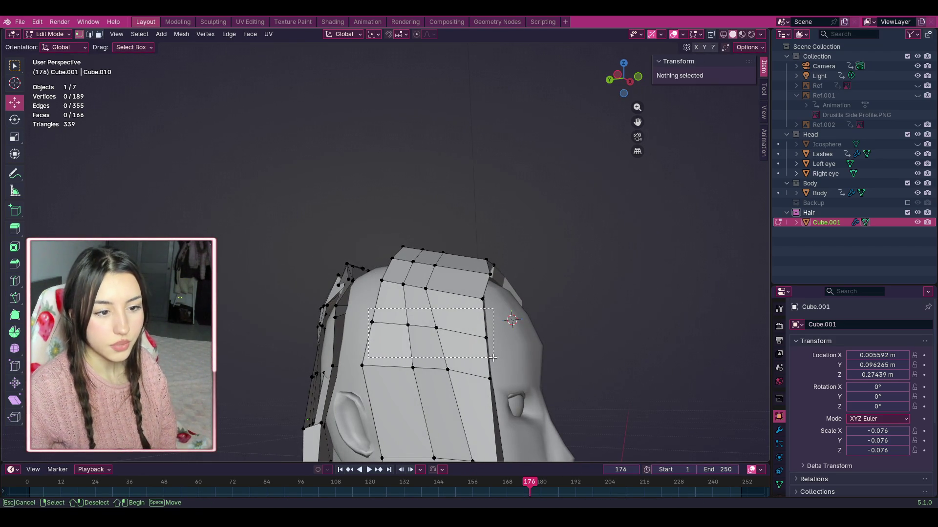
# Step: Move five side-panel vertices along Z
pyautogui.moveTo(492, 357); pyautogui.dragTo(493, 357)
pyautogui.moveTo(437, 280)
pyautogui.mouseDown()
pyautogui.moveTo(434, 296)
pyautogui.moveTo(436, 274)
pyautogui.mouseUp()
pyautogui.moveTo(620, 78)
pyautogui.mouseDown()
pyautogui.moveTo(630, 81)
pyautogui.moveTo(628, 95)
pyautogui.mouseUp()
pyautogui.scroll(5, 307, 337)
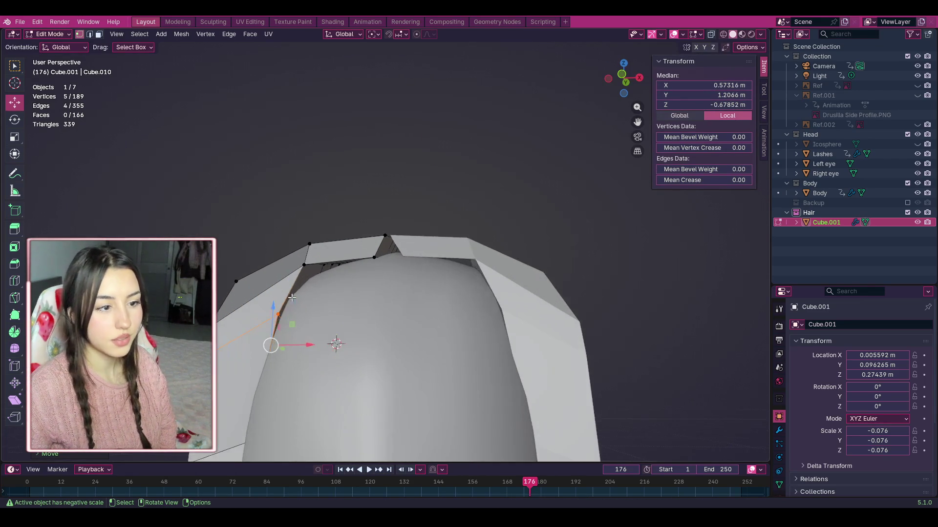
pyautogui.scroll(-2, 289, 318)
pyautogui.moveTo(349, 344); pyautogui.dragTo(358, 331, button='middle')
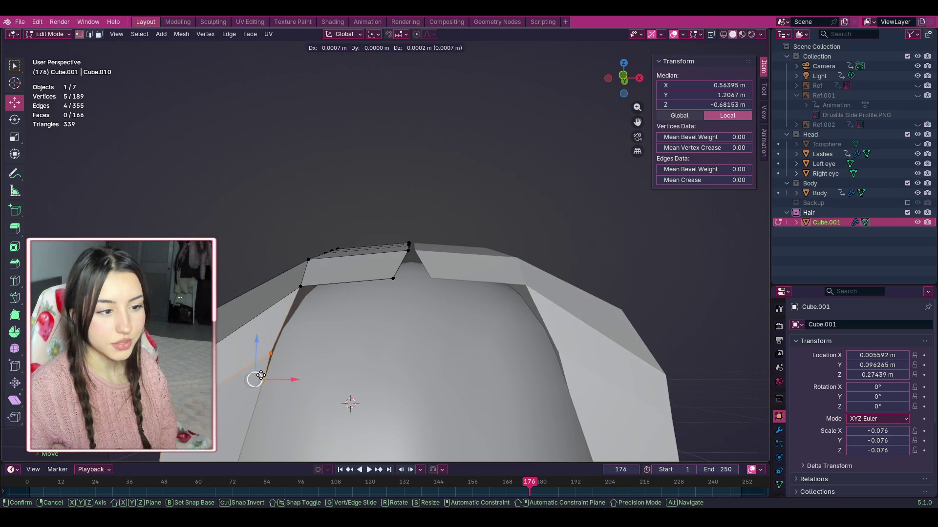
# Step: Pull a hairline vertex near the forehead into a tighter position
pyautogui.click(328, 332)
pyautogui.scroll(2, 239, 292)
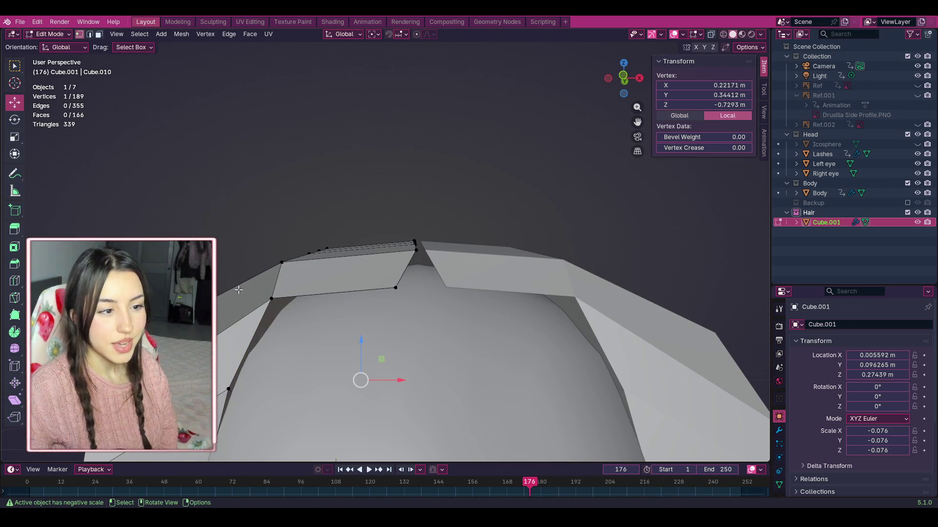
pyautogui.click(232, 207)
pyautogui.moveTo(270, 297); pyautogui.dragTo(291, 310)
pyautogui.scroll(-6, 567, 175)
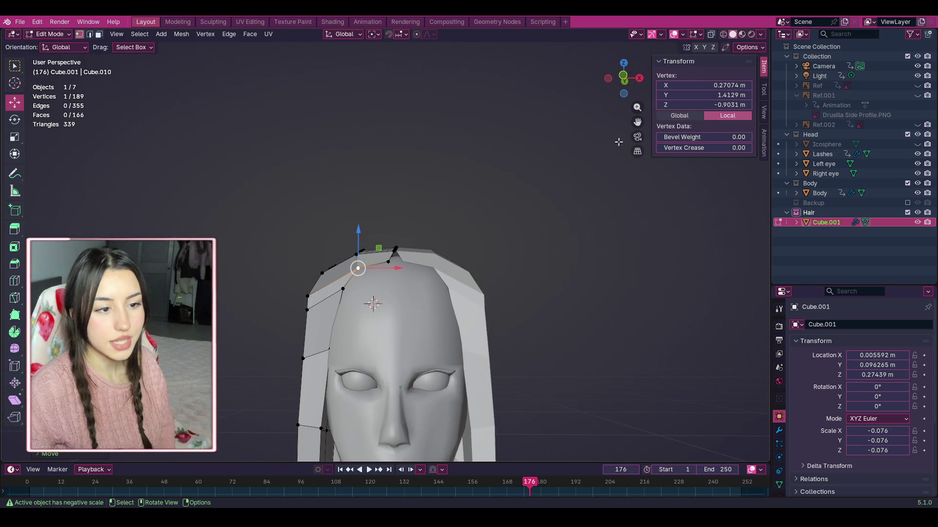
pyautogui.click(567, 119)
# Step: Shift a vertex on top of the head slightly to the right
pyautogui.moveTo(623, 78)
pyautogui.mouseDown()
pyautogui.moveTo(630, 98)
pyautogui.moveTo(624, 83)
pyautogui.mouseUp()
pyautogui.scroll(5, 571, 143)
pyautogui.click(399, 255)
pyautogui.moveTo(399, 255); pyautogui.dragTo(410, 255)
pyautogui.click(461, 214)
pyautogui.moveTo(623, 78); pyautogui.dragTo(625, 117)
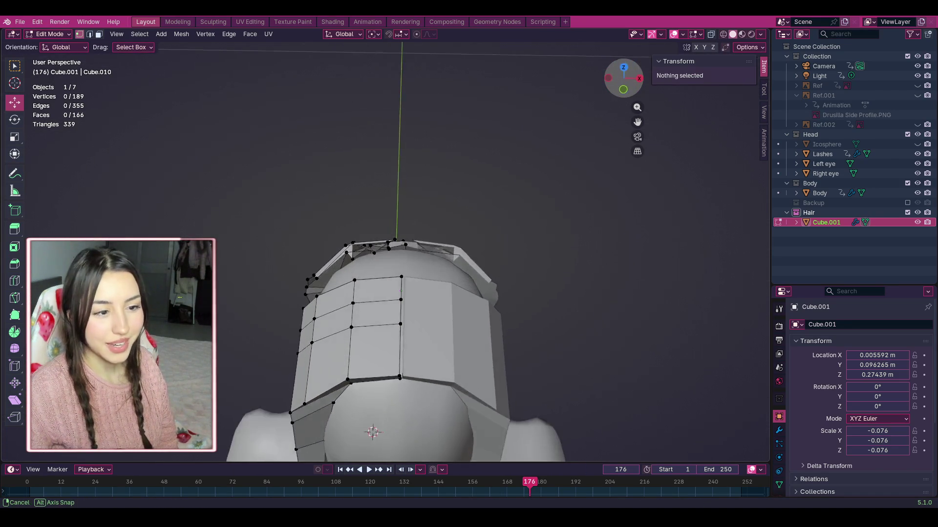
# Step: Slide the four vertices of the back panel's vertical edge along X
pyautogui.scroll(1, 454, 337)
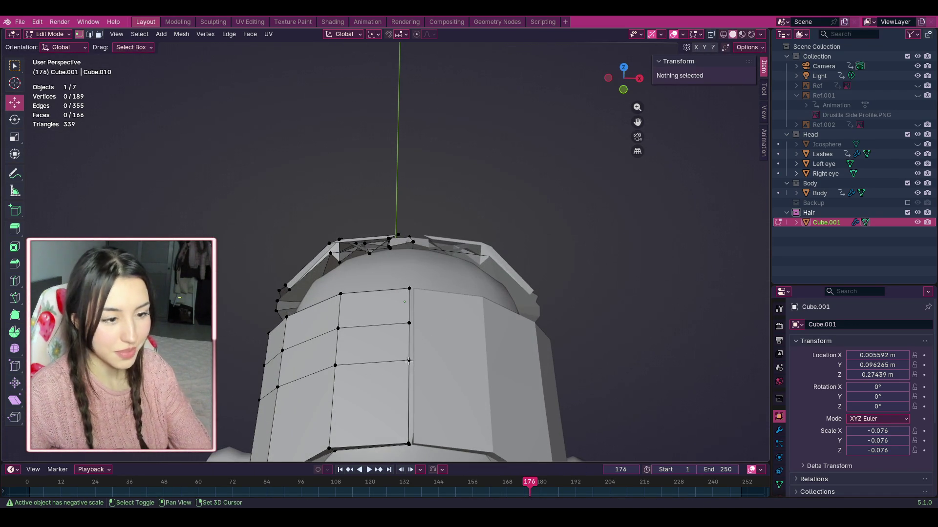
pyautogui.click(409, 361)
pyautogui.keyDown('shift'); pyautogui.click(409, 322); pyautogui.keyUp('shift')
pyautogui.keyDown('shift'); pyautogui.click(409, 289); pyautogui.keyUp('shift')
pyautogui.keyDown('shift'); pyautogui.click(408, 444); pyautogui.keyUp('shift')
pyautogui.moveTo(427, 363); pyautogui.dragTo(428, 363)
pyautogui.click(505, 267)
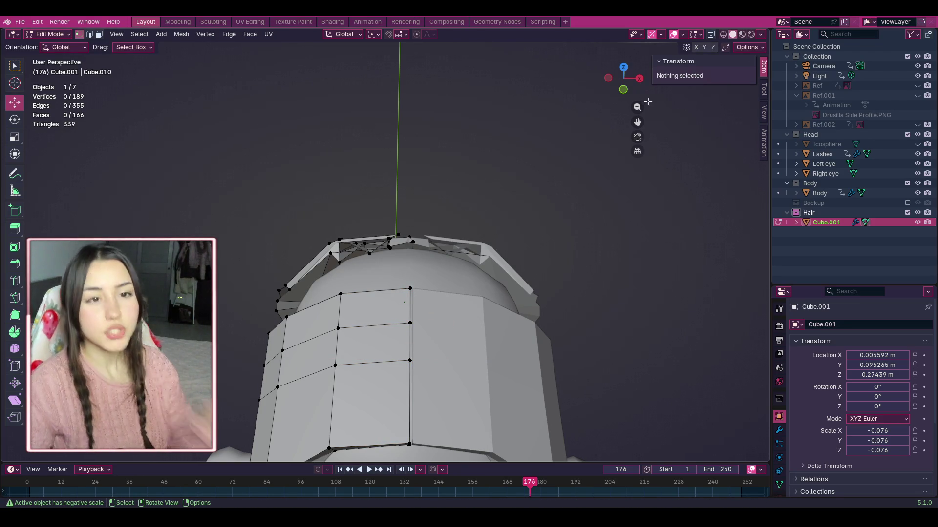
pyautogui.click(414, 275)
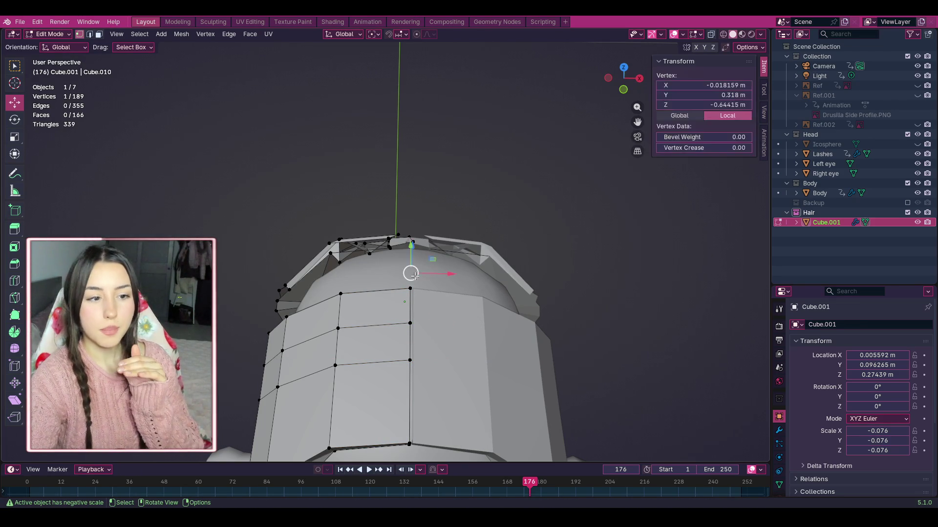
pyautogui.click(514, 354)
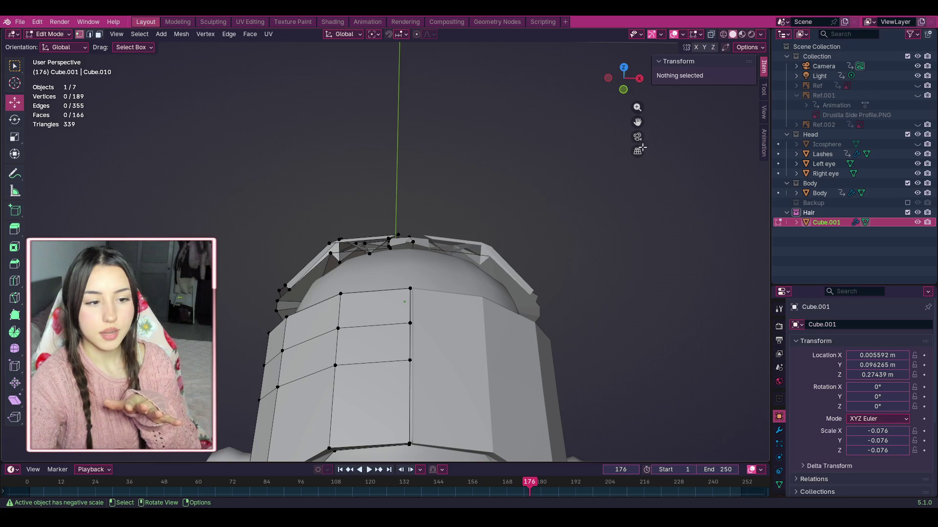
# Step: Shift another vertical edge loop of the back panel along X
pyautogui.moveTo(641, 89)
pyautogui.mouseDown()
pyautogui.moveTo(628, 73)
pyautogui.moveTo(630, 92)
pyautogui.mouseUp()
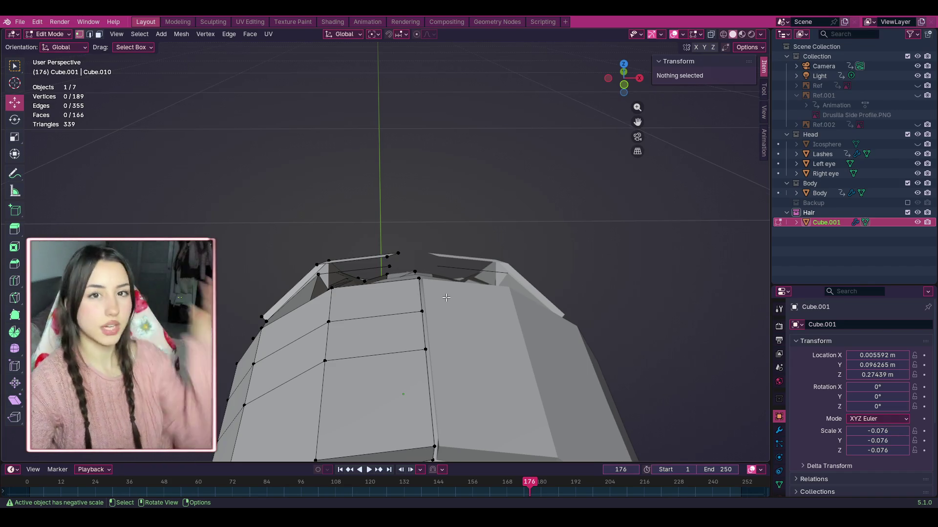
pyautogui.scroll(-1, 446, 296)
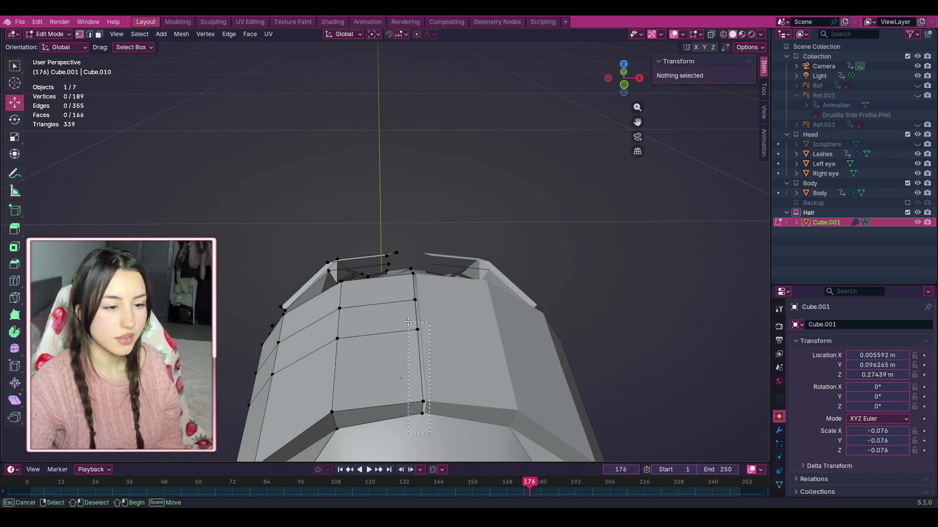
pyautogui.keyDown('alt'); pyautogui.click(442, 348); pyautogui.keyUp('alt')
pyautogui.moveTo(441, 337); pyautogui.dragTo(444, 338)
pyautogui.click(549, 258)
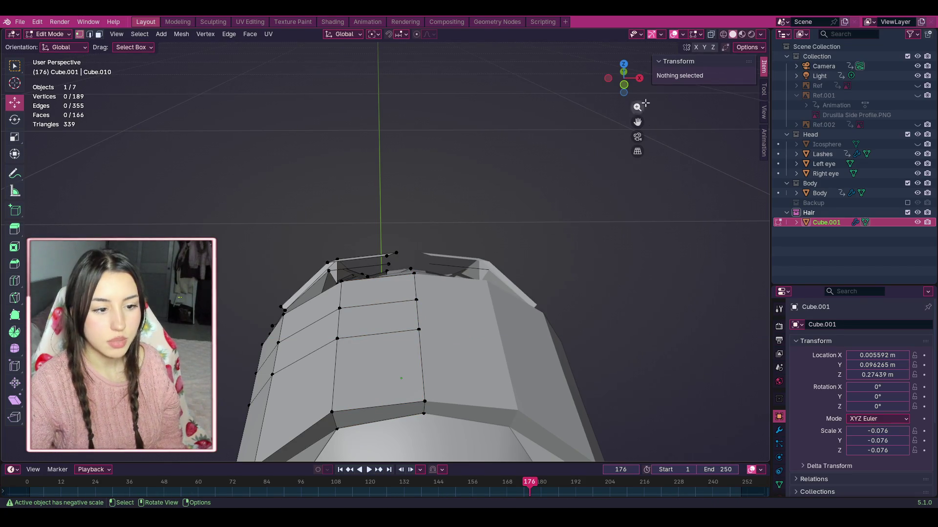
# Step: Pull a side-edge vertex down and left onto the scalp to close the gap
pyautogui.moveTo(624, 78); pyautogui.dragTo(595, 112)
pyautogui.click(269, 235)
pyautogui.moveTo(269, 235); pyautogui.dragTo(249, 259)
pyautogui.click(616, 100)
pyautogui.moveTo(621, 79)
pyautogui.mouseDown()
pyautogui.moveTo(635, 73)
pyautogui.moveTo(622, 68)
pyautogui.mouseUp()
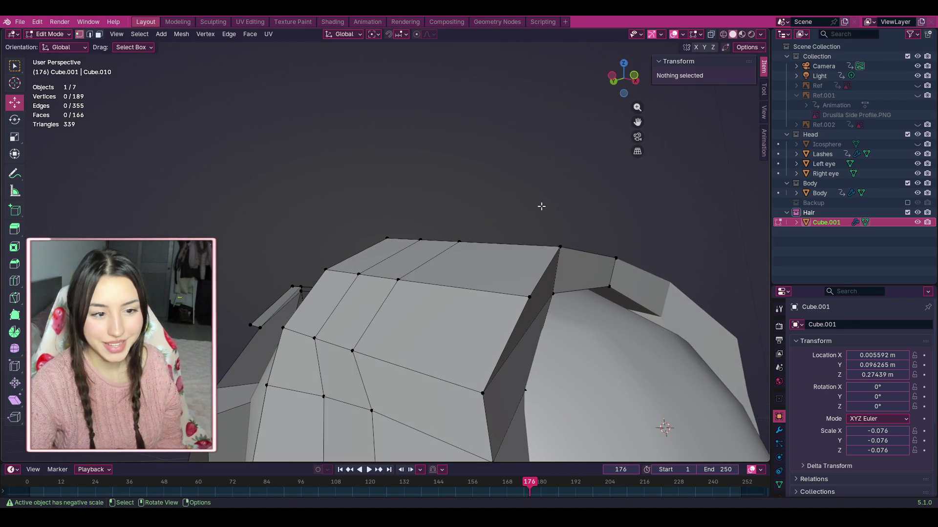
# Step: Lower the crown's ridge vertices onto the head's centreline, then view the hair from the front
pyautogui.scroll(-8, 620, 197)
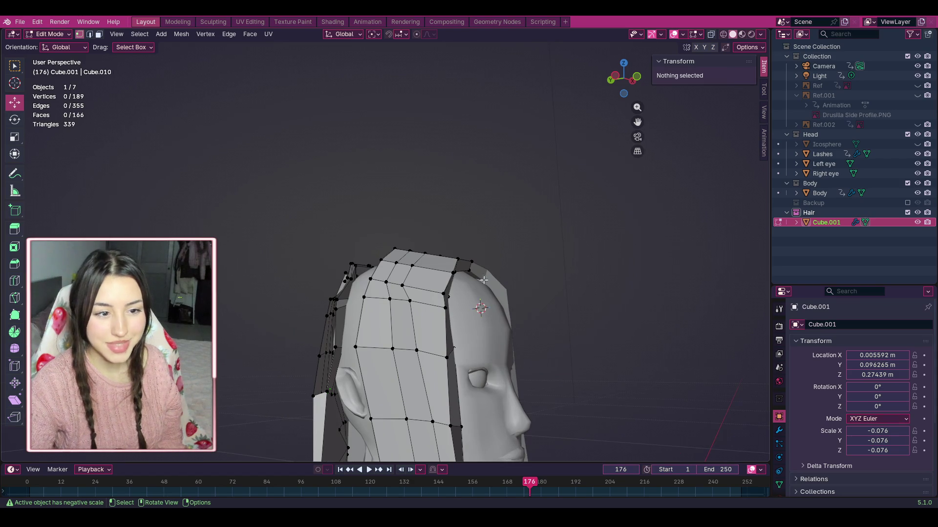
pyautogui.moveTo(623, 77); pyautogui.dragTo(594, 78)
pyautogui.scroll(4, 280, 304)
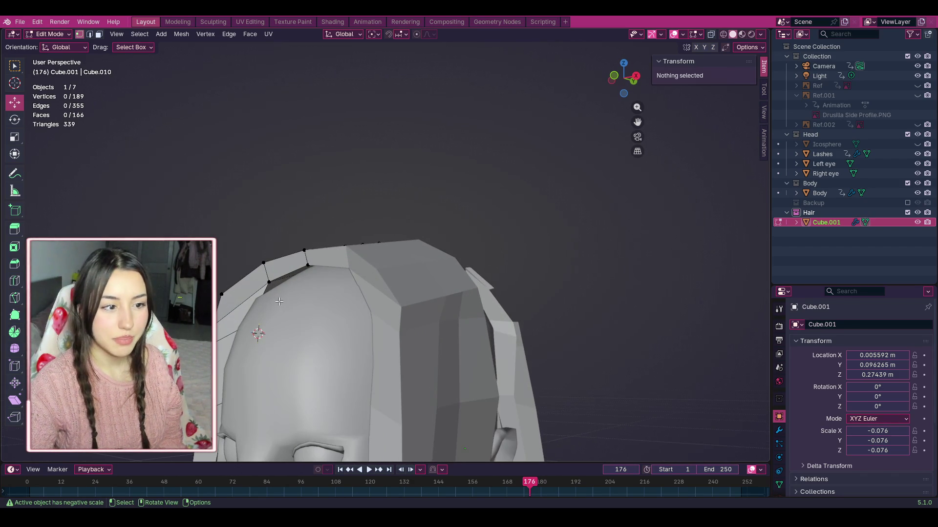
pyautogui.click(268, 282)
pyautogui.moveTo(268, 283); pyautogui.dragTo(266, 298)
pyautogui.click(308, 266)
pyautogui.moveTo(309, 265); pyautogui.dragTo(310, 259)
pyautogui.click(345, 246)
pyautogui.moveTo(621, 77)
pyautogui.mouseDown()
pyautogui.moveTo(635, 78)
pyautogui.moveTo(635, 69)
pyautogui.moveTo(635, 78)
pyautogui.mouseUp()
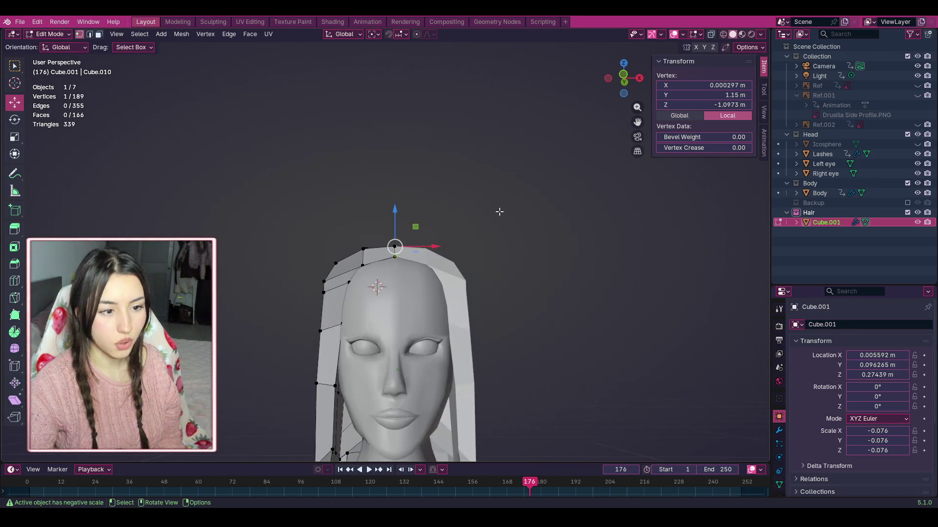
pyautogui.click(475, 259)
pyautogui.scroll(-2, 476, 260)
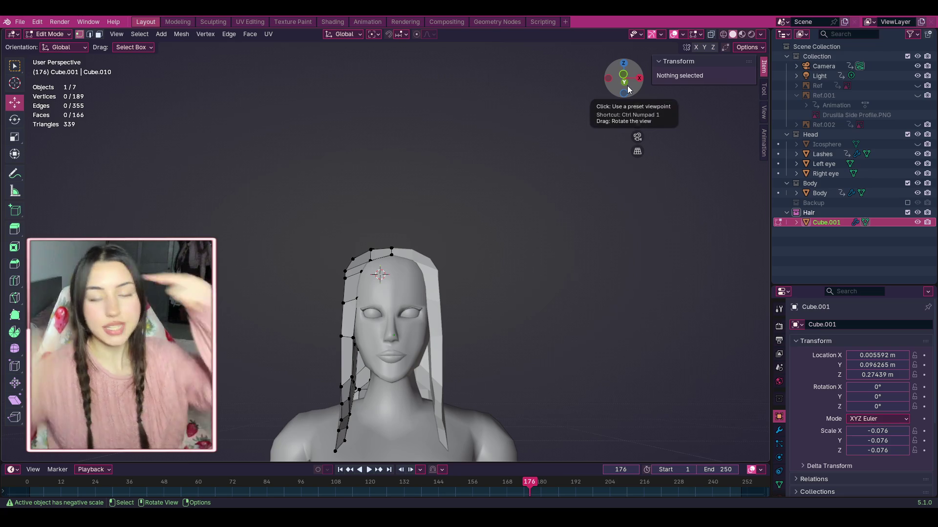
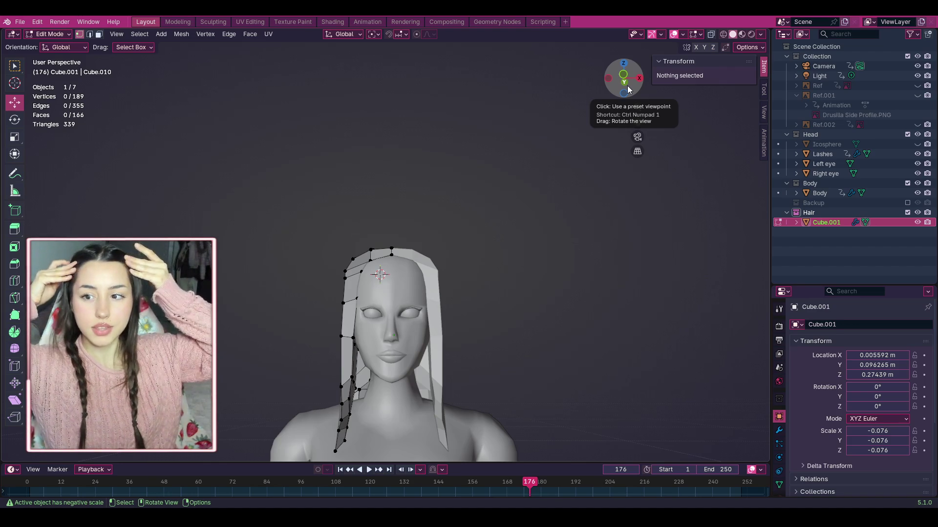
# Step: Orbit around the hair, return to front view, and box-select the vertices along the strand's top edge
pyautogui.scroll(8, 436, 268)
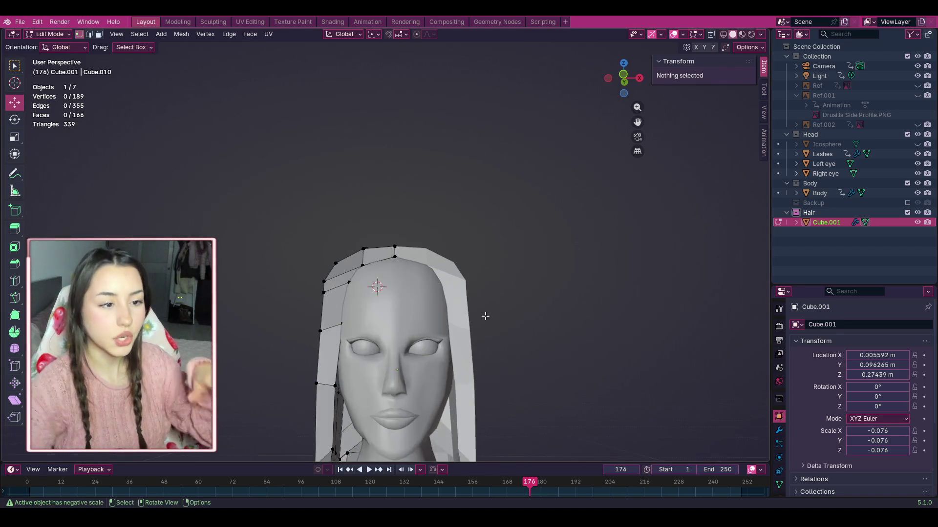
pyautogui.scroll(-9, 390, 262)
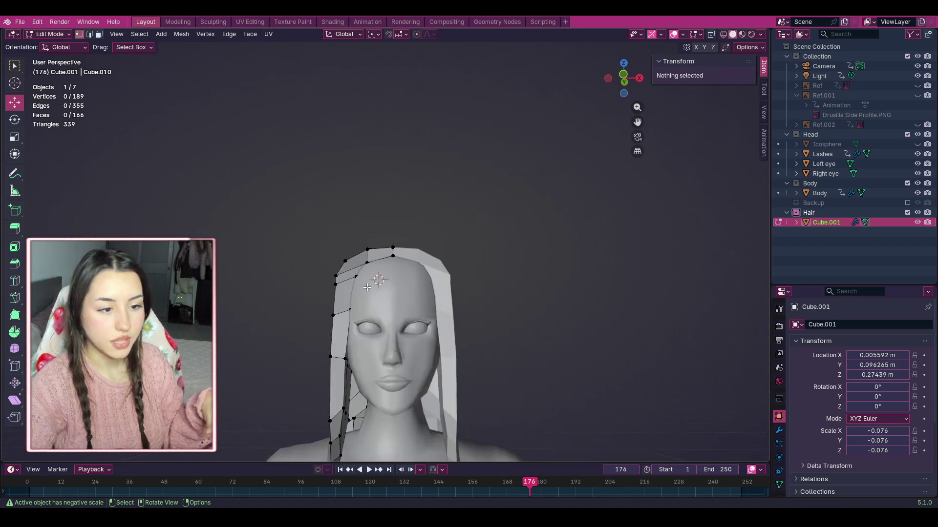
pyautogui.moveTo(646, 81); pyautogui.dragTo(592, 82)
pyautogui.moveTo(542, 210); pyautogui.dragTo(526, 211, button='middle')
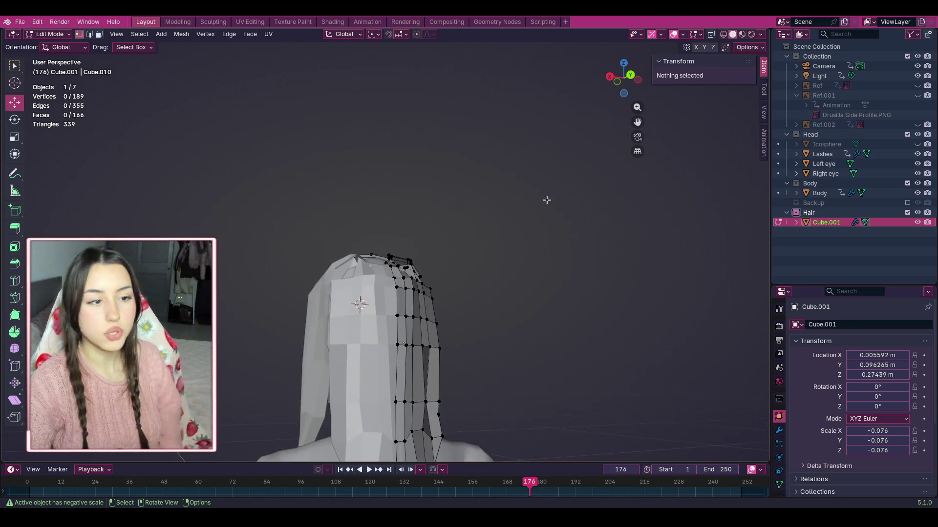
pyautogui.moveTo(637, 124)
pyautogui.mouseDown(button='middle')
pyautogui.moveTo(609, 126)
pyautogui.moveTo(618, 96)
pyautogui.mouseUp(button='middle')
pyautogui.click(623, 79)
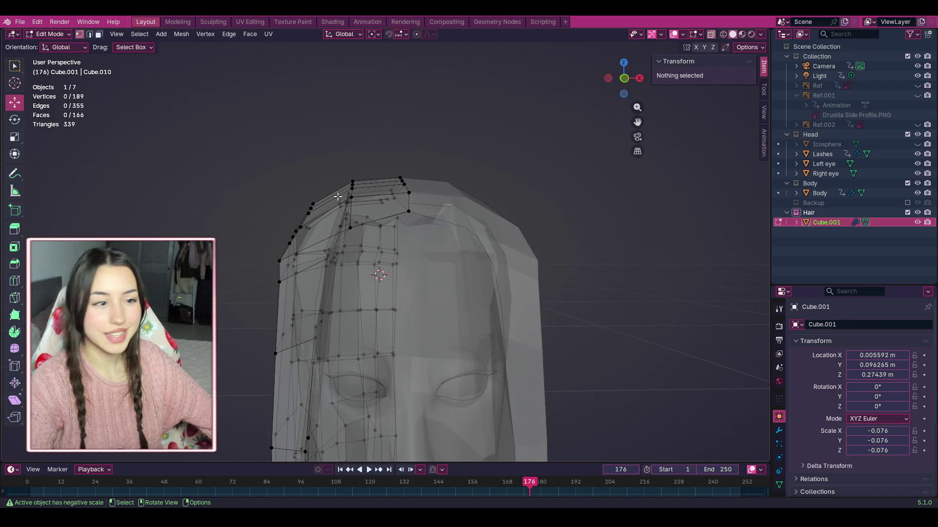
pyautogui.moveTo(616, 89); pyautogui.dragTo(621, 81)
pyautogui.moveTo(264, 176)
pyautogui.mouseDown()
pyautogui.moveTo(342, 208)
pyautogui.moveTo(372, 198)
pyautogui.moveTo(264, 169)
pyautogui.mouseUp()
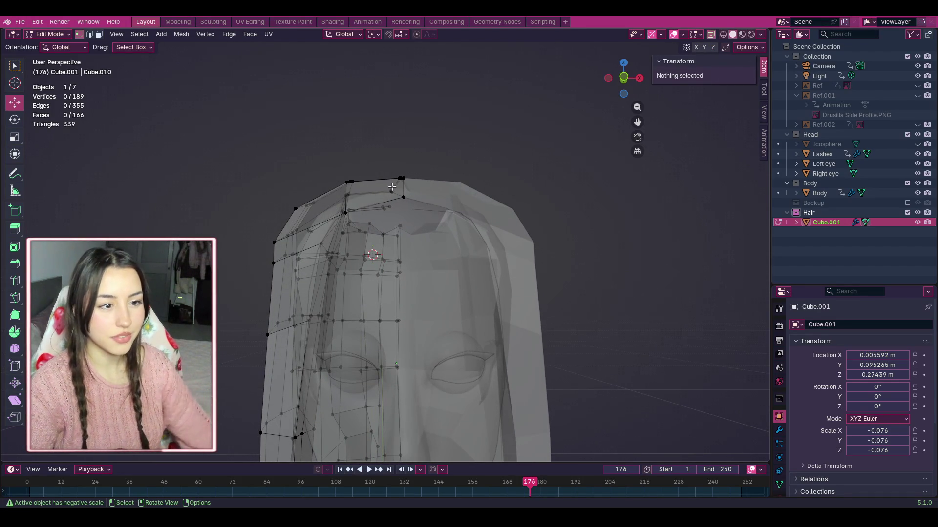
pyautogui.moveTo(385, 196)
pyautogui.mouseDown()
pyautogui.moveTo(241, 185)
pyautogui.moveTo(244, 166)
pyautogui.mouseUp()
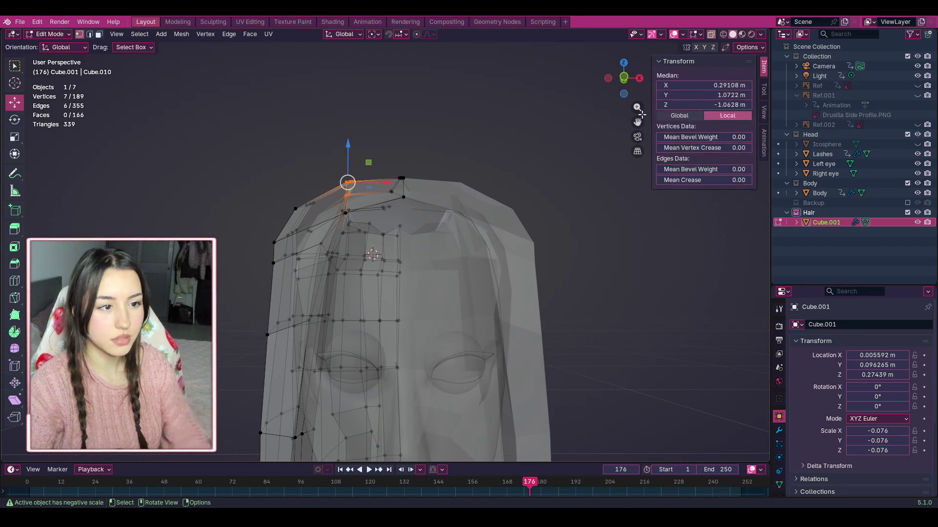
# Step: Move the selected top-edge vertices down slightly to meet the hair cap
pyautogui.click(726, 37)
pyautogui.click(732, 36)
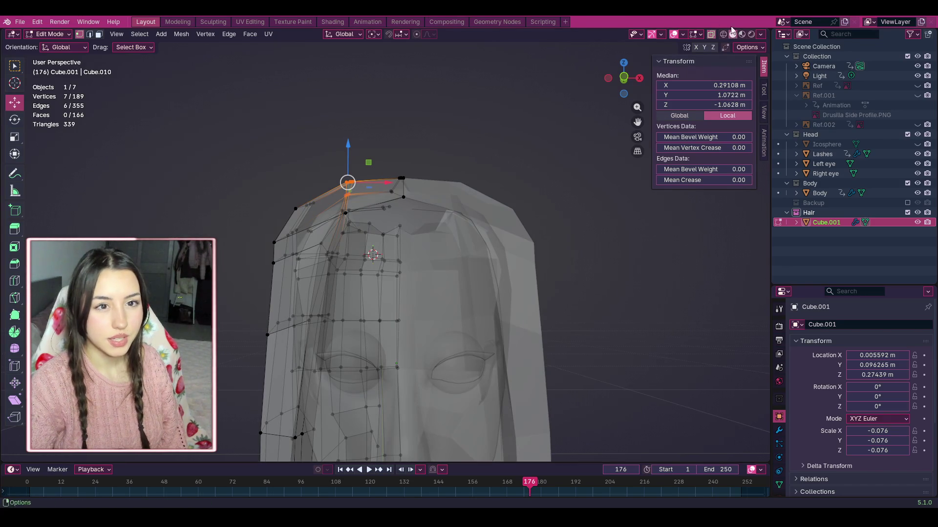
pyautogui.click(711, 34)
pyautogui.moveTo(348, 182); pyautogui.dragTo(347, 190)
# Step: Pull the next strand vertices and the outer corner vertex against the cap, then deselect all
pyautogui.moveTo(273, 189); pyautogui.dragTo(311, 209)
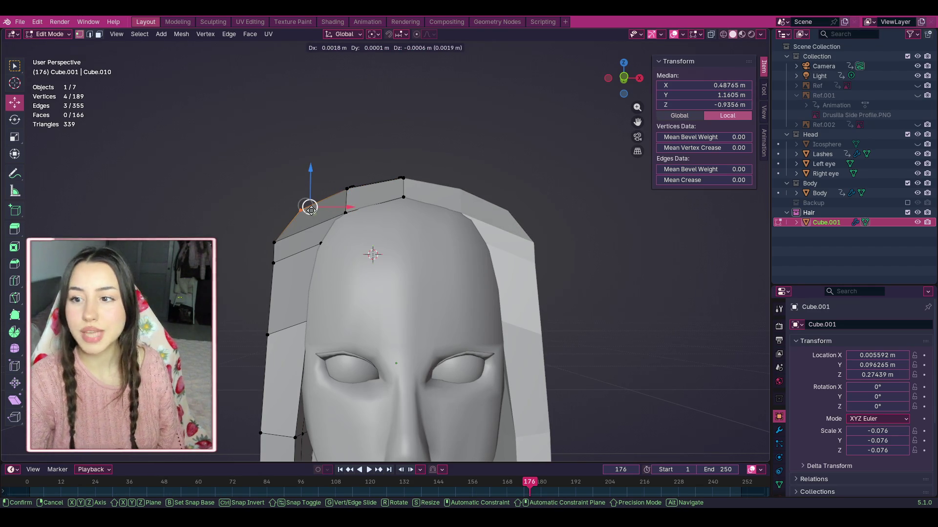
pyautogui.moveTo(310, 209); pyautogui.dragTo(306, 205)
pyautogui.moveTo(256, 227); pyautogui.dragTo(272, 241)
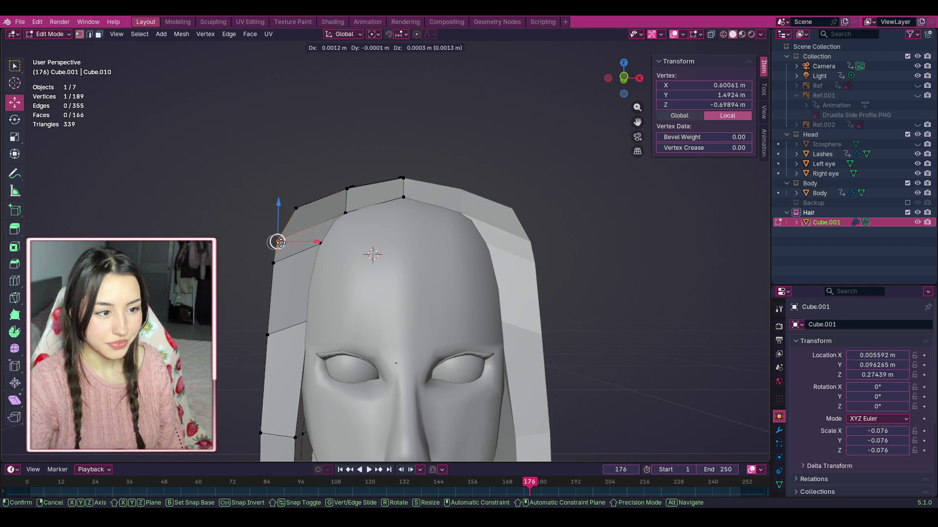
pyautogui.scroll(-3, 261, 232)
pyautogui.click(260, 231)
pyautogui.scroll(-3, 260, 232)
pyautogui.scroll(3, 492, 274)
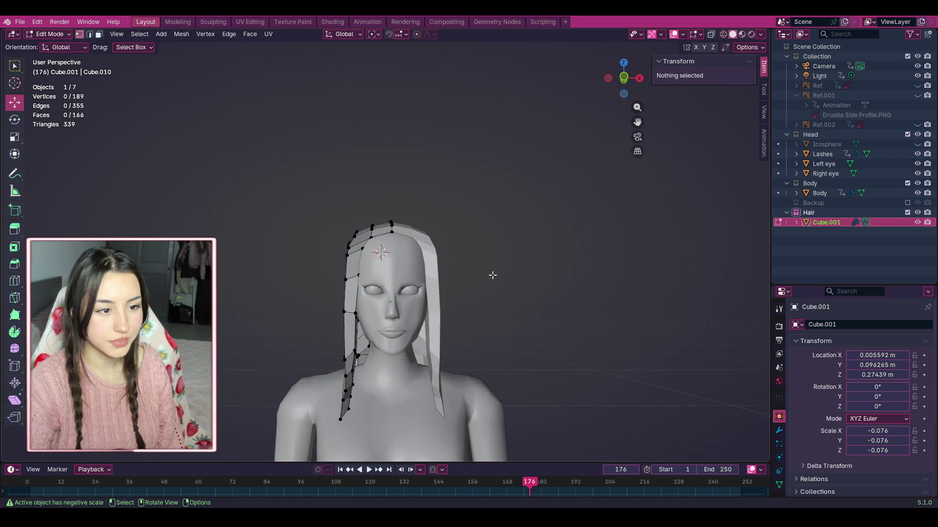
pyautogui.moveTo(322, 281)
pyautogui.mouseDown()
pyautogui.moveTo(337, 292)
pyautogui.moveTo(310, 278)
pyautogui.moveTo(335, 283)
pyautogui.mouseUp()
# Step: With X-ray on, move the strand's lower vertices toward the face and its top vertices toward the cap
pyautogui.hotkey('alt', 'z')
pyautogui.click(337, 286)
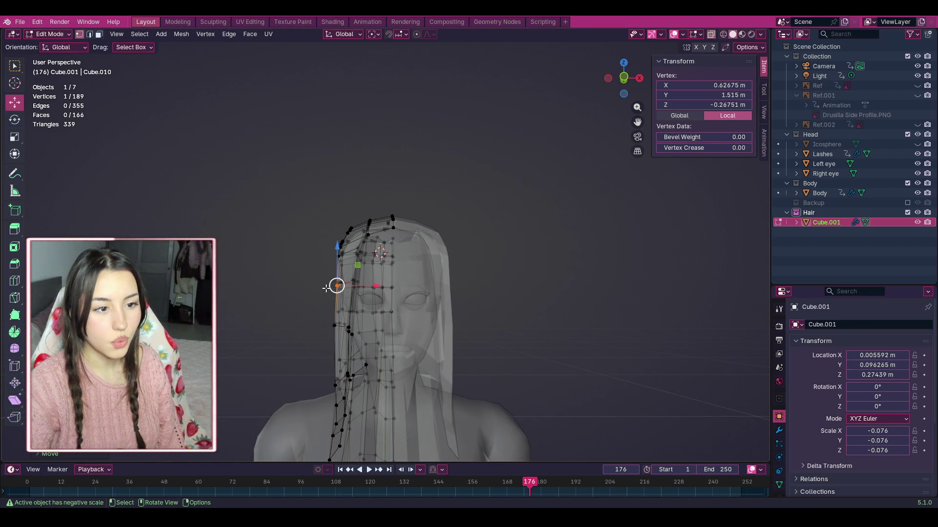
pyautogui.click(314, 319)
pyautogui.moveTo(314, 318); pyautogui.dragTo(428, 271, button='middle')
pyautogui.scroll(2, 549, 269)
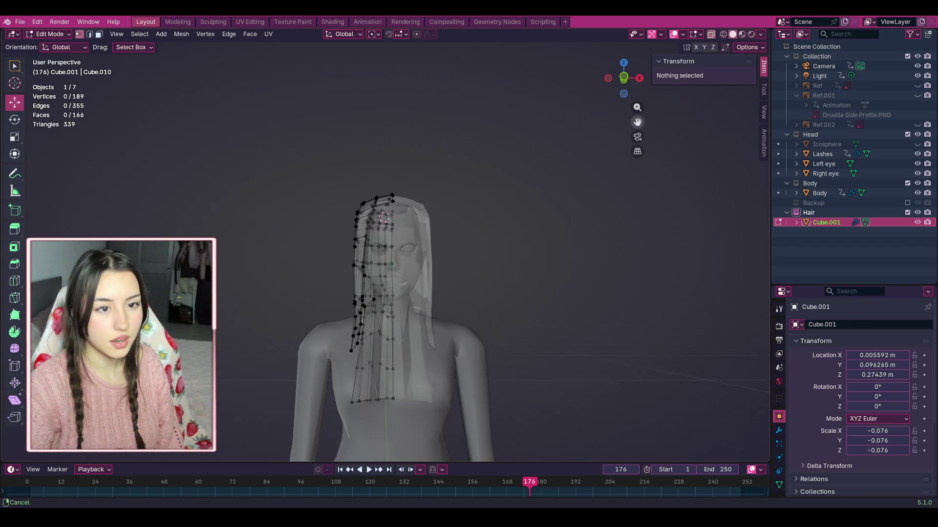
pyautogui.moveTo(310, 234)
pyautogui.mouseDown()
pyautogui.moveTo(335, 268)
pyautogui.moveTo(330, 251)
pyautogui.mouseUp()
pyautogui.click(332, 227)
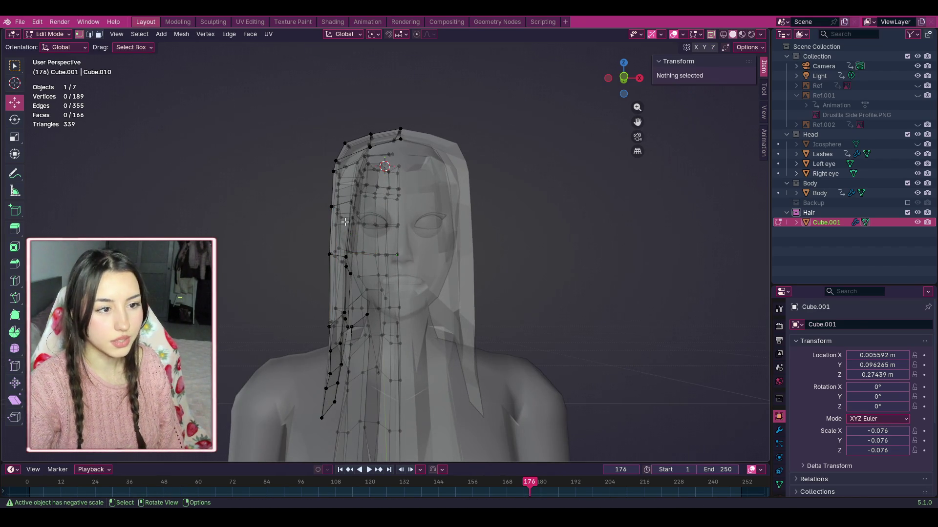
pyautogui.moveTo(382, 132)
pyautogui.mouseDown()
pyautogui.moveTo(331, 138)
pyautogui.moveTo(337, 154)
pyautogui.moveTo(355, 146)
pyautogui.moveTo(340, 163)
pyautogui.mouseUp()
pyautogui.click(277, 168)
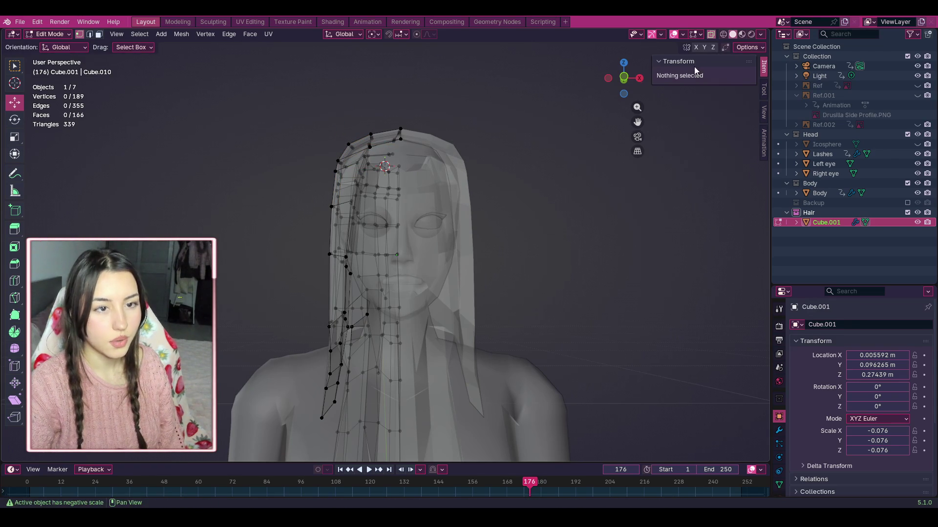
# Step: Turn X-ray off and orbit around the hair to check the fit from all sides
pyautogui.click(711, 36)
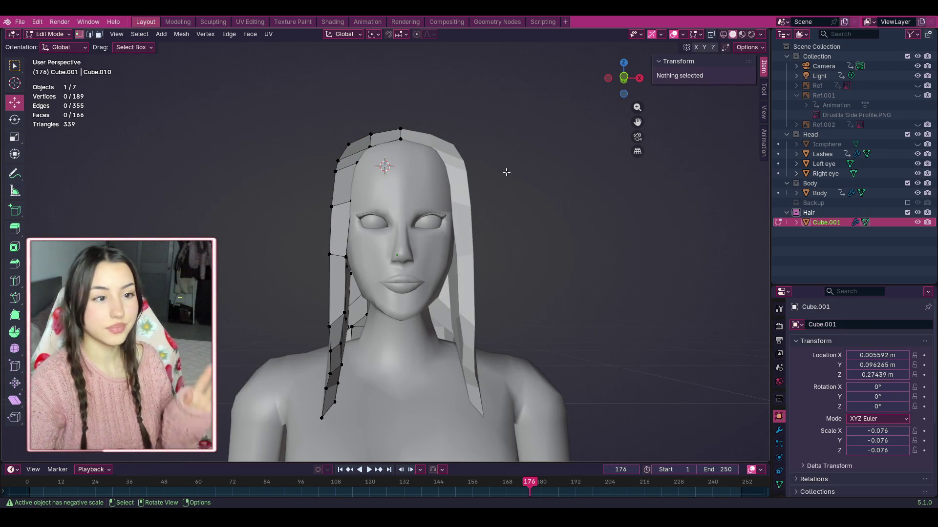
pyautogui.moveTo(624, 77)
pyautogui.mouseDown()
pyautogui.moveTo(617, 98)
pyautogui.moveTo(635, 81)
pyautogui.moveTo(542, 121)
pyautogui.mouseUp()
pyautogui.moveTo(630, 78)
pyautogui.mouseDown()
pyautogui.moveTo(606, 83)
pyautogui.moveTo(616, 81)
pyautogui.mouseUp()
pyautogui.scroll(5, 447, 255)
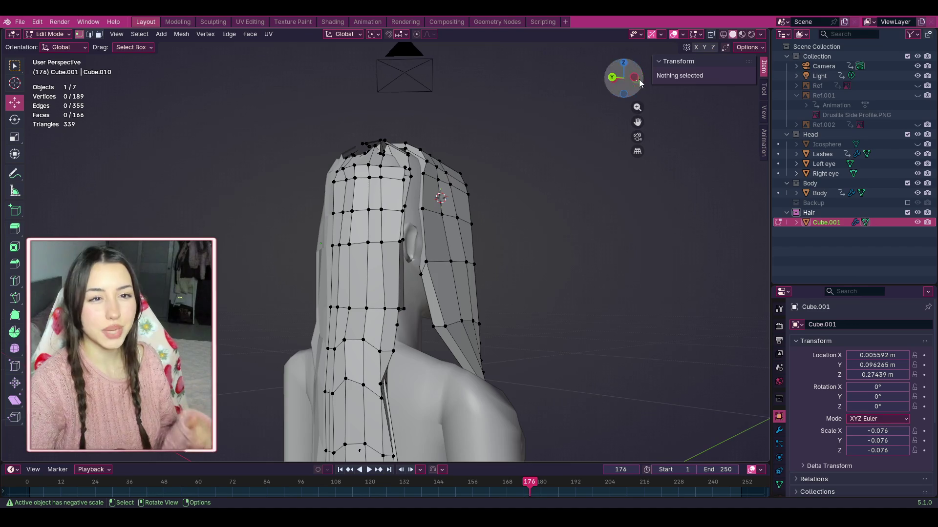
pyautogui.moveTo(638, 79); pyautogui.dragTo(498, 82)
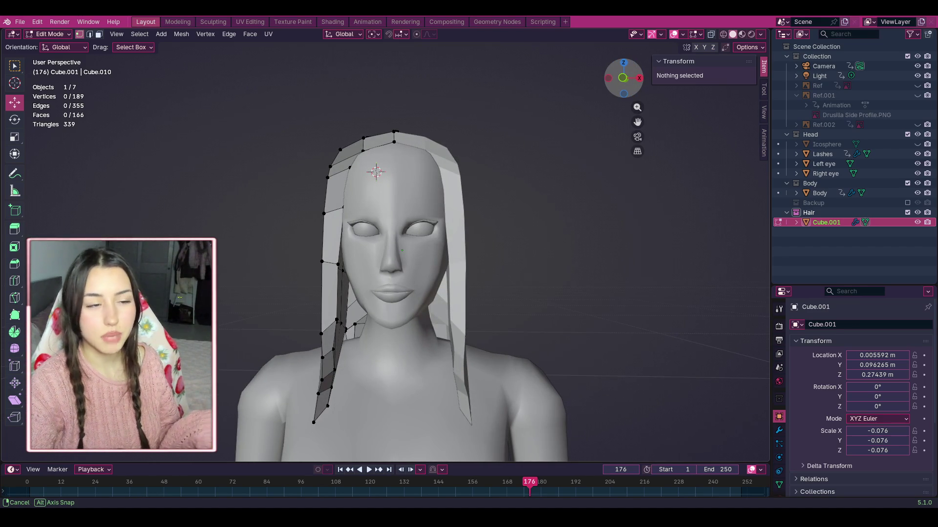
pyautogui.moveTo(498, 82); pyautogui.dragTo(493, 83)
pyautogui.scroll(3, 503, 212)
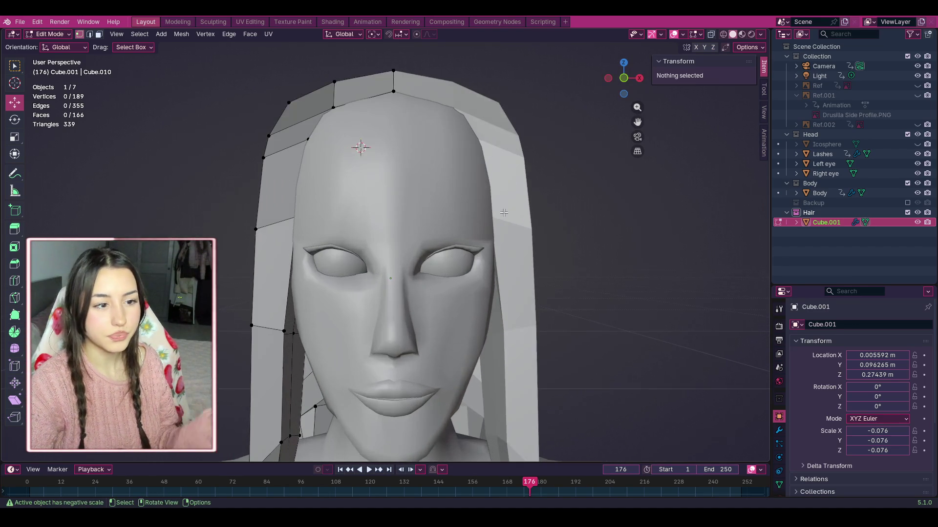
# Step: Select the Hair collection and switch the hair back to Object Mode
pyautogui.click(818, 213)
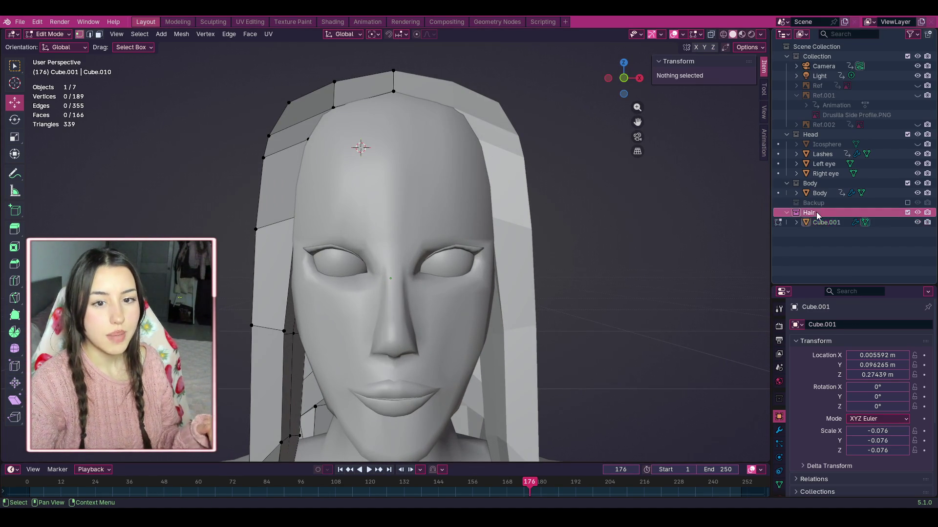
pyautogui.scroll(-6, 411, 88)
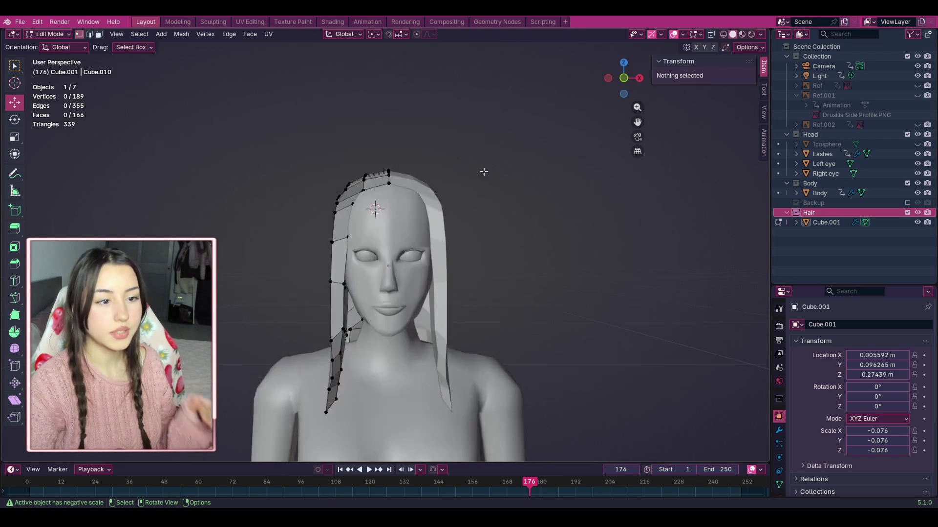
pyautogui.moveTo(623, 78)
pyautogui.mouseDown()
pyautogui.moveTo(567, 80)
pyautogui.moveTo(614, 80)
pyautogui.mouseUp()
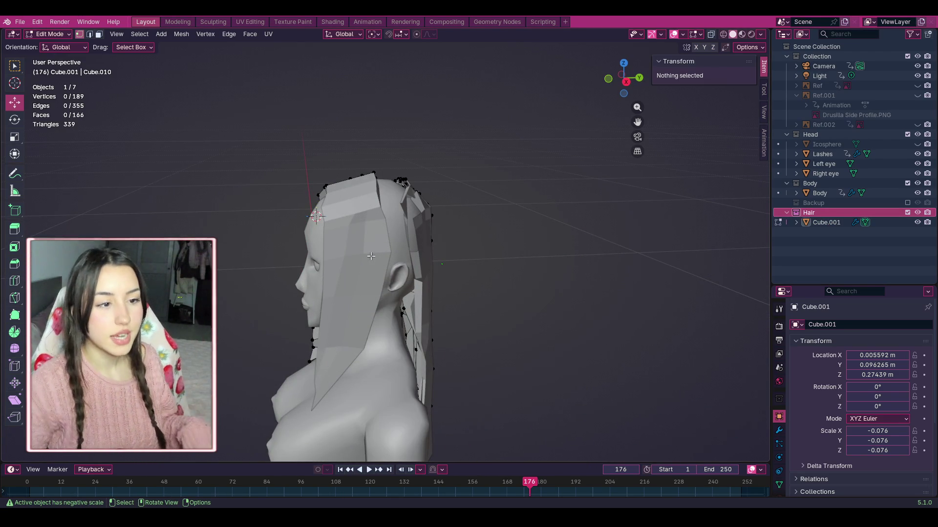
pyautogui.moveTo(624, 78); pyautogui.dragTo(620, 90)
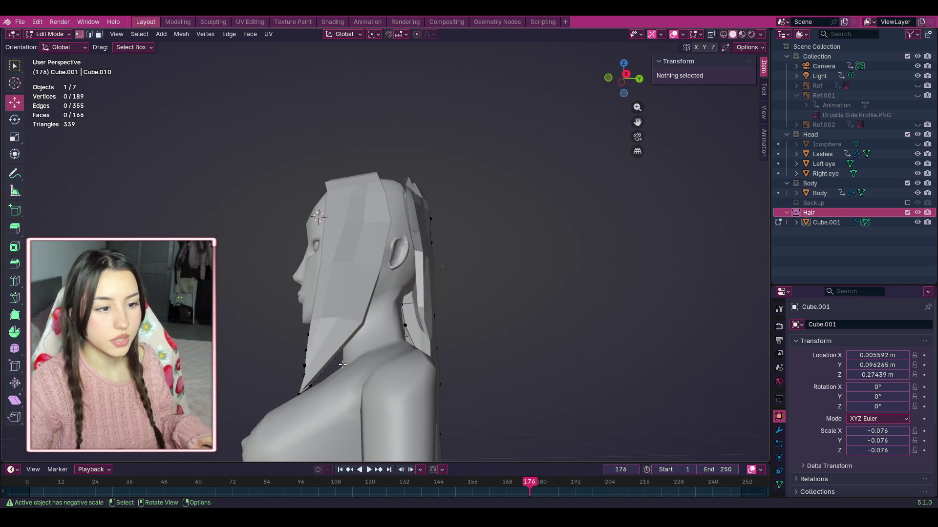
pyautogui.click(608, 77)
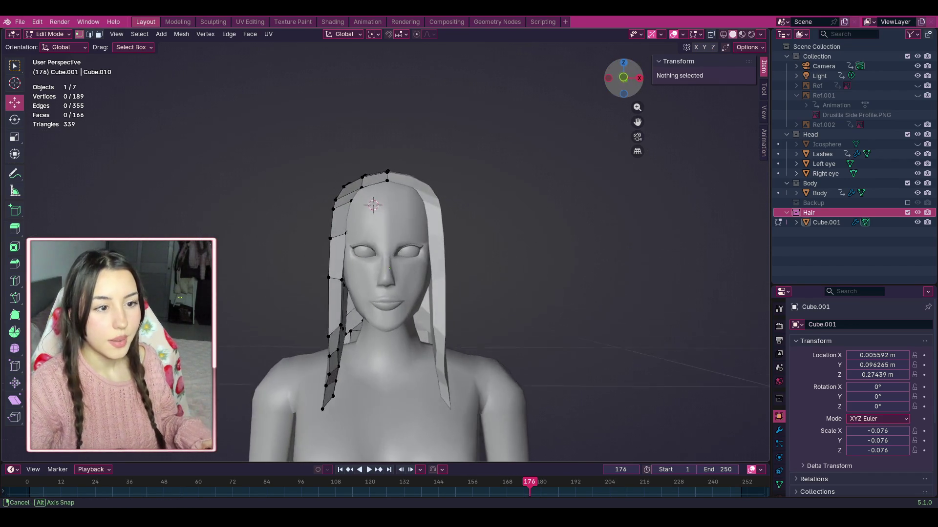
pyautogui.scroll(5, 627, 132)
pyautogui.scroll(2, 626, 132)
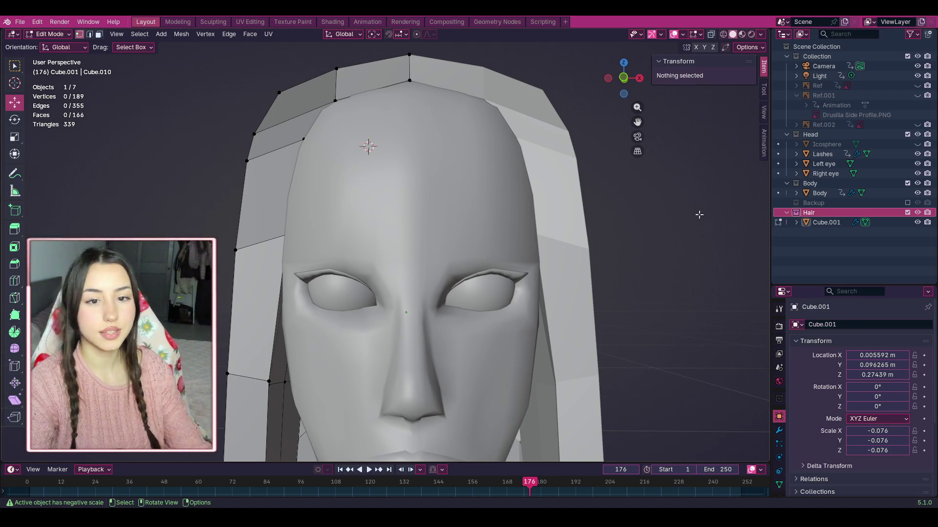
pyautogui.click(50, 34)
pyautogui.click(54, 45)
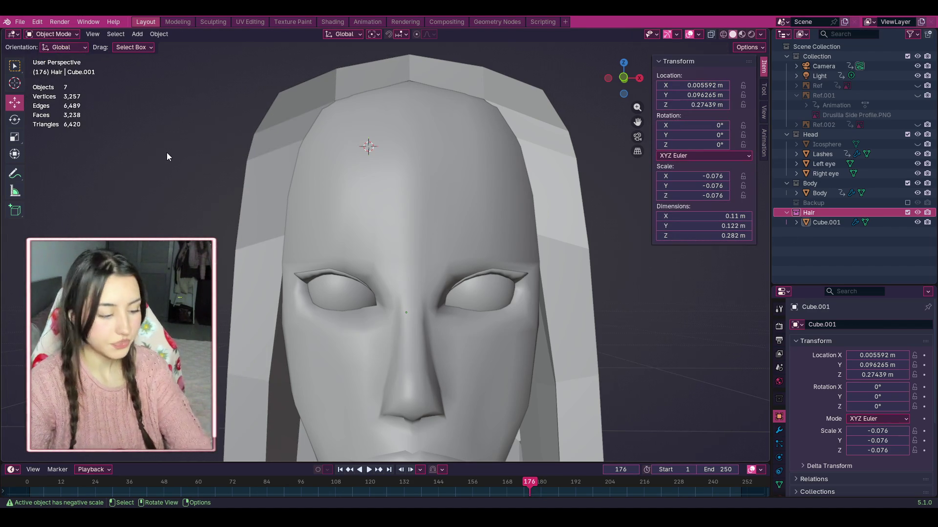
# Step: Add a cube with Shift+A, shrink it to a small block at the forehead, and enter Edit Mode
pyautogui.hotkey('shift', 'a')
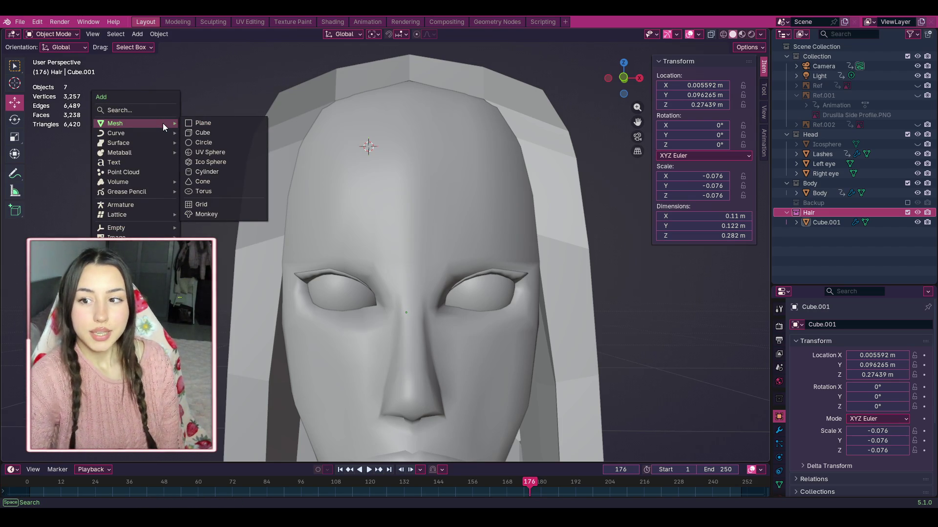
pyautogui.click(206, 135)
pyautogui.scroll(-6, 300, 201)
pyautogui.press('s')
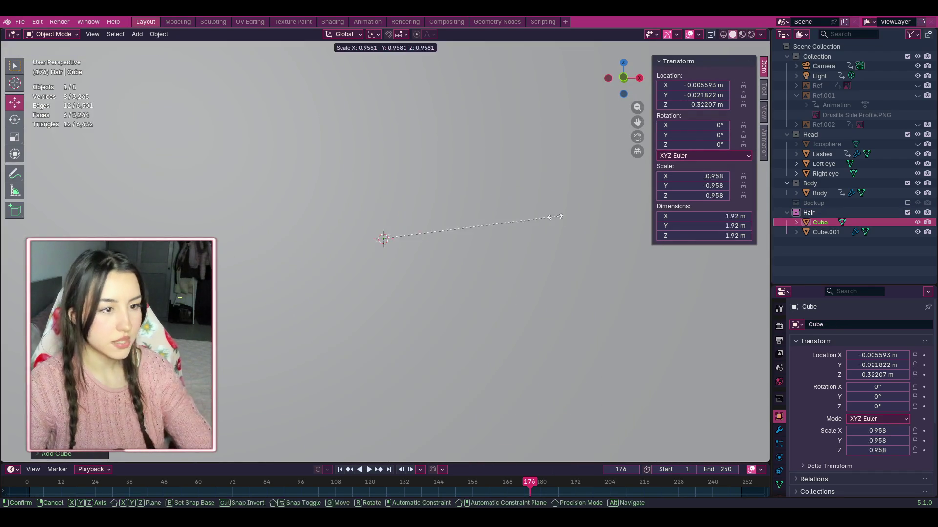
pyautogui.click(384, 243)
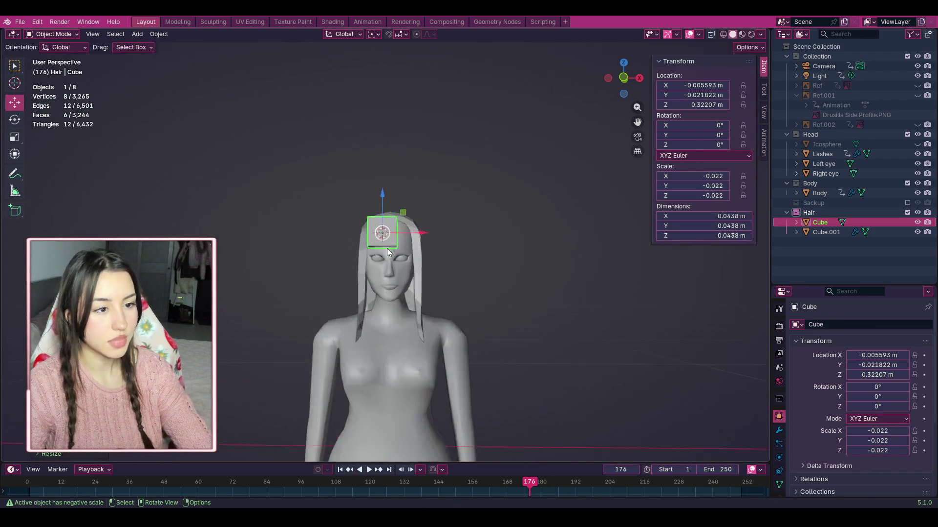
pyautogui.scroll(10, 385, 246)
pyautogui.scroll(-1, 586, 127)
pyautogui.moveTo(636, 120); pyautogui.dragTo(637, 205)
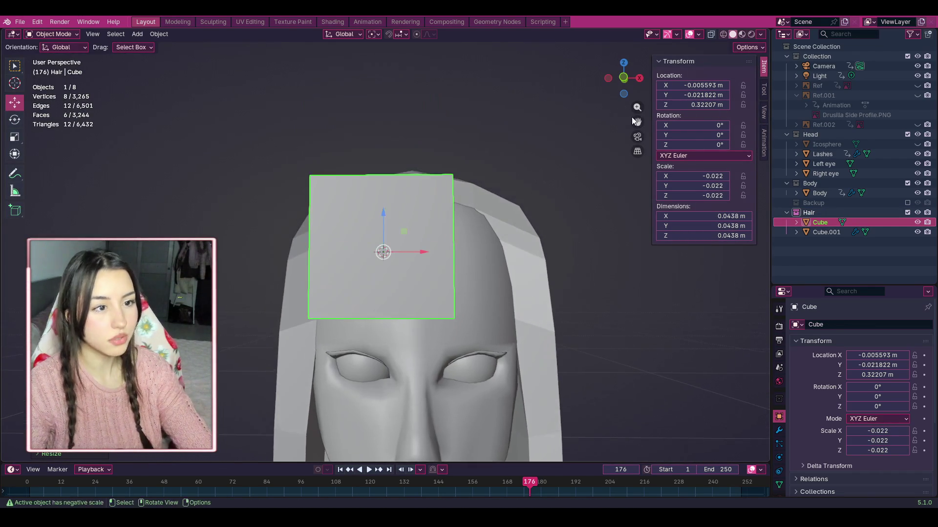
pyautogui.scroll(4, 482, 240)
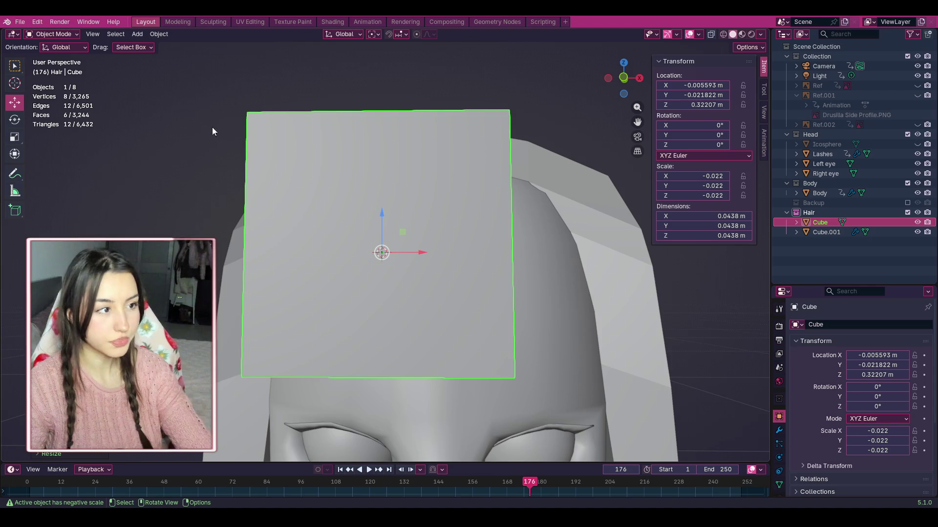
pyautogui.click(52, 34)
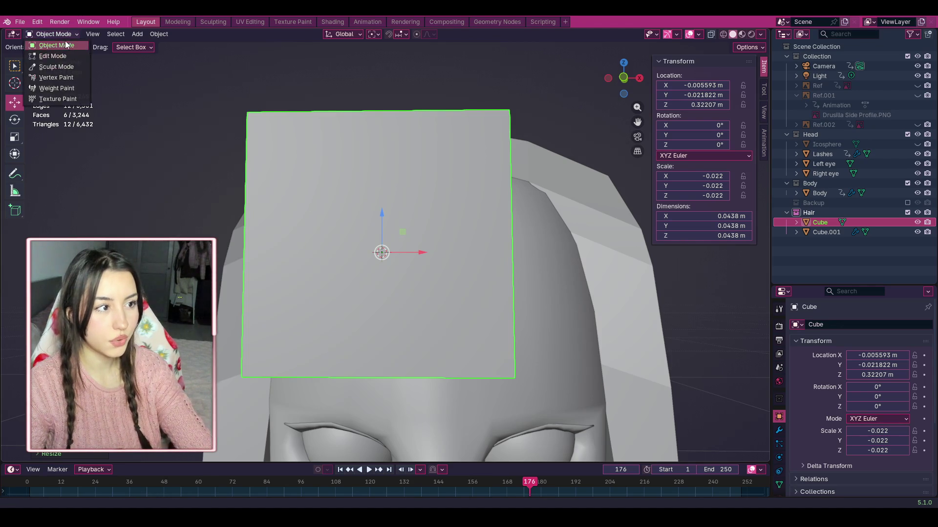
pyautogui.click(66, 53)
# Step: With X-ray enabled, select the cube's right side and pull it inward to narrow the cube
pyautogui.hotkey('alt', 'a')
pyautogui.scroll(-3, 381, 251)
pyautogui.moveTo(416, 145)
pyautogui.mouseDown()
pyautogui.moveTo(437, 164)
pyautogui.moveTo(469, 337)
pyautogui.mouseUp()
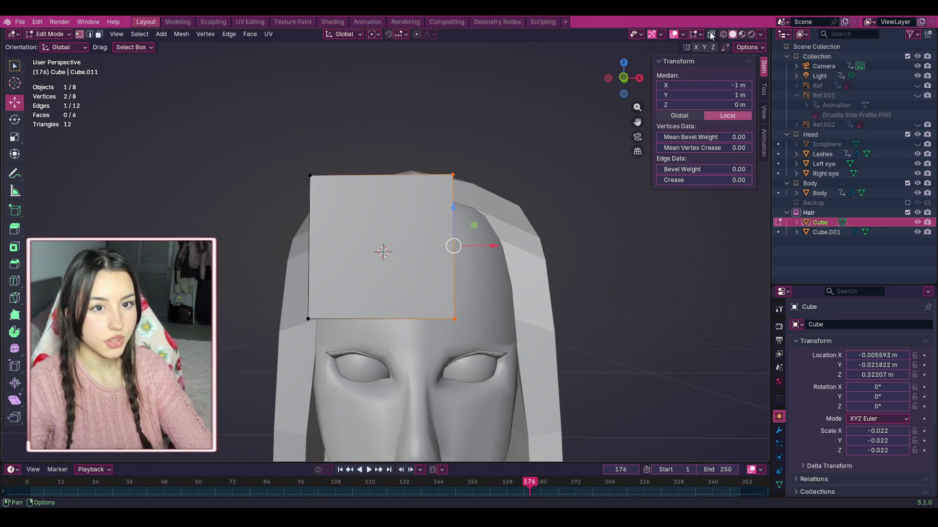
pyautogui.hotkey('alt', 'z')
pyautogui.moveTo(402, 79); pyautogui.dragTo(496, 346)
pyautogui.moveTo(477, 251); pyautogui.dragTo(372, 245)
# Step: From a side view, push the front face back to thin the slab and move it against the head
pyautogui.moveTo(630, 74); pyautogui.dragTo(586, 109)
pyautogui.moveTo(168, 188); pyautogui.dragTo(250, 342)
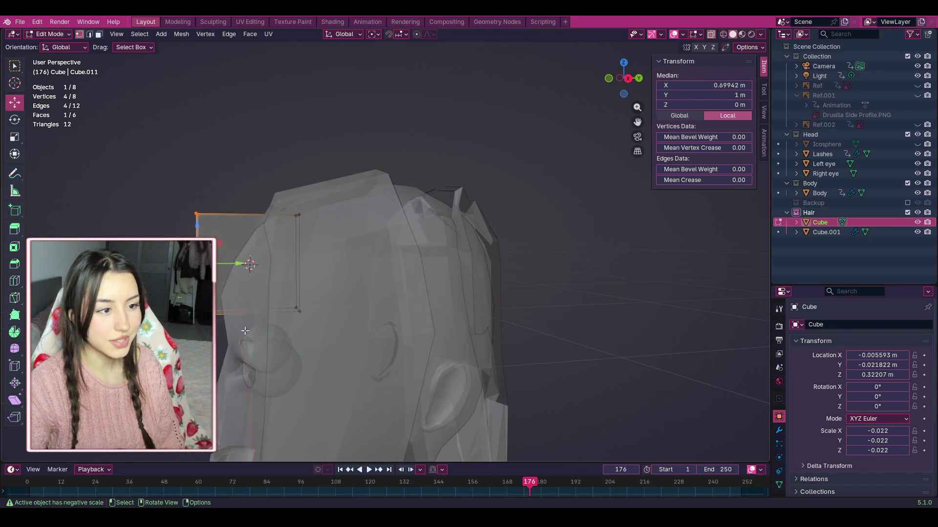
pyautogui.press('s')
pyautogui.press('Escape')
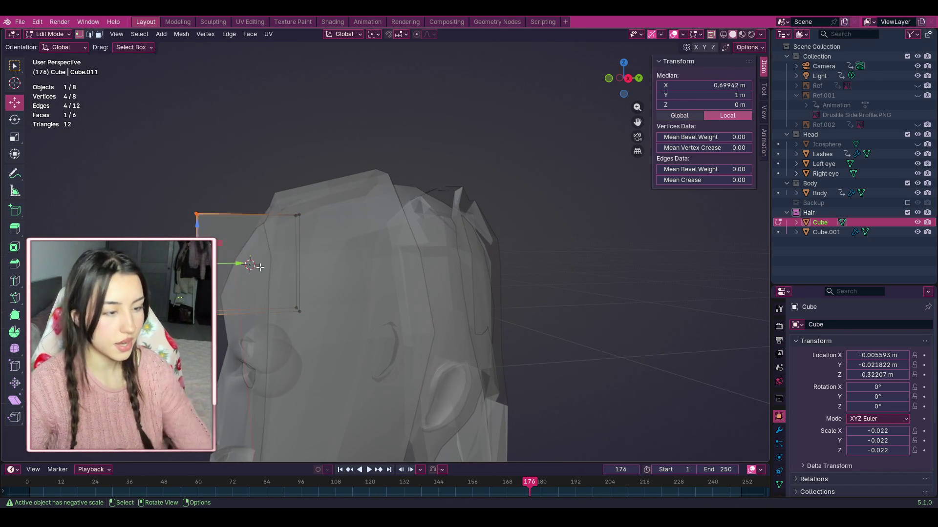
pyautogui.moveTo(225, 269)
pyautogui.mouseDown()
pyautogui.moveTo(332, 265)
pyautogui.moveTo(320, 262)
pyautogui.mouseUp()
pyautogui.click(479, 163)
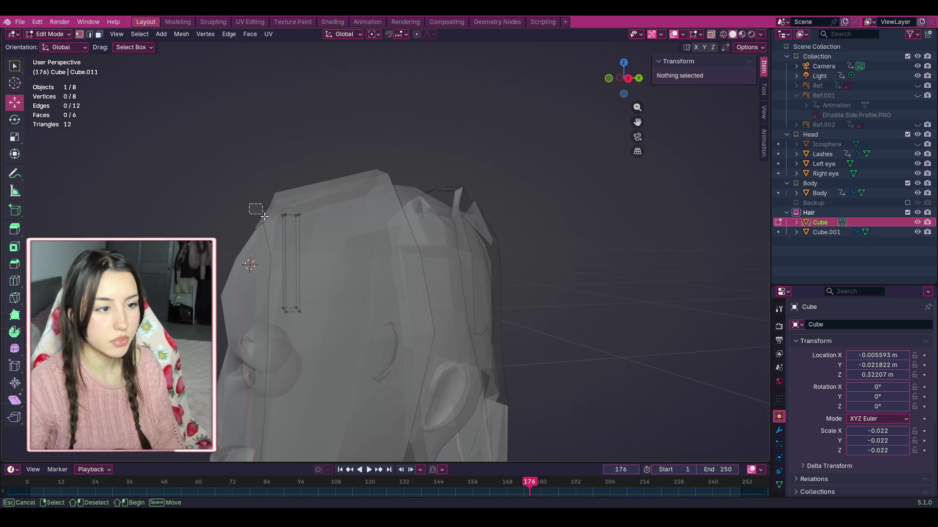
pyautogui.moveTo(251, 203); pyautogui.dragTo(322, 304)
pyautogui.moveTo(310, 263); pyautogui.dragTo(222, 264)
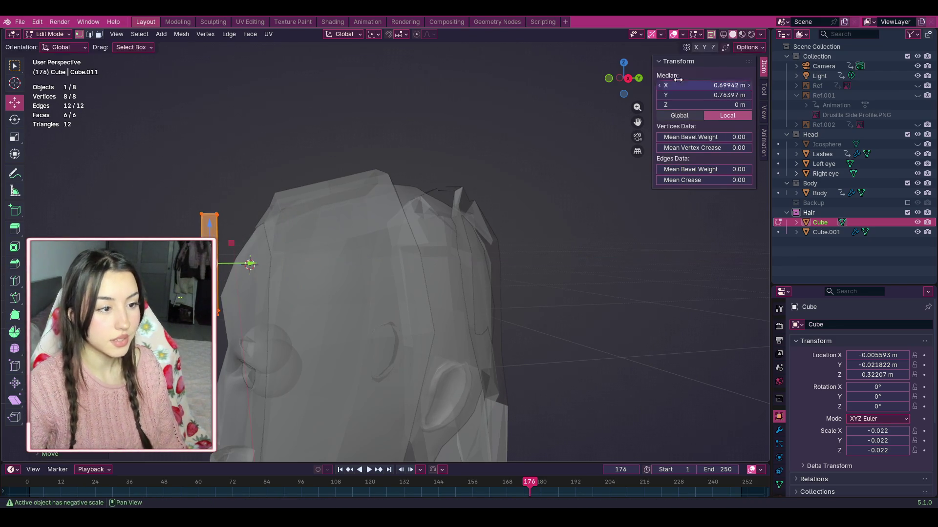
pyautogui.click(636, 79)
# Step: In front view, deselect the top corners so only the slab's bottom vertices remain selected
pyautogui.click(635, 80)
pyautogui.scroll(1, 635, 80)
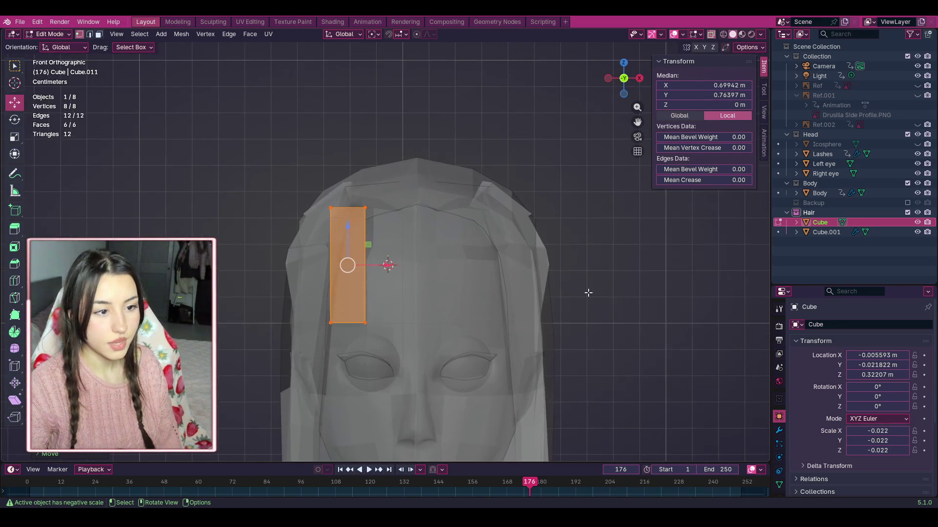
pyautogui.scroll(3, 372, 245)
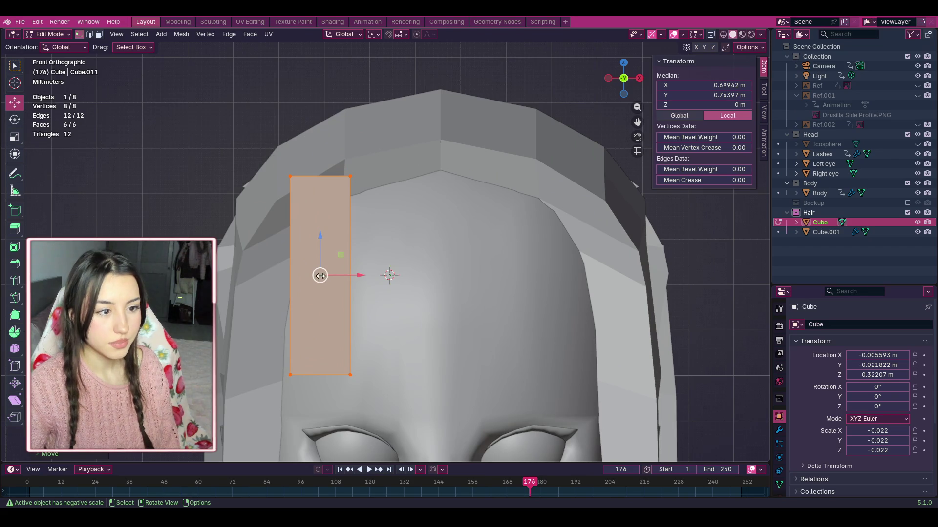
pyautogui.keyDown('shift'); pyautogui.click(290, 175); pyautogui.keyUp('shift')
pyautogui.keyDown('shift'); pyautogui.click(349, 175); pyautogui.keyUp('shift')
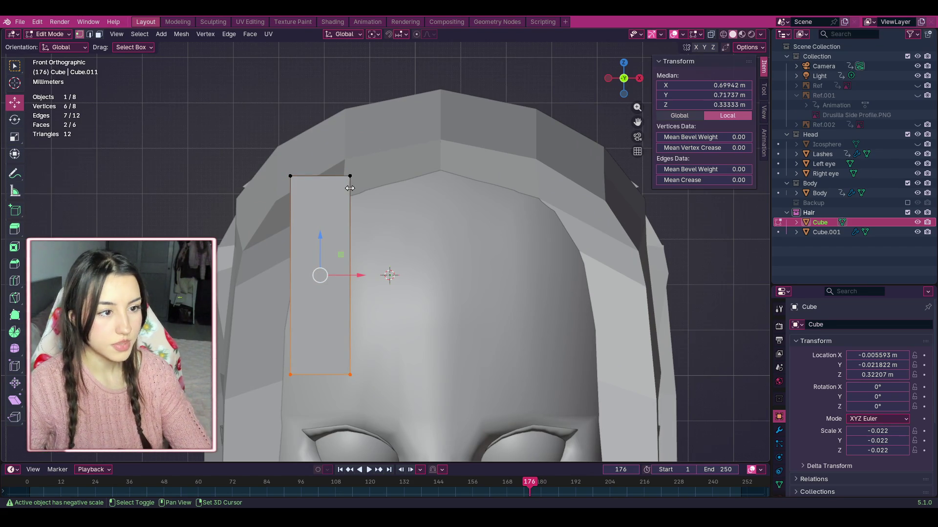
pyautogui.moveTo(628, 80); pyautogui.dragTo(601, 98)
pyautogui.keyDown('shift'); pyautogui.click(274, 306); pyautogui.keyUp('shift')
pyautogui.click(639, 79)
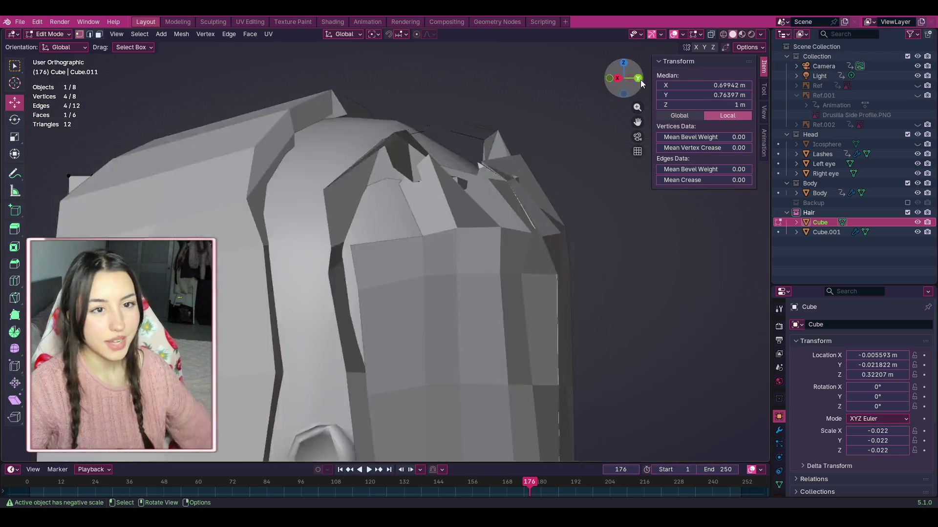
pyautogui.scroll(-2, 486, 180)
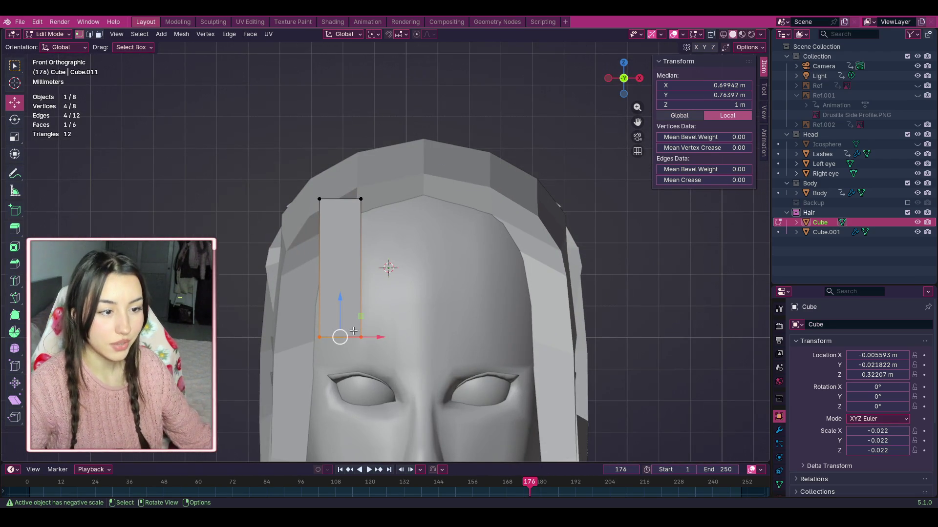
# Step: Move the bottom vertices left and scale them down into a pointed strand end
pyautogui.press('g')
pyautogui.click(315, 337)
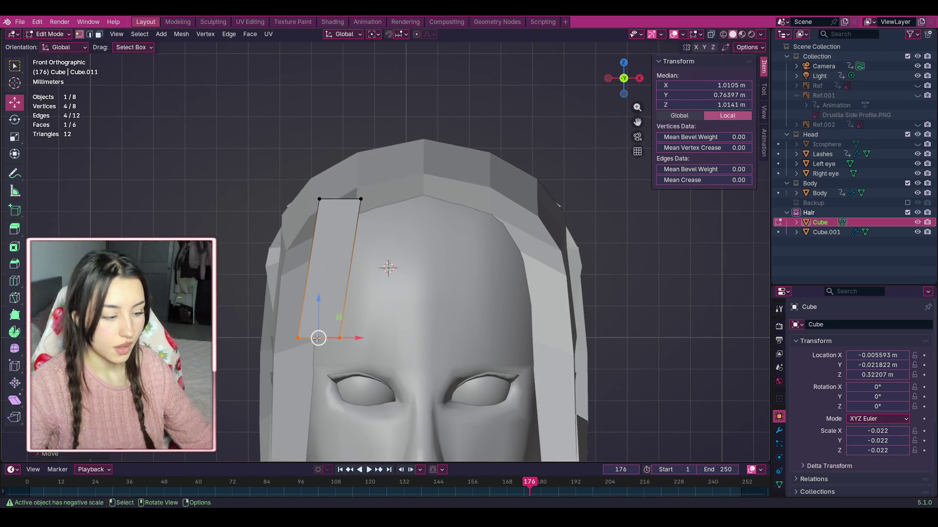
pyautogui.press('s')
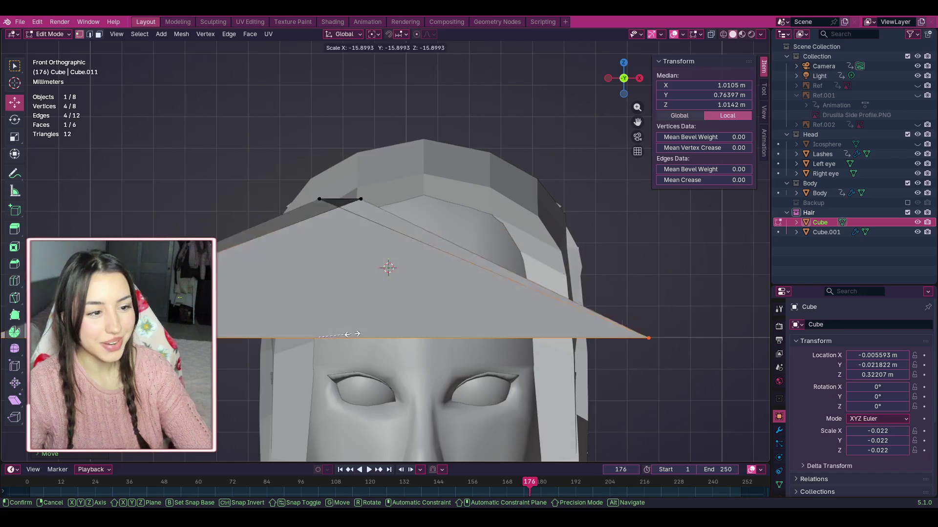
pyautogui.click(349, 329)
pyautogui.hotkey('ctrl', 'z')
pyautogui.press('s')
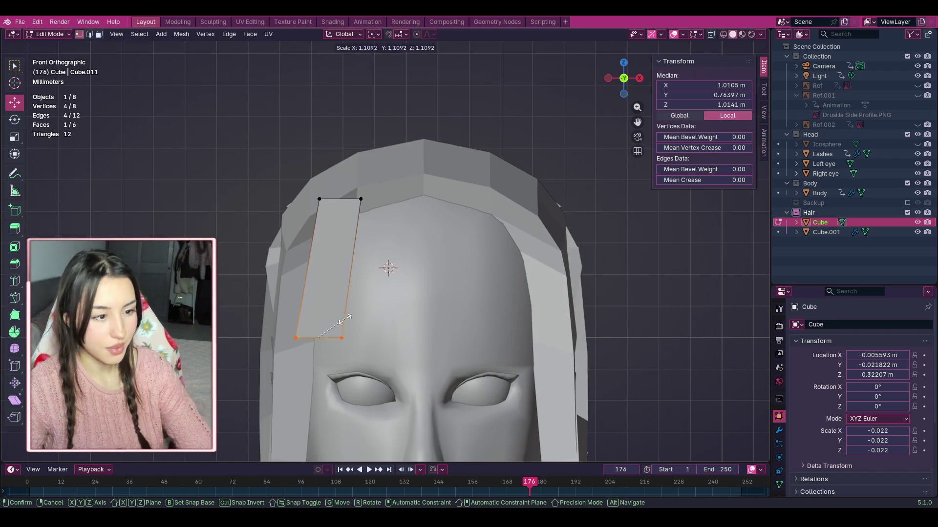
pyautogui.click(320, 331)
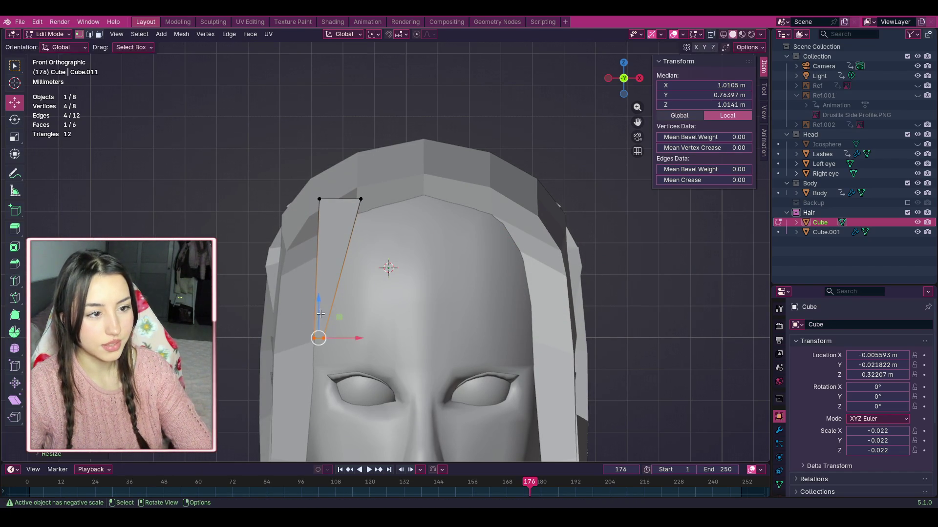
# Step: Slide the strand's top edge right along the hairline and raise its top-right corner
pyautogui.moveTo(314, 177)
pyautogui.mouseDown()
pyautogui.moveTo(374, 299)
pyautogui.moveTo(366, 242)
pyautogui.mouseUp()
pyautogui.press('g')
pyautogui.click(353, 210)
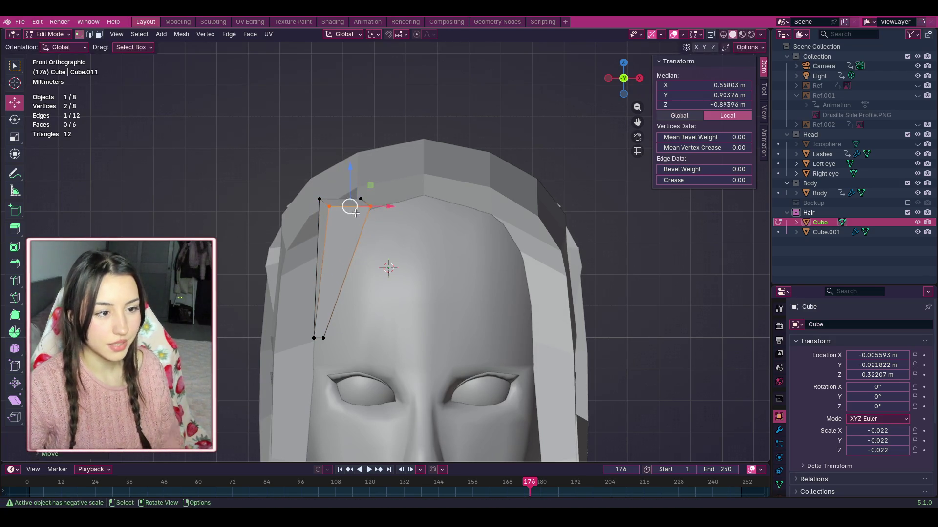
pyautogui.hotkey('ctrl', 'z')
pyautogui.hotkey('alt', 'z')
pyautogui.moveTo(340, 200); pyautogui.dragTo(427, 221)
pyautogui.moveTo(415, 209); pyautogui.dragTo(418, 196)
pyautogui.click(428, 255)
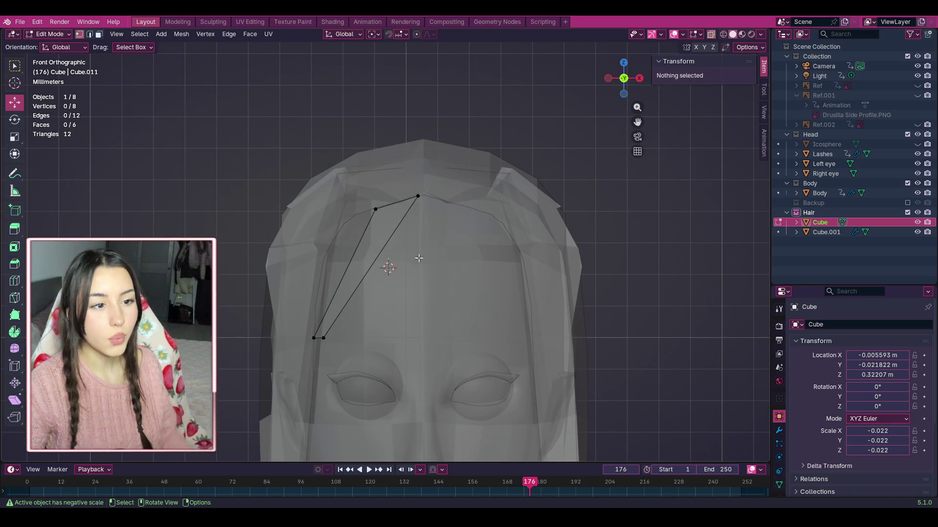
# Step: Lower the strand's pointed tip and adjust its vertex pair near the left brow
pyautogui.moveTo(339, 347)
pyautogui.mouseDown()
pyautogui.moveTo(308, 332)
pyautogui.moveTo(331, 352)
pyautogui.moveTo(314, 336)
pyautogui.mouseUp()
pyautogui.click(340, 343)
pyautogui.click(324, 344)
pyautogui.click(348, 361)
pyautogui.press('g')
pyautogui.click(325, 341)
pyautogui.click(509, 291)
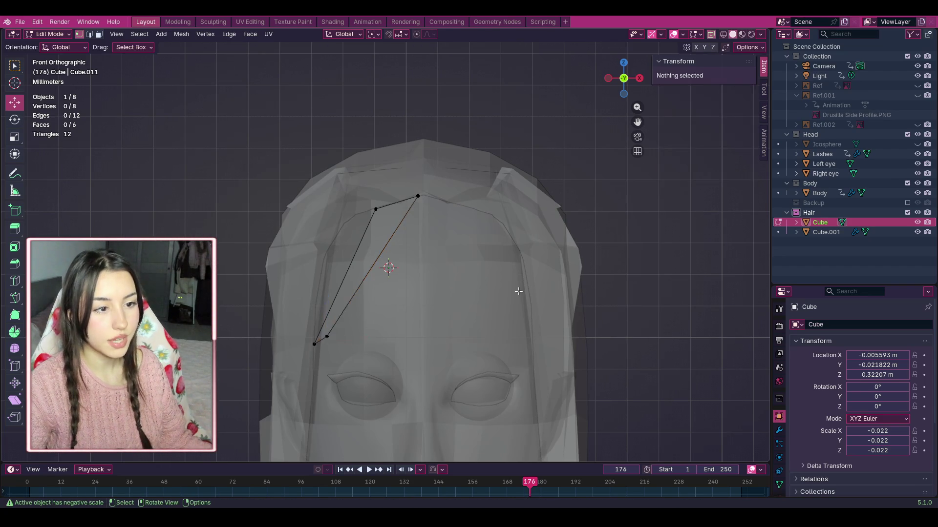
pyautogui.scroll(-2, 661, 170)
pyautogui.moveTo(638, 121)
pyautogui.mouseDown()
pyautogui.moveTo(638, 53)
pyautogui.moveTo(638, 122)
pyautogui.mouseUp()
pyautogui.scroll(1, 610, 173)
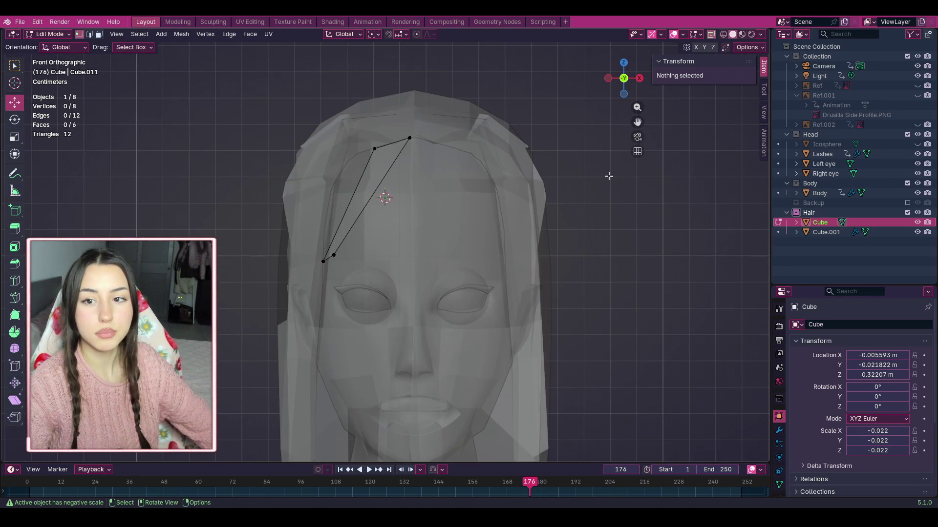
pyautogui.scroll(2, 425, 155)
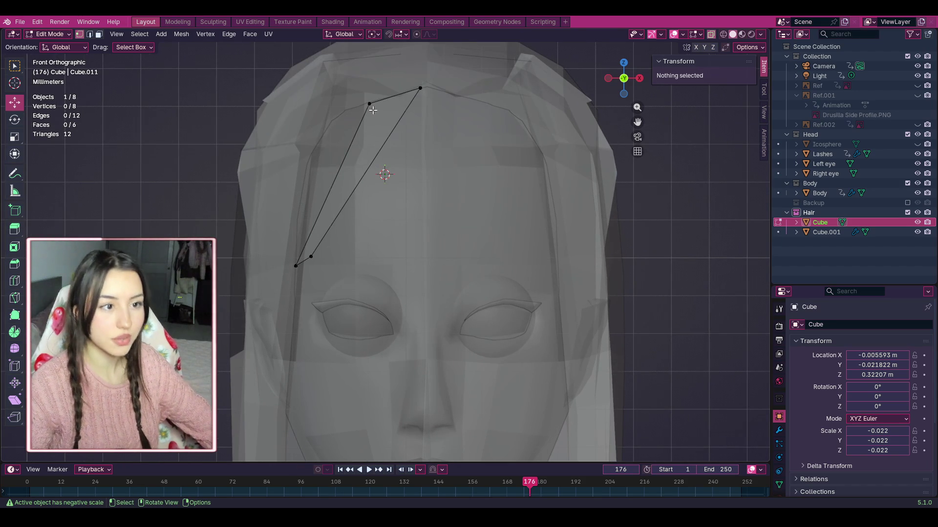
pyautogui.click(15, 281)
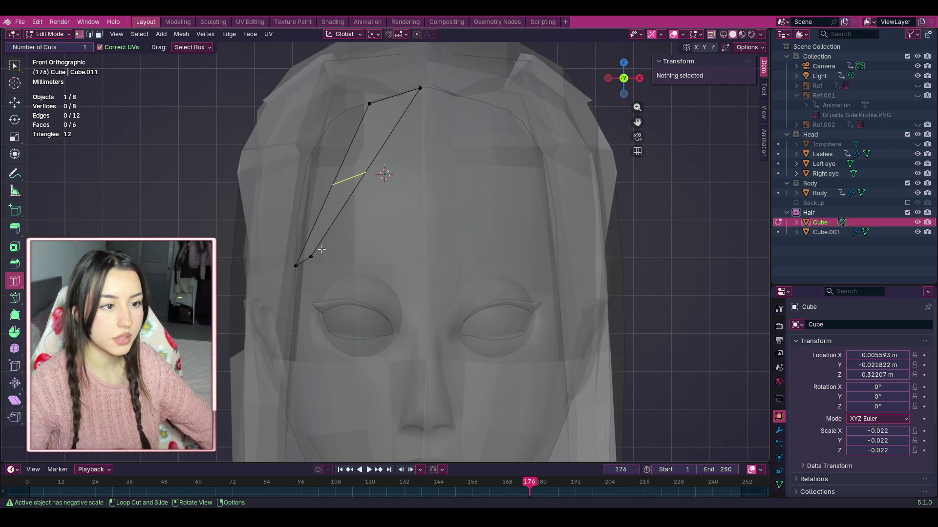
# Step: Add a loop cut across the strand and pull its new top vertex left along the hairline
pyautogui.click(309, 254)
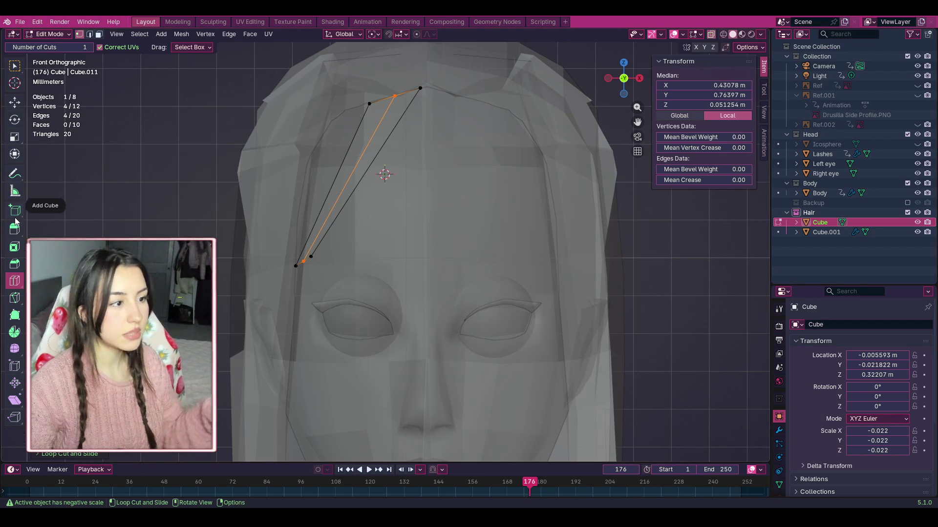
pyautogui.click(15, 101)
pyautogui.click(370, 104)
pyautogui.moveTo(370, 108); pyautogui.dragTo(336, 114)
pyautogui.click(296, 266)
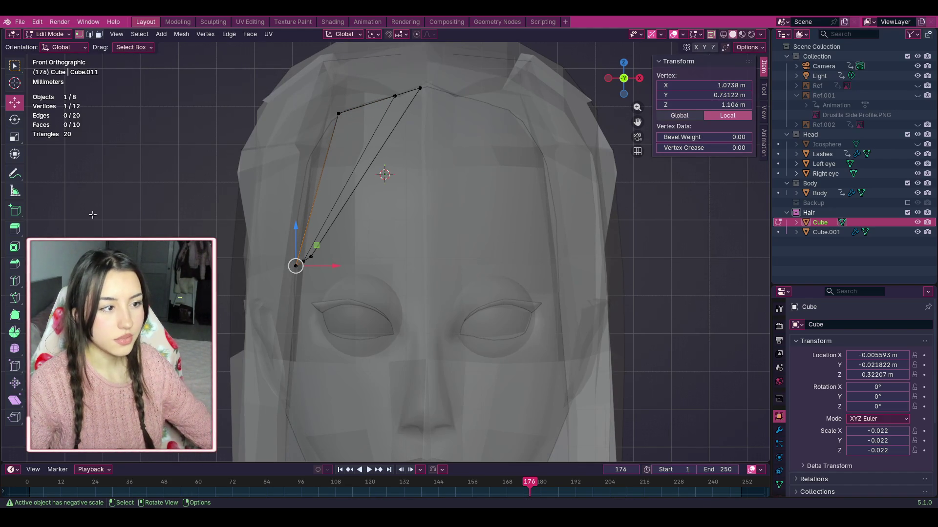
# Step: Add a second loop cut and move its vertex and edge outward to bend the strand
pyautogui.click(10, 283)
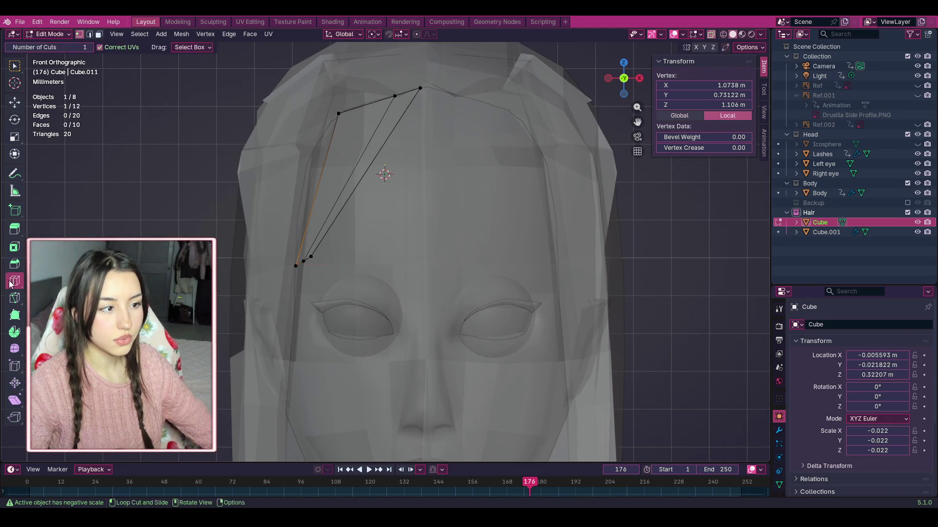
pyautogui.click(307, 171)
pyautogui.click(14, 102)
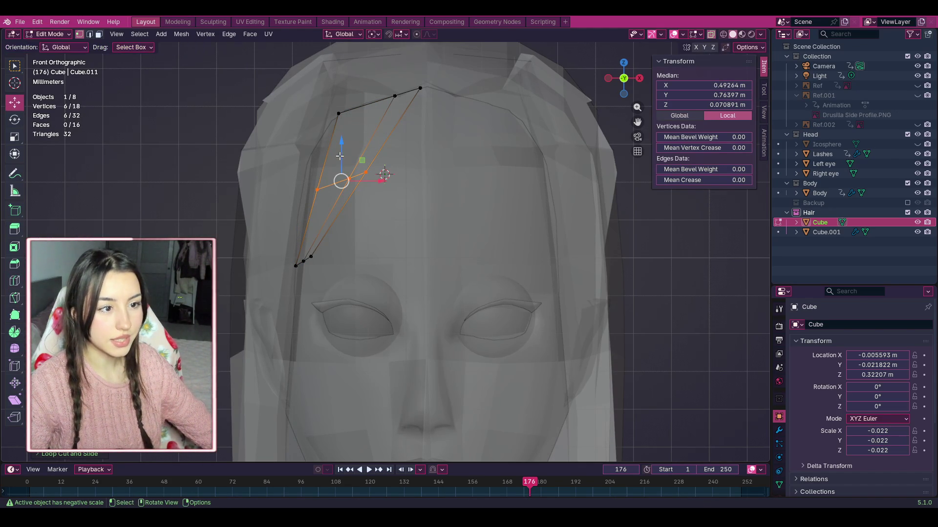
pyautogui.click(318, 191)
pyautogui.moveTo(318, 191)
pyautogui.mouseDown()
pyautogui.moveTo(304, 191)
pyautogui.moveTo(293, 168)
pyautogui.mouseUp()
pyautogui.click(313, 200)
pyautogui.moveTo(302, 182); pyautogui.dragTo(306, 162)
# Step: Nudge the strand's lower vertices inward to refine the tapered tip
pyautogui.moveTo(312, 277)
pyautogui.mouseDown()
pyautogui.moveTo(294, 253)
pyautogui.moveTo(293, 274)
pyautogui.moveTo(315, 247)
pyautogui.mouseUp()
pyautogui.click(309, 256)
pyautogui.click(341, 272)
pyautogui.click(438, 182)
pyautogui.scroll(-2, 438, 183)
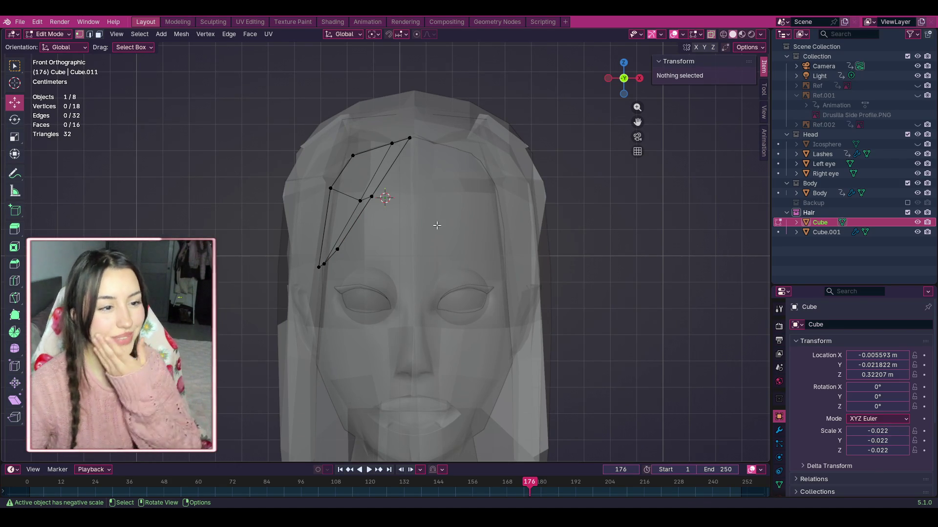
pyautogui.scroll(3, 414, 173)
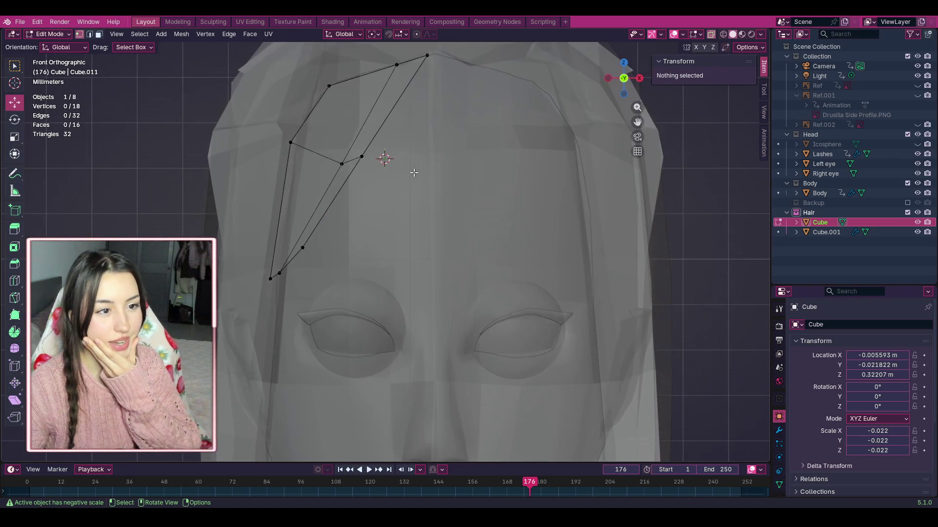
# Step: Extrude the bang strand's thin inner face outward into a new section
pyautogui.click(98, 34)
pyautogui.click(390, 97)
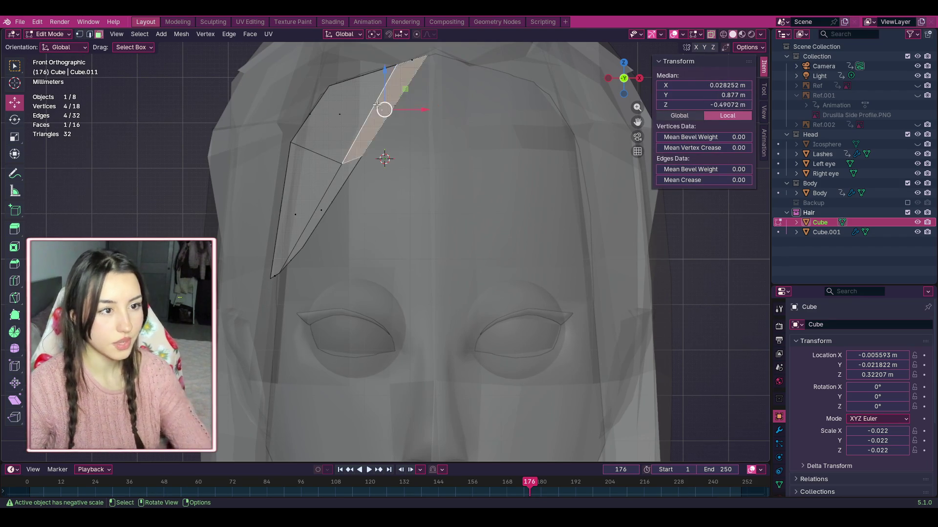
pyautogui.press('e')
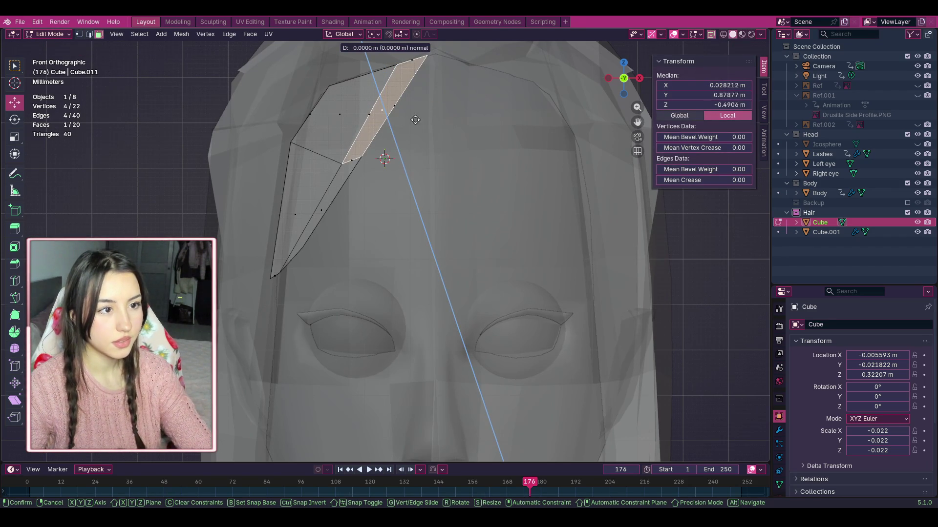
pyautogui.press('Escape')
pyautogui.scroll(-3, 384, 157)
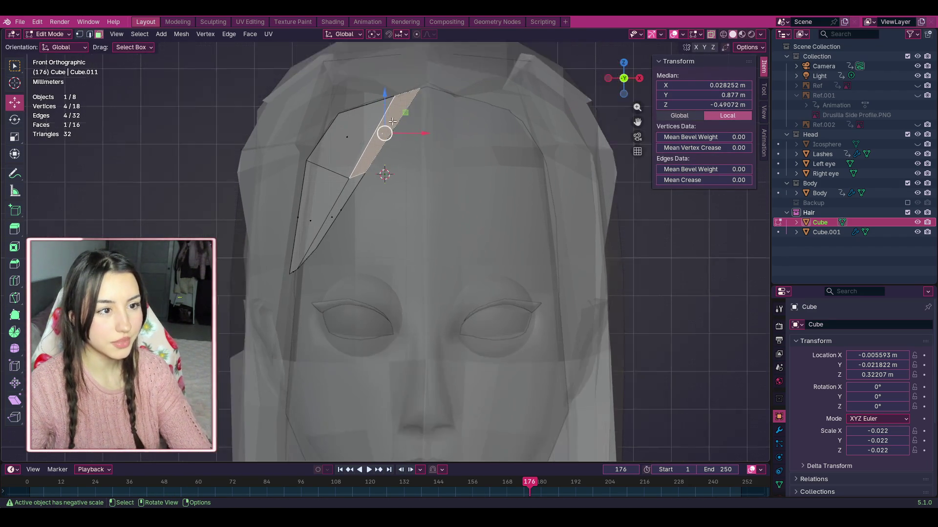
pyautogui.scroll(-2, 384, 133)
pyautogui.press('e')
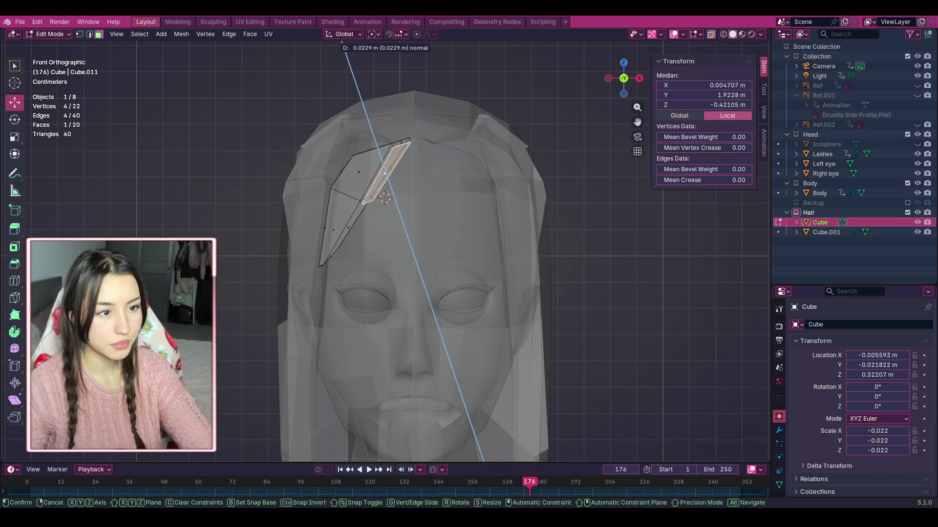
pyautogui.click(257, 55)
# Step: Undo that extrusion and deselect all, leaving the strand at 18 vertices and 16 faces
pyautogui.scroll(2, 323, 262)
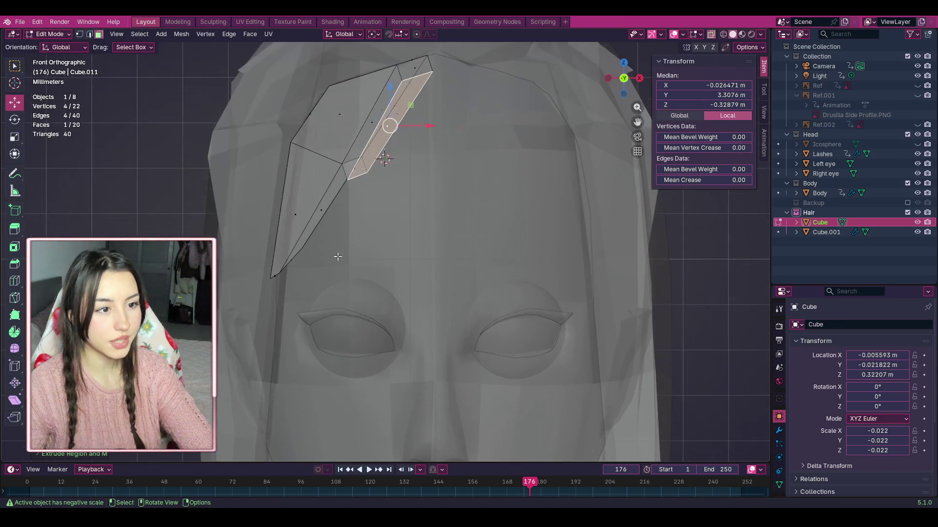
pyautogui.hotkey('alt', 'a')
pyautogui.scroll(-2, 389, 209)
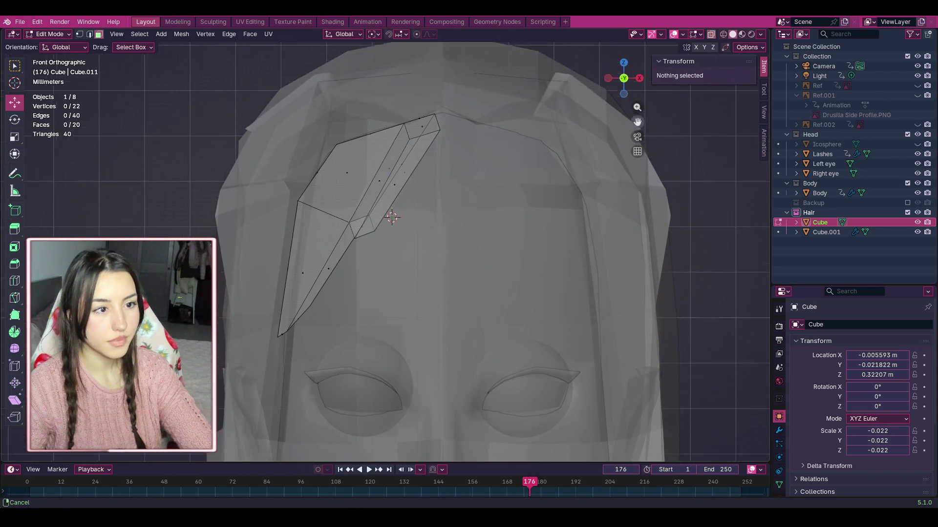
pyautogui.scroll(2, 398, 210)
pyautogui.hotkey('ctrl', 'z')
pyautogui.hotkey('ctrl', 'z')
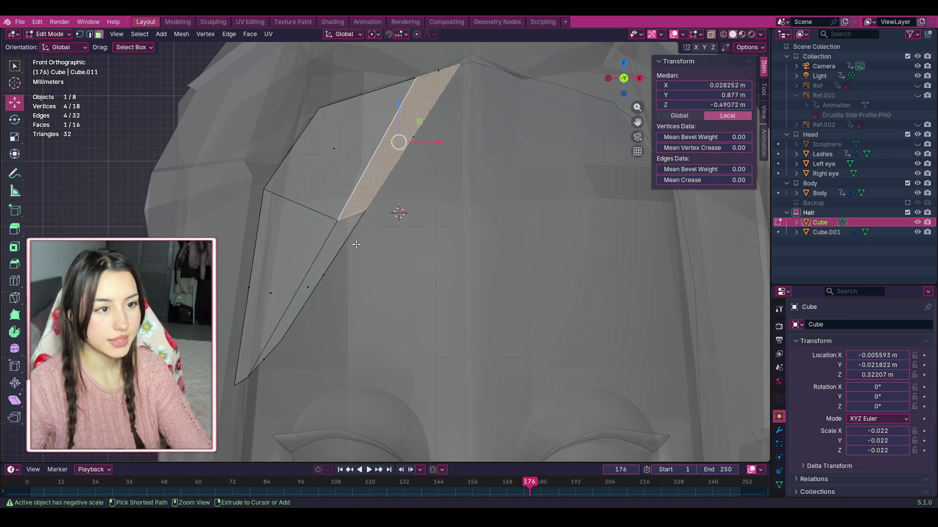
pyautogui.hotkey('alt', 'a')
pyautogui.scroll(-3, 453, 206)
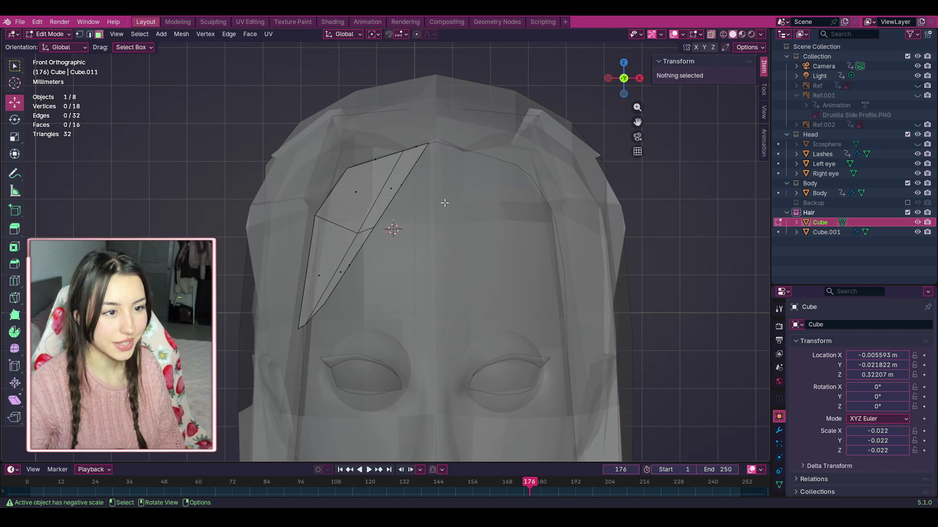
pyautogui.scroll(2, 443, 203)
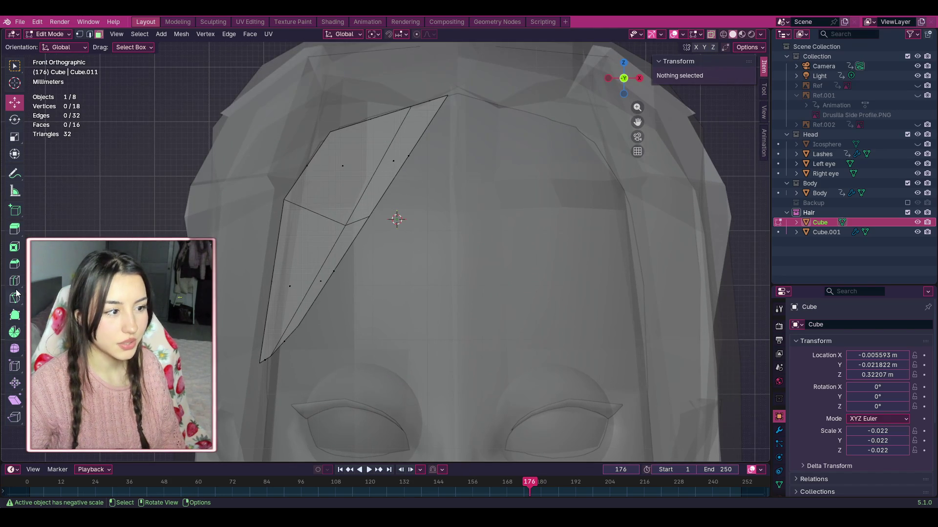
pyautogui.click(16, 286)
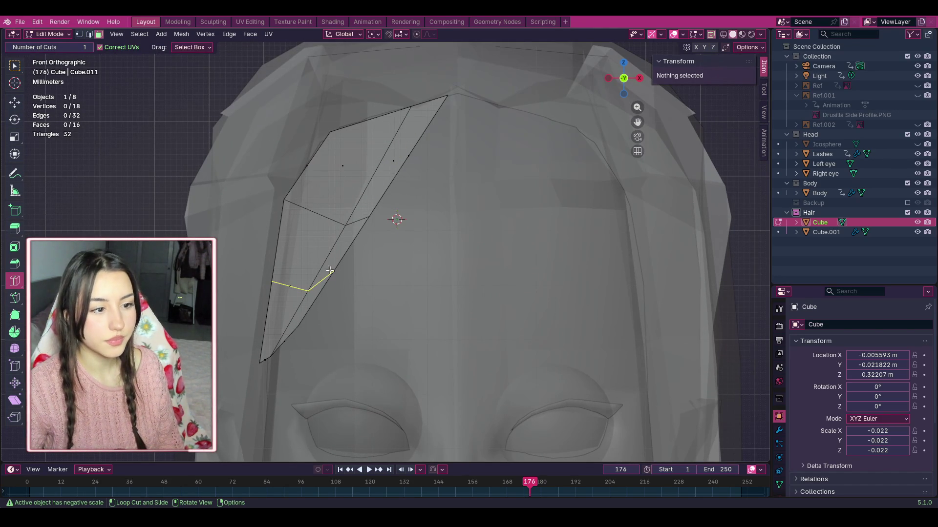
# Step: Add a lengthwise loop cut along the strand and shift its new vertex chain
pyautogui.click(357, 221)
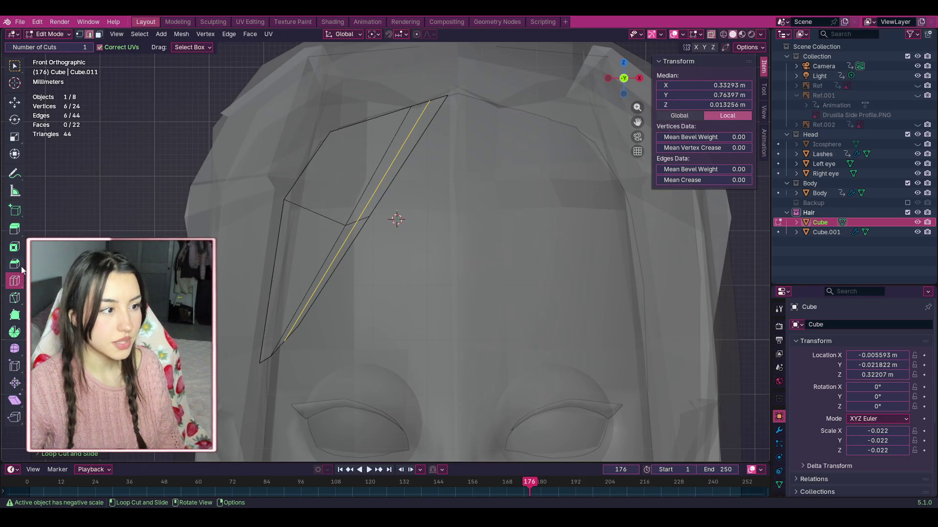
pyautogui.click(13, 101)
pyautogui.click(433, 109)
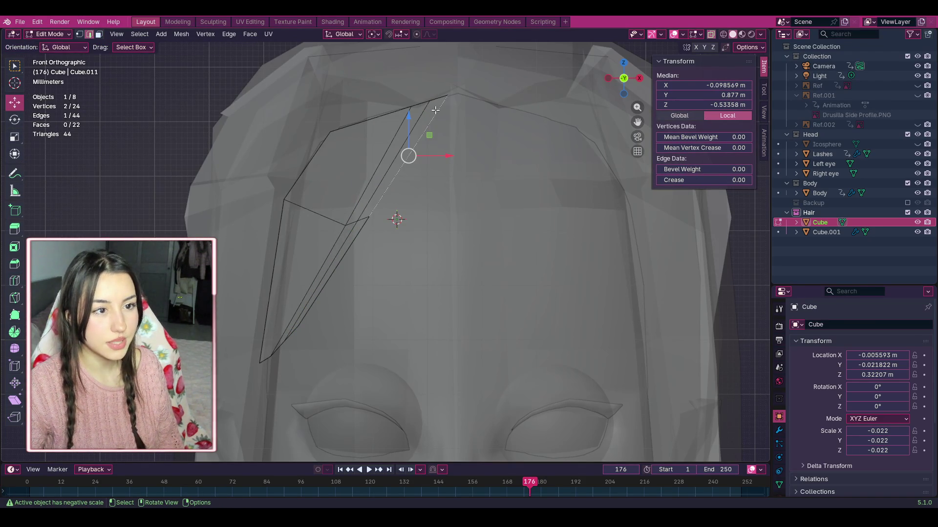
pyautogui.click(367, 221)
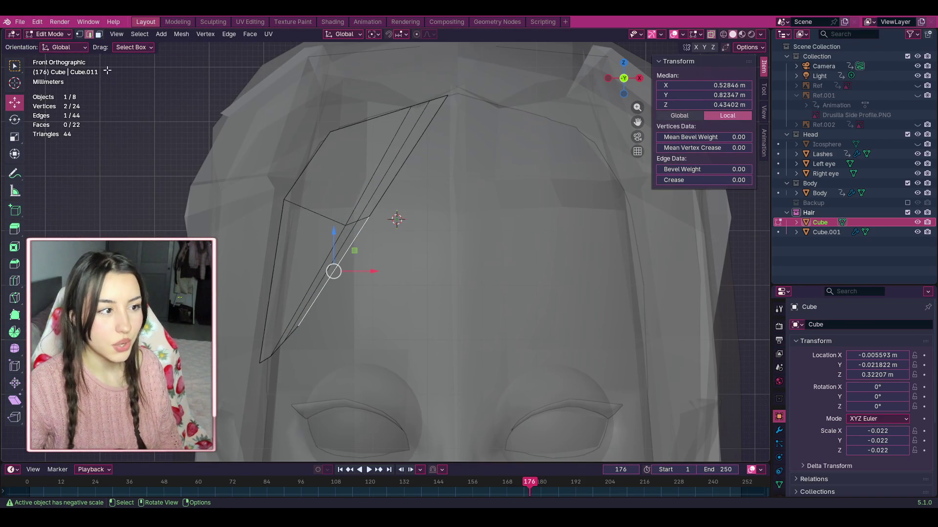
pyautogui.click(79, 34)
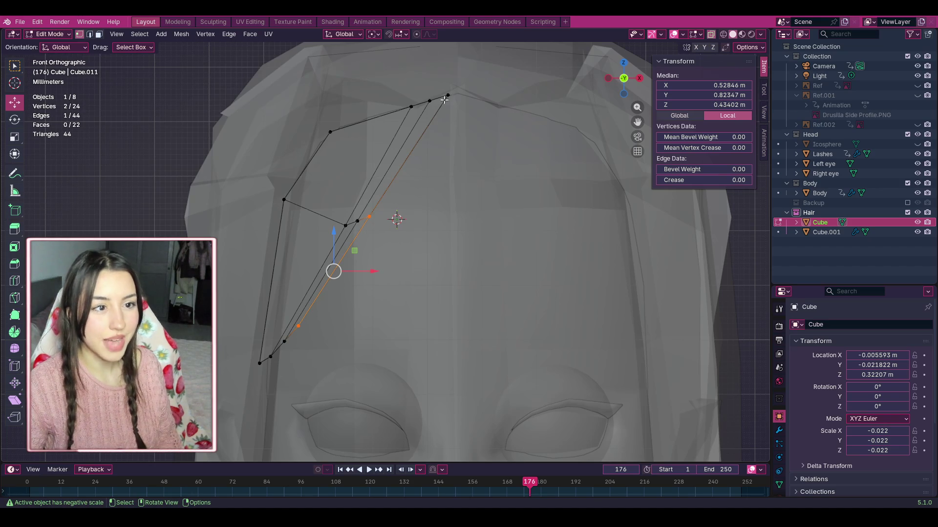
pyautogui.keyDown('shift'); pyautogui.click(359, 220); pyautogui.keyUp('shift')
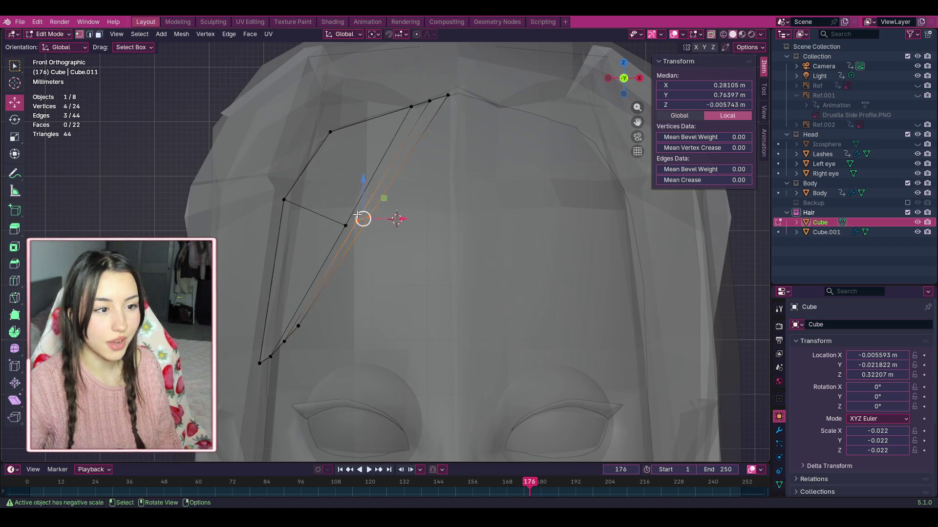
pyautogui.press('g')
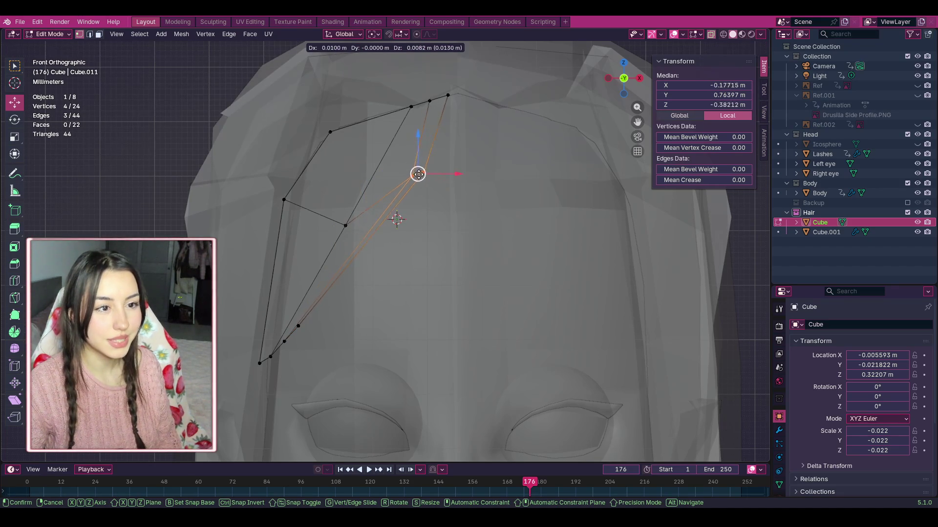
pyautogui.click(402, 155)
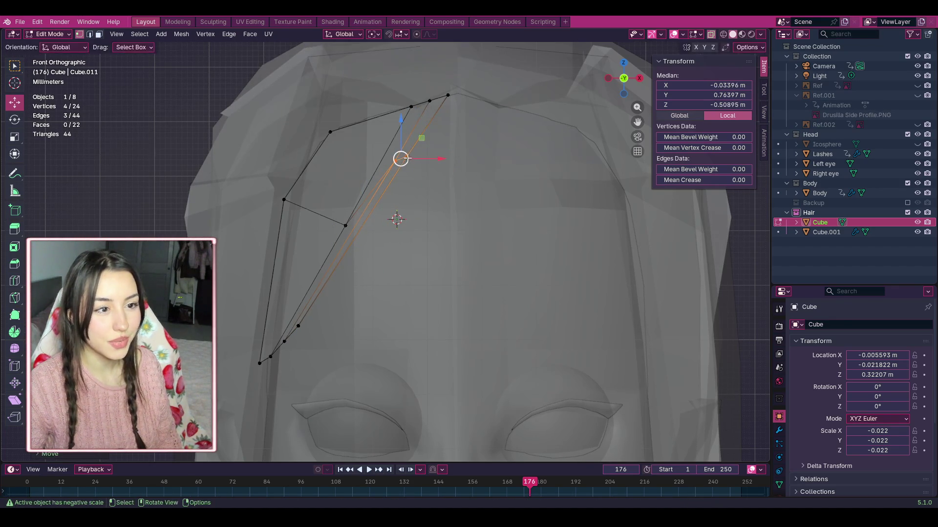
# Step: Move two strand vertices up and right and reposition the strand's top corner vertex
pyautogui.click(407, 157)
pyautogui.press('g')
pyautogui.press('Escape')
pyautogui.click(448, 173)
pyautogui.moveTo(403, 154); pyautogui.dragTo(444, 130)
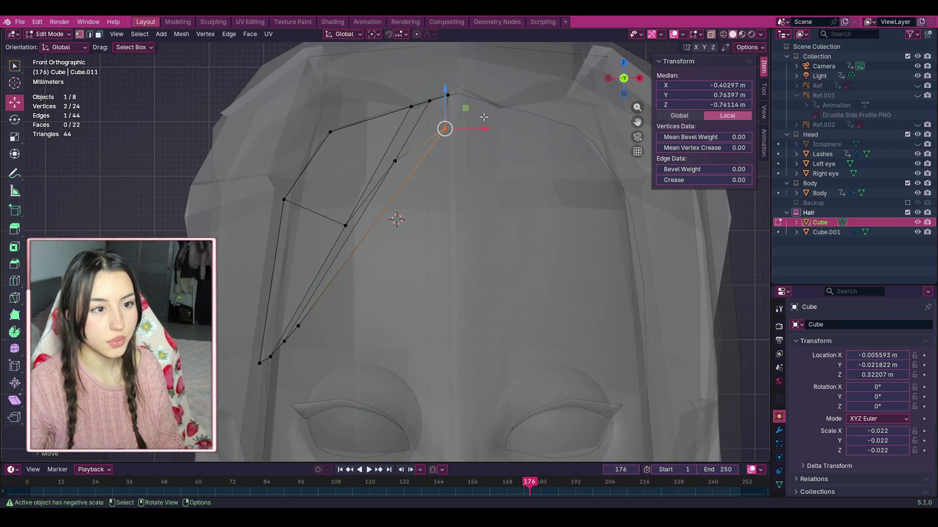
pyautogui.click(481, 134)
pyautogui.moveTo(446, 83); pyautogui.dragTo(478, 107)
pyautogui.moveTo(453, 94); pyautogui.dragTo(450, 95)
pyautogui.click(463, 219)
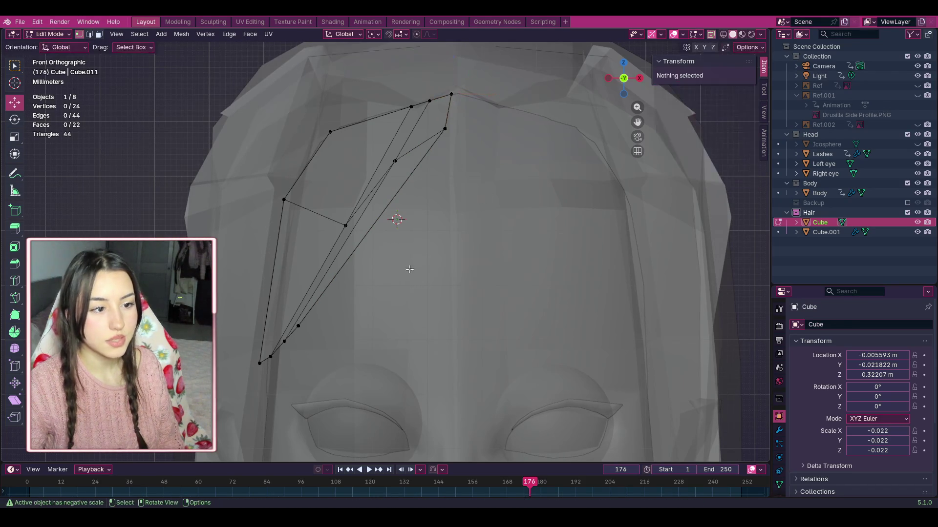
# Step: Try moving an edge near the lower tip, then undo those vertex moves
pyautogui.click(298, 325)
pyautogui.moveTo(298, 325)
pyautogui.mouseDown()
pyautogui.moveTo(356, 283)
pyautogui.moveTo(383, 209)
pyautogui.mouseUp()
pyautogui.moveTo(398, 161); pyautogui.dragTo(385, 184)
pyautogui.hotkey('ctrl', 'z')
pyautogui.hotkey('ctrl', 'z')
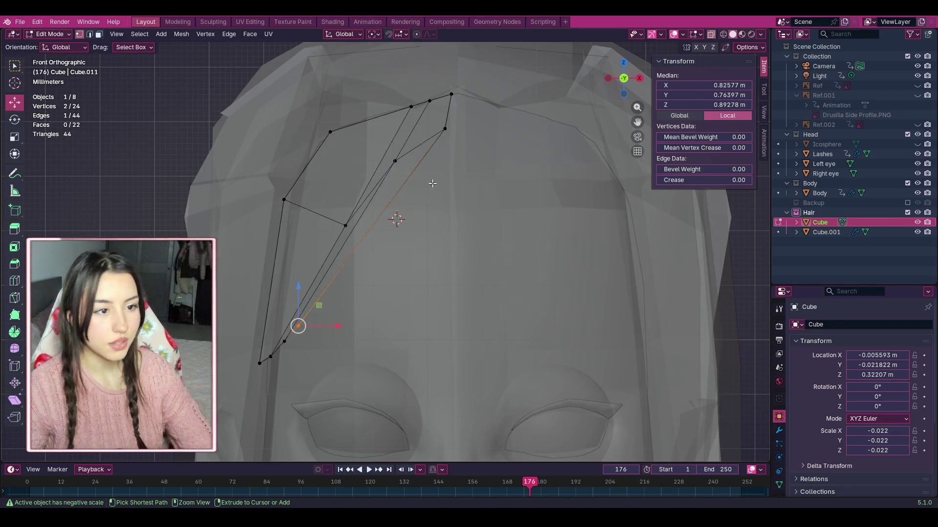
pyautogui.click(432, 188)
pyautogui.hotkey('ctrl', 'z')
pyautogui.hotkey('ctrl', 'z')
pyautogui.hotkey('ctrl', 'z')
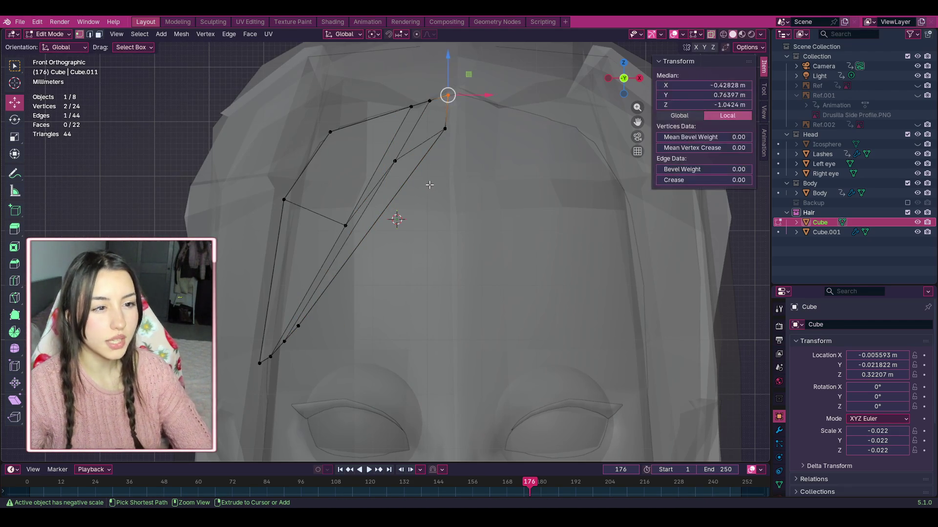
pyautogui.hotkey('ctrl', 'z')
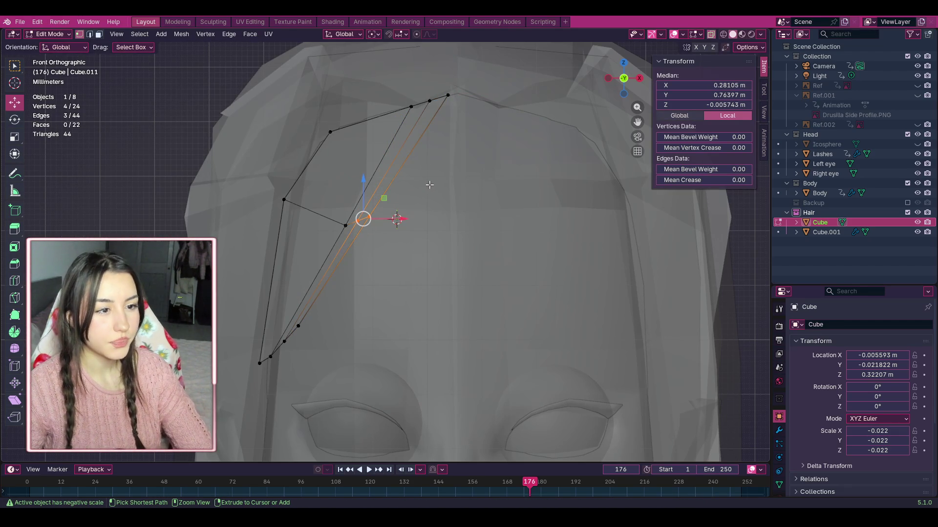
pyautogui.hotkey('ctrl', 'z')
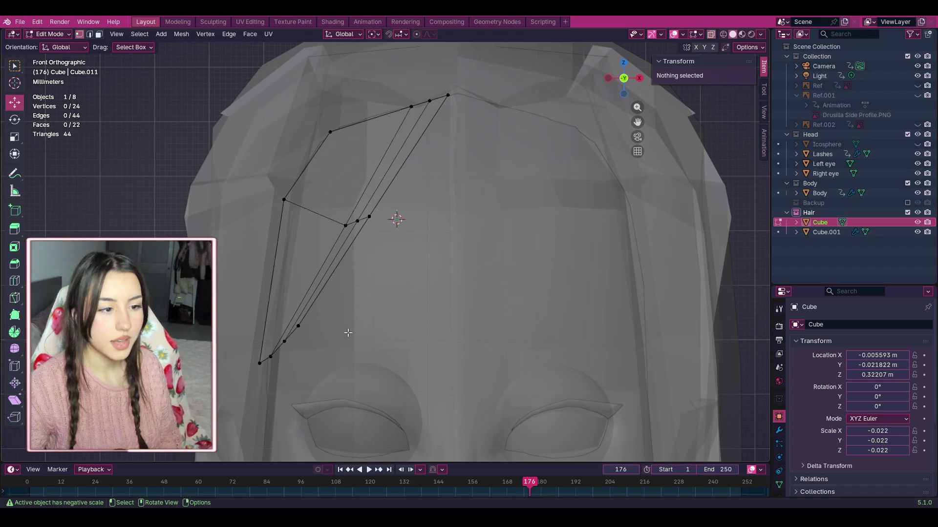
# Step: Move the strand's four-vertex inner edge chain and one edge outward, up and to the right
pyautogui.moveTo(341, 351)
pyautogui.mouseDown()
pyautogui.moveTo(303, 345)
pyautogui.moveTo(283, 325)
pyautogui.moveTo(309, 324)
pyautogui.mouseUp()
pyautogui.click(327, 330)
pyautogui.moveTo(359, 351)
pyautogui.mouseDown()
pyautogui.moveTo(258, 324)
pyautogui.moveTo(321, 307)
pyautogui.moveTo(335, 278)
pyautogui.mouseUp()
pyautogui.click(434, 246)
pyautogui.keyDown('alt'); pyautogui.click(380, 217); pyautogui.keyUp('alt')
pyautogui.moveTo(379, 217); pyautogui.dragTo(437, 163)
pyautogui.click(391, 211)
pyautogui.keyDown('alt'); pyautogui.click(389, 207); pyautogui.keyUp('alt')
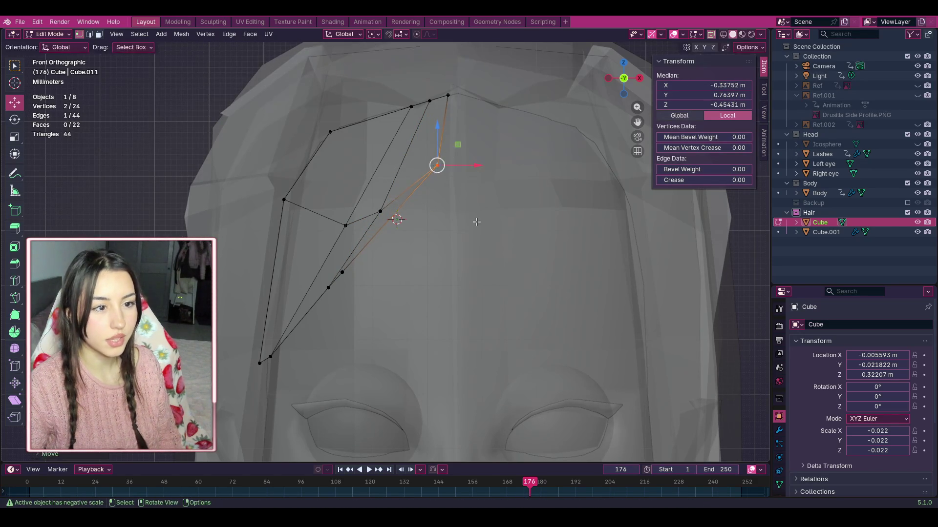
pyautogui.click(473, 234)
pyautogui.scroll(-5, 472, 234)
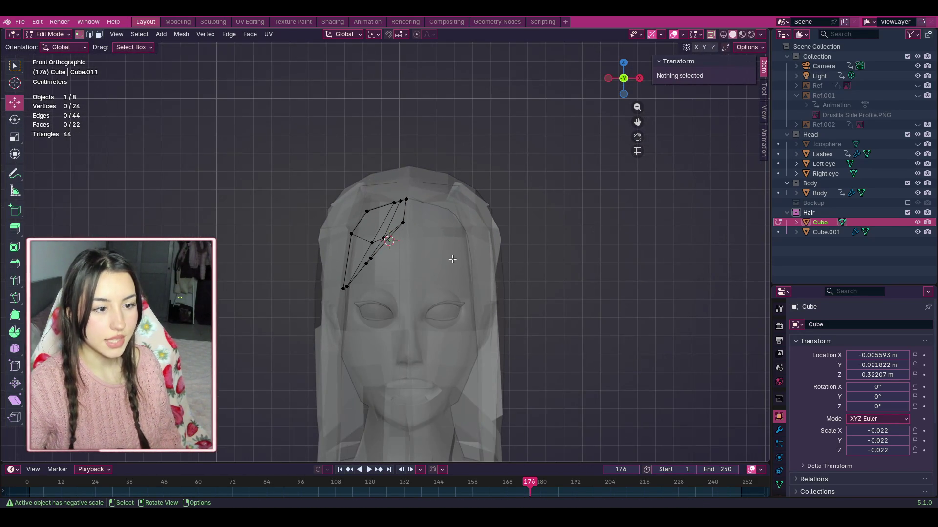
pyautogui.scroll(4, 449, 244)
# Step: Raise the strand's top vertex up and right, then make the head opaque again
pyautogui.click(428, 142)
pyautogui.moveTo(429, 142); pyautogui.dragTo(434, 138)
pyautogui.press('g')
pyautogui.click(420, 189)
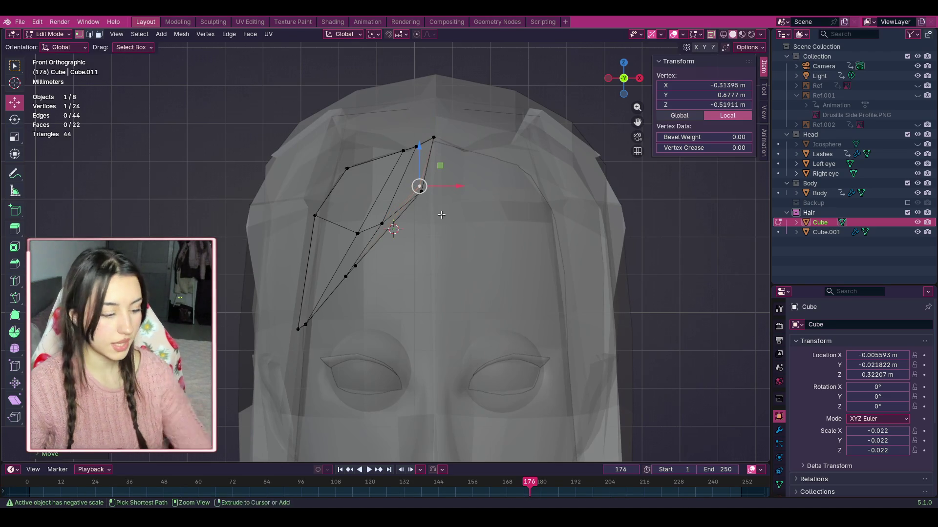
pyautogui.click(455, 236)
pyautogui.moveTo(456, 234); pyautogui.dragTo(440, 220)
pyautogui.moveTo(413, 180); pyautogui.dragTo(414, 176)
pyautogui.click(425, 176)
pyautogui.scroll(-2, 425, 222)
pyautogui.scroll(-1, 426, 221)
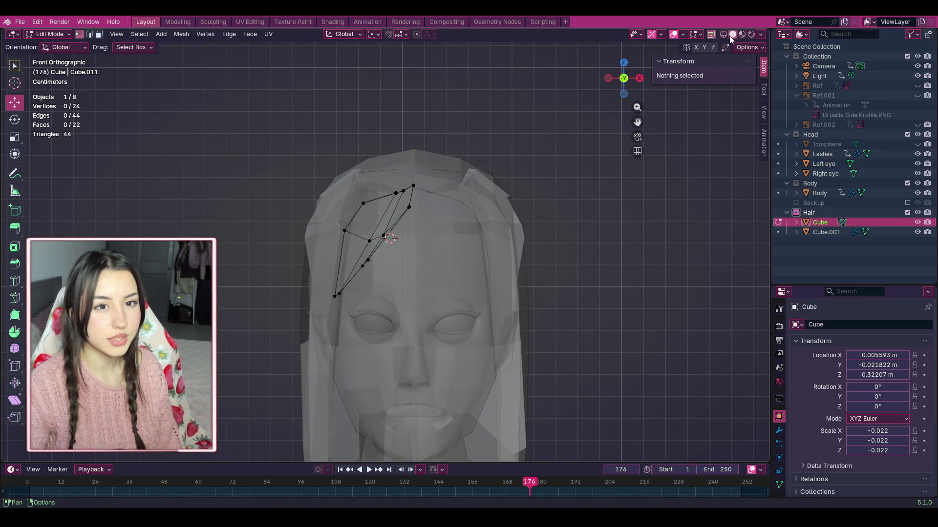
pyautogui.click(711, 36)
# Step: Open the hair cube's Modifiers tab and show Add Modifier's Generate options
pyautogui.scroll(-1, 552, 184)
pyautogui.scroll(2, 530, 211)
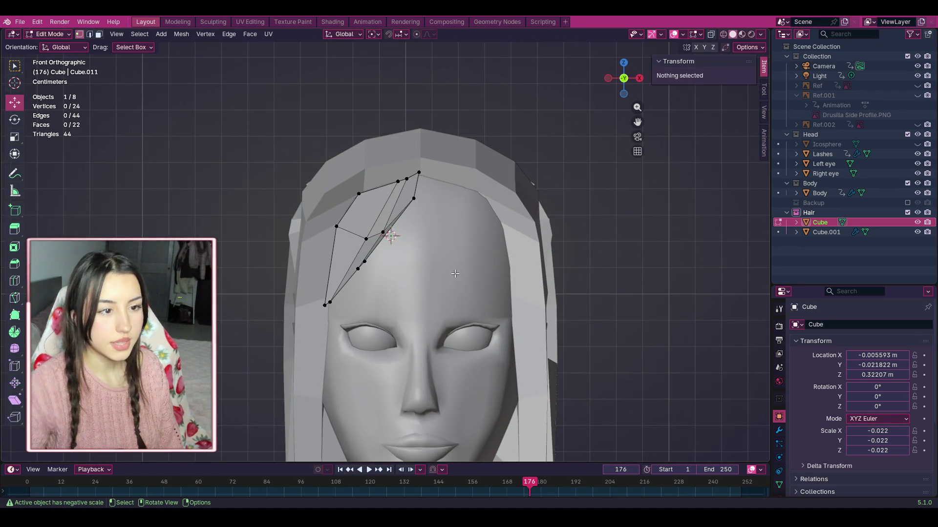
pyautogui.click(781, 430)
pyautogui.click(796, 321)
pyautogui.moveTo(788, 325)
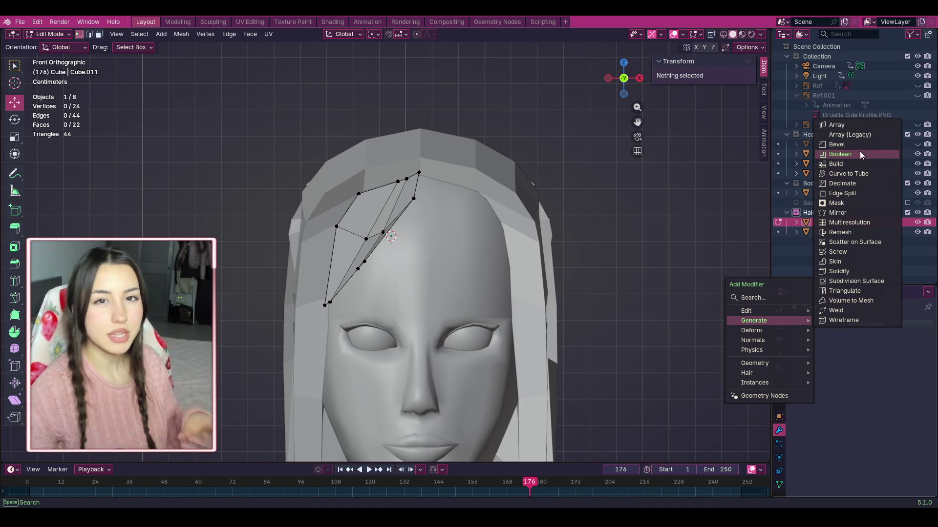
# Step: Add a Mirror modifier, set the hair origin to the 3D cursor, and try an X move, then undo it
pyautogui.click(853, 212)
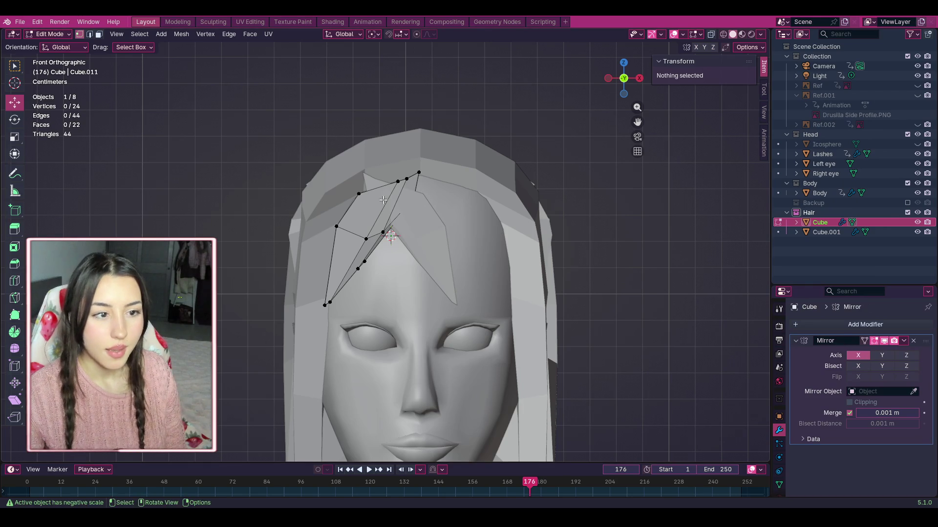
pyautogui.click(38, 37)
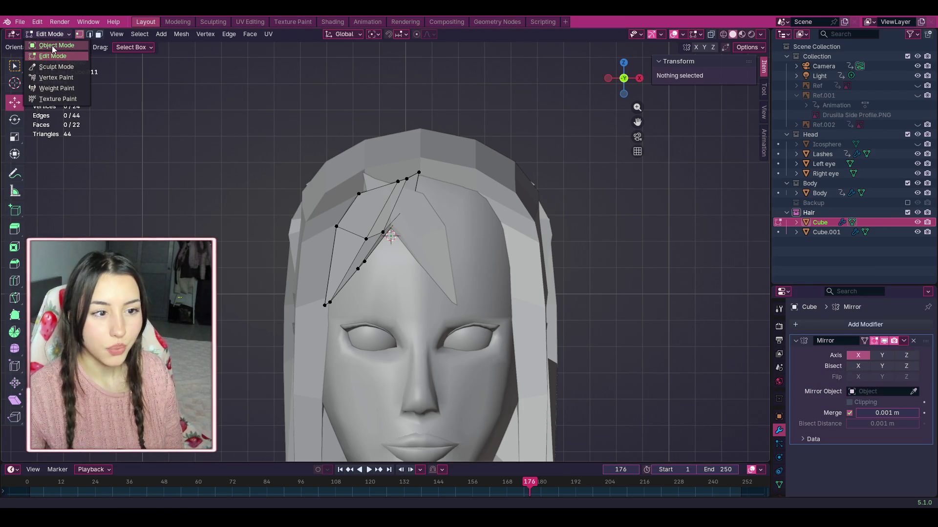
pyautogui.click(54, 45)
pyautogui.rightClick(420, 220)
pyautogui.moveTo(390, 75)
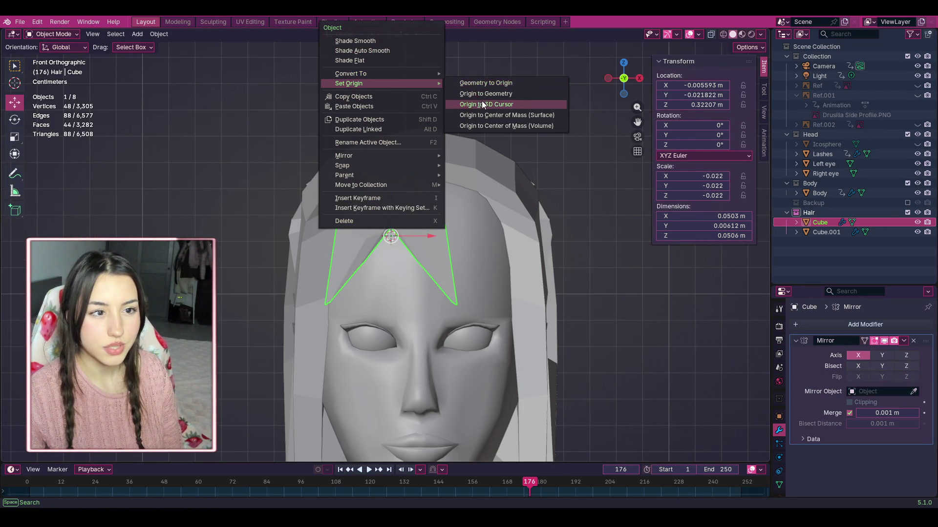
pyautogui.click(482, 104)
pyautogui.press('g')
pyautogui.press('x')
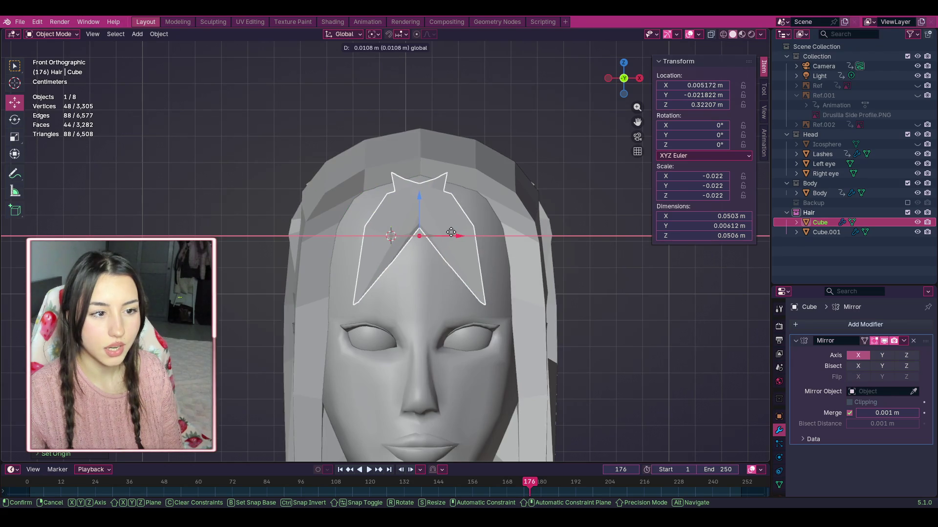
pyautogui.click(452, 233)
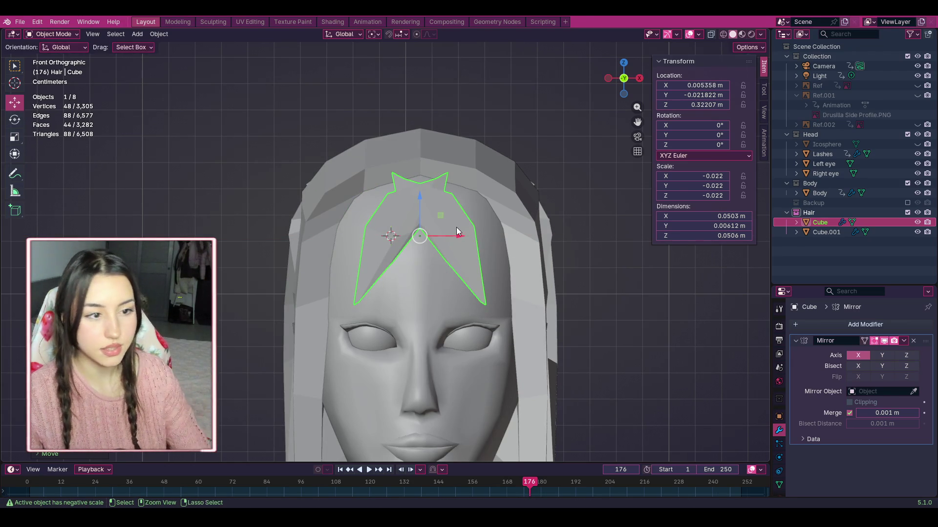
pyautogui.hotkey('ctrl', 'z')
# Step: Try Geometry to Origin on the strand, then undo the recentring
pyautogui.rightClick(429, 223)
pyautogui.moveTo(429, 224)
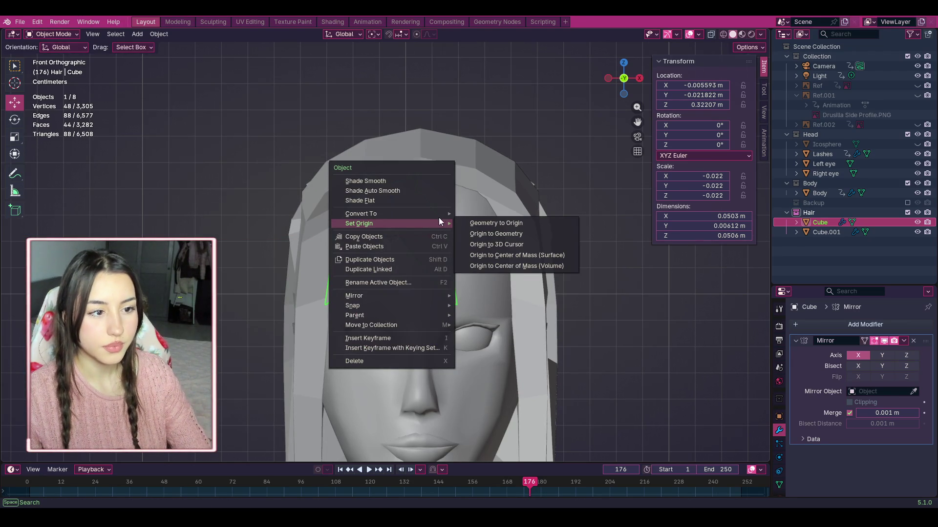
pyautogui.click(478, 223)
pyautogui.rightClick(418, 222)
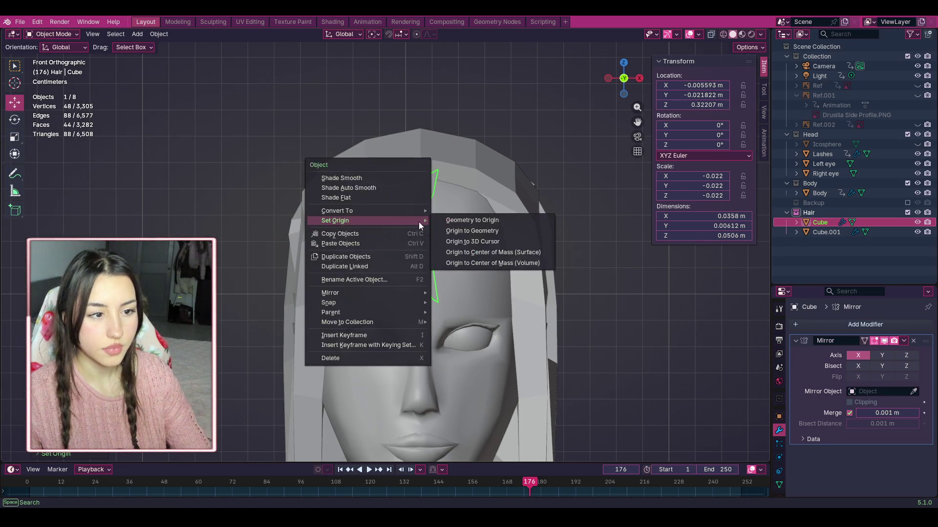
pyautogui.press('Escape')
pyautogui.hotkey('ctrl', 'z')
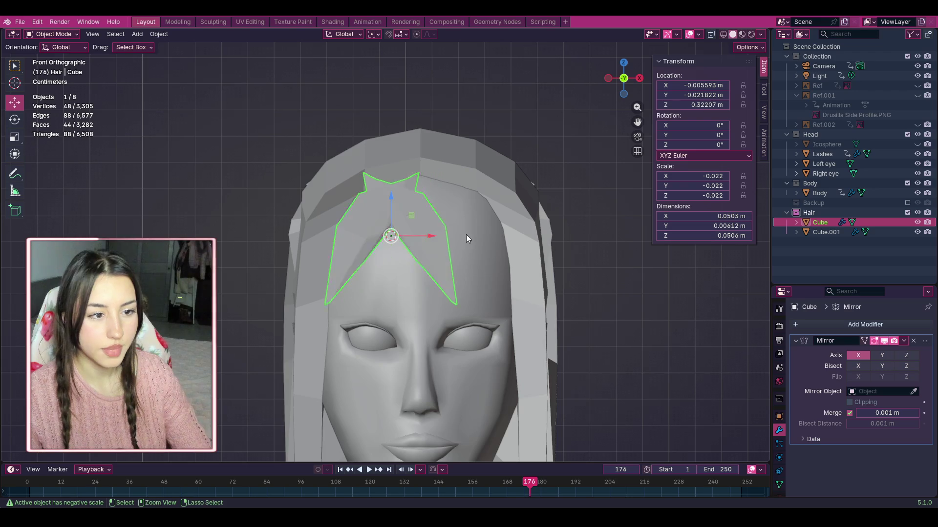
pyautogui.hotkey('ctrl', 'z')
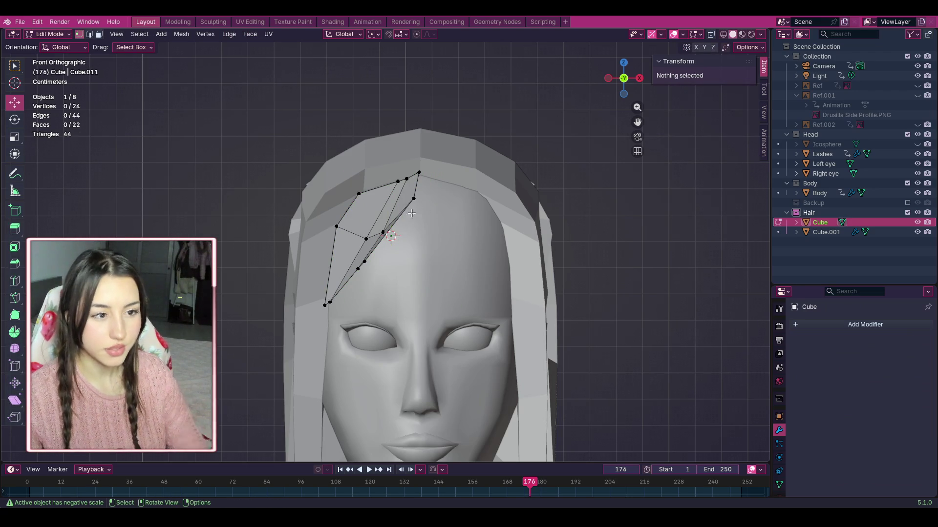
# Step: Slide the strand left across the forehead; trial a Mirror modifier and recentring, undoing both
pyautogui.click(49, 34)
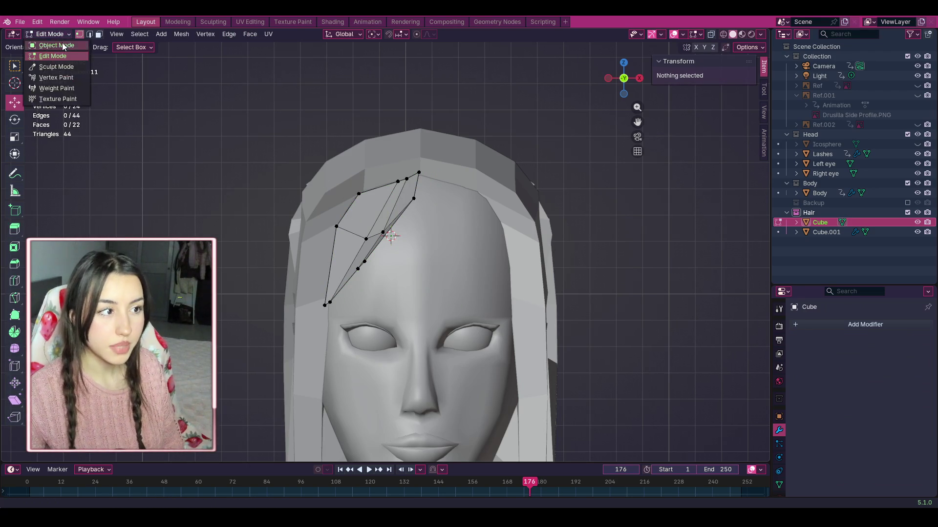
pyautogui.click(49, 45)
pyautogui.moveTo(409, 238)
pyautogui.mouseDown()
pyautogui.moveTo(353, 236)
pyautogui.moveTo(361, 237)
pyautogui.mouseUp()
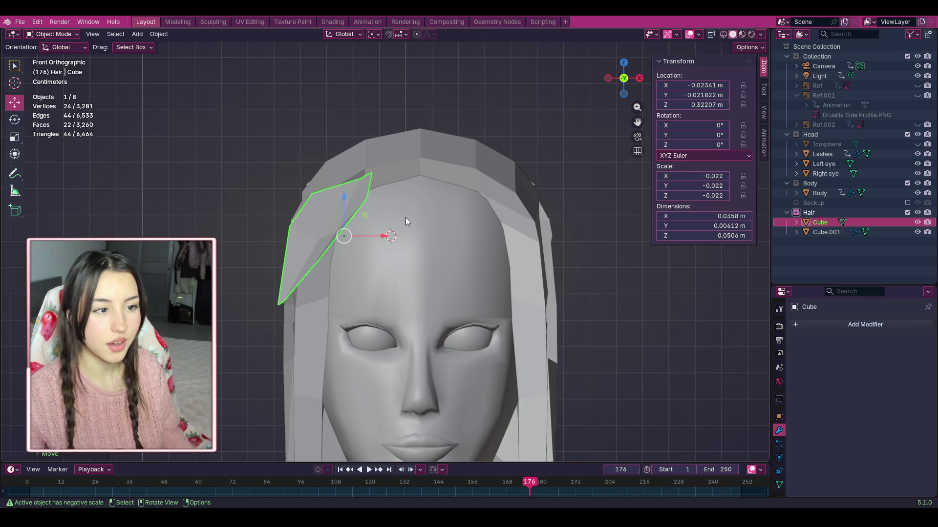
pyautogui.click(844, 324)
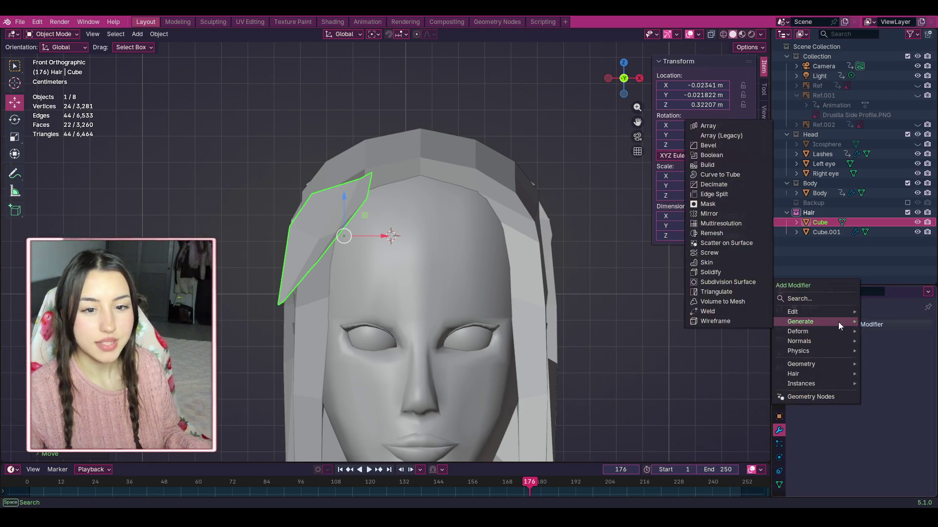
pyautogui.click(720, 214)
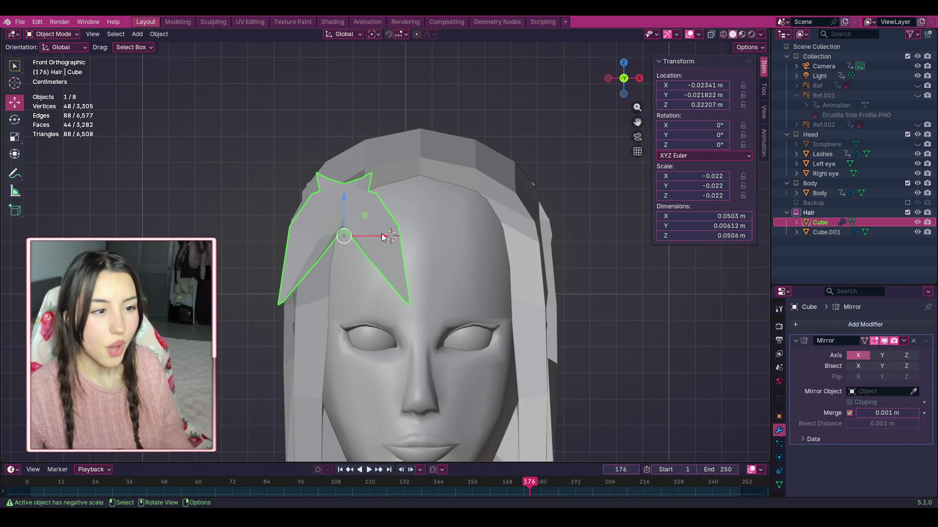
pyautogui.rightClick(358, 208)
pyautogui.moveTo(359, 195)
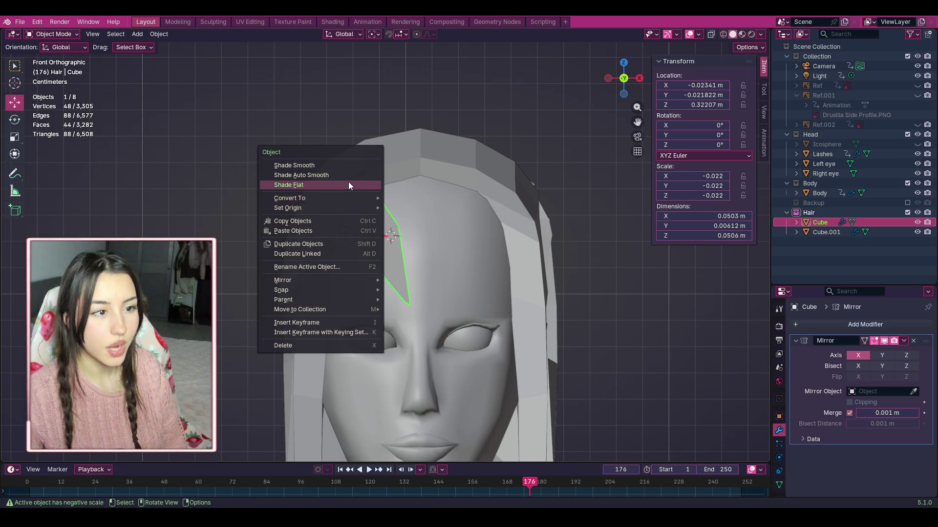
pyautogui.click(443, 212)
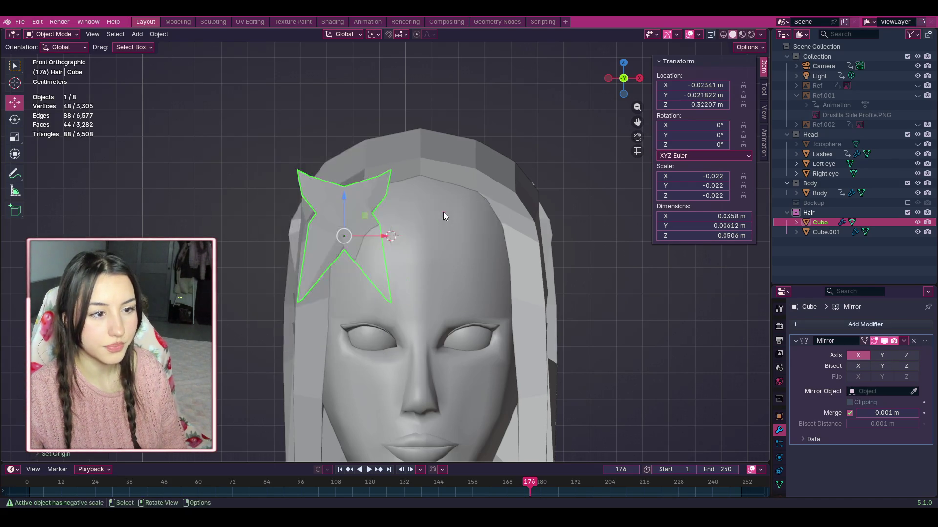
pyautogui.hotkey('ctrl', 'z')
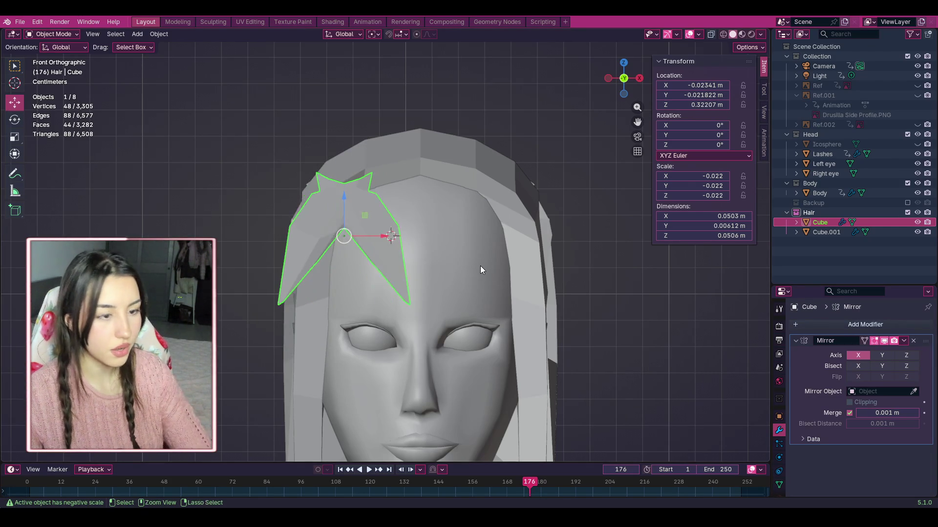
pyautogui.hotkey('ctrl', 'z')
pyautogui.hotkey('ctrl', 'z')
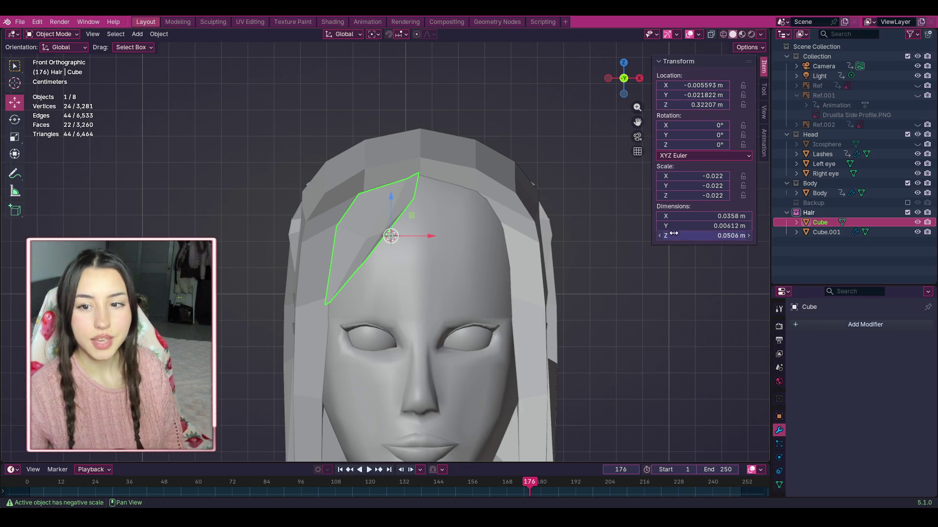
pyautogui.click(542, 201)
# Step: Select only the bang strand from among the body and hair pieces
pyautogui.moveTo(624, 77)
pyautogui.mouseDown()
pyautogui.moveTo(676, 82)
pyautogui.moveTo(689, 112)
pyautogui.moveTo(696, 73)
pyautogui.mouseUp()
pyautogui.scroll(-3, 547, 152)
pyautogui.scroll(3, 547, 150)
pyautogui.moveTo(624, 78)
pyautogui.mouseDown()
pyautogui.moveTo(660, 83)
pyautogui.moveTo(622, 78)
pyautogui.moveTo(630, 82)
pyautogui.mouseUp()
pyautogui.scroll(3, 348, 270)
pyautogui.scroll(-5, 348, 245)
pyautogui.moveTo(289, 308); pyautogui.dragTo(374, 214)
pyautogui.click(401, 222)
# Step: Push the strand back along Y against the forehead to -0.006743 m, then deselect
pyautogui.moveTo(623, 77)
pyautogui.mouseDown()
pyautogui.moveTo(576, 83)
pyautogui.moveTo(517, 210)
pyautogui.mouseUp()
pyautogui.moveTo(442, 243); pyautogui.dragTo(415, 237)
pyautogui.moveTo(631, 90); pyautogui.dragTo(444, 251)
pyautogui.moveTo(393, 274)
pyautogui.mouseDown()
pyautogui.moveTo(390, 254)
pyautogui.moveTo(393, 264)
pyautogui.mouseUp()
pyautogui.click(538, 166)
pyautogui.moveTo(624, 80)
pyautogui.mouseDown()
pyautogui.moveTo(599, 77)
pyautogui.moveTo(622, 77)
pyautogui.moveTo(605, 80)
pyautogui.moveTo(611, 92)
pyautogui.moveTo(613, 80)
pyautogui.mouseUp()
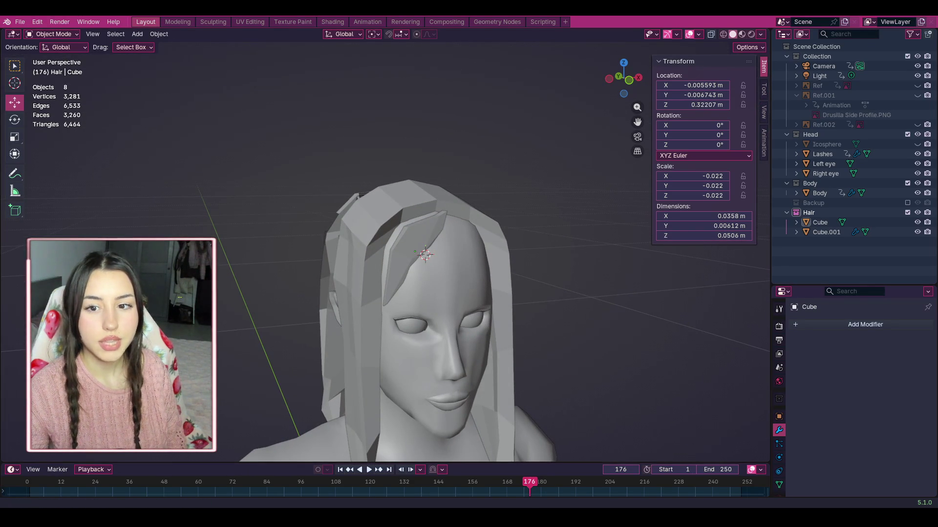
pyautogui.scroll(5, 593, 300)
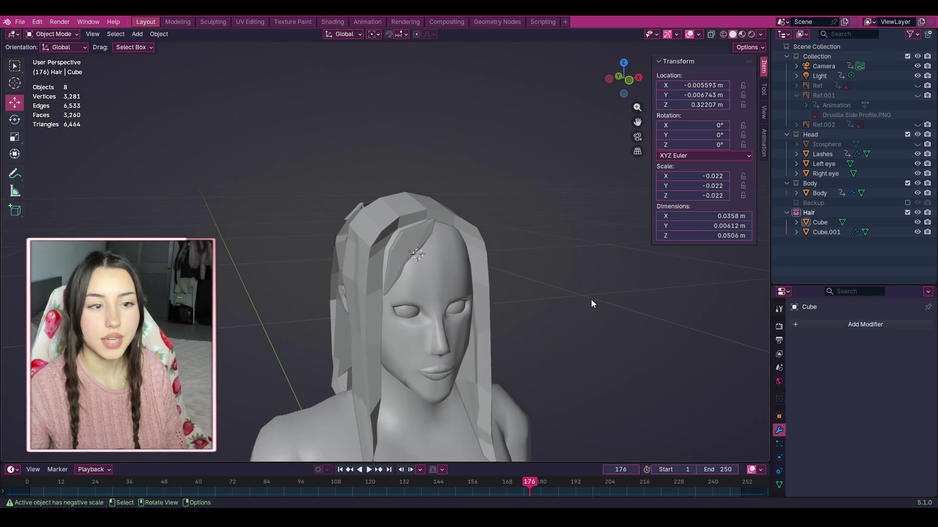
pyautogui.moveTo(642, 86)
pyautogui.mouseDown()
pyautogui.moveTo(540, 244)
pyautogui.moveTo(560, 241)
pyautogui.mouseUp()
pyautogui.moveTo(641, 86)
pyautogui.mouseDown()
pyautogui.moveTo(626, 102)
pyautogui.moveTo(655, 101)
pyautogui.moveTo(630, 98)
pyautogui.moveTo(653, 87)
pyautogui.moveTo(623, 83)
pyautogui.moveTo(633, 85)
pyautogui.moveTo(560, 130)
pyautogui.mouseUp()
pyautogui.moveTo(616, 87); pyautogui.dragTo(621, 83)
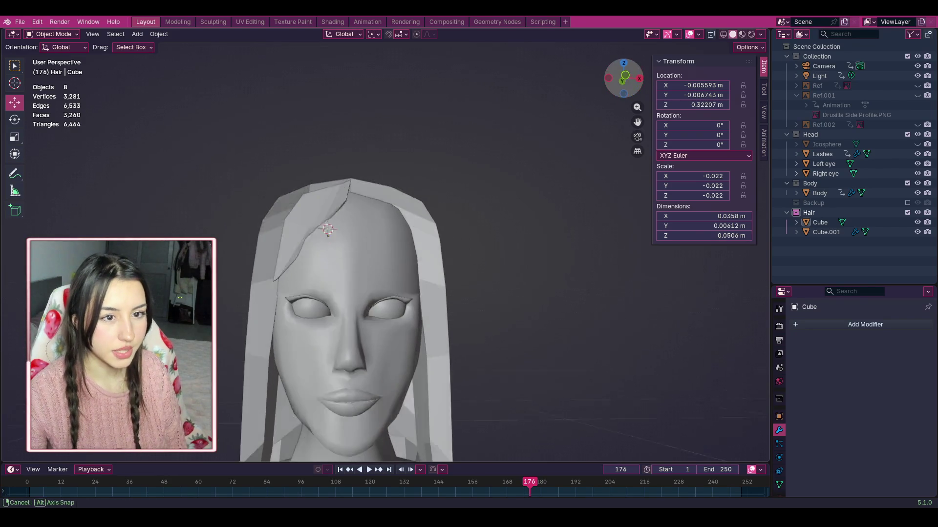
pyautogui.moveTo(390, 236)
pyautogui.mouseDown(button='middle')
pyautogui.moveTo(518, 207)
pyautogui.moveTo(609, 101)
pyautogui.moveTo(281, 174)
pyautogui.moveTo(410, 205)
pyautogui.moveTo(295, 176)
pyautogui.moveTo(360, 159)
pyautogui.mouseUp(button='middle')
pyautogui.scroll(-4, 360, 159)
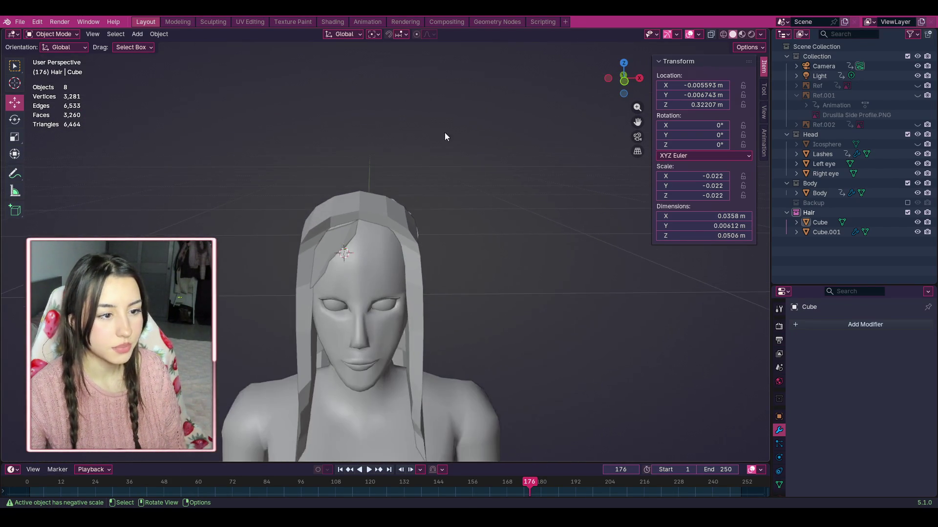
pyautogui.moveTo(616, 80); pyautogui.dragTo(546, 160)
pyautogui.scroll(5, 415, 236)
pyautogui.scroll(-2, 415, 236)
pyautogui.moveTo(620, 79); pyautogui.dragTo(640, 84)
pyautogui.click(640, 83)
pyautogui.scroll(3, 426, 243)
pyautogui.scroll(-3, 429, 241)
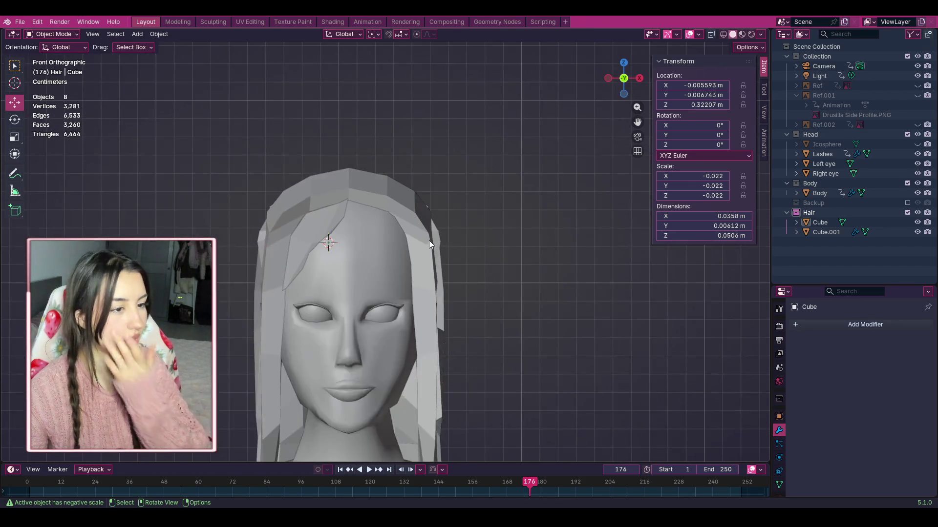
pyautogui.scroll(4, 586, 146)
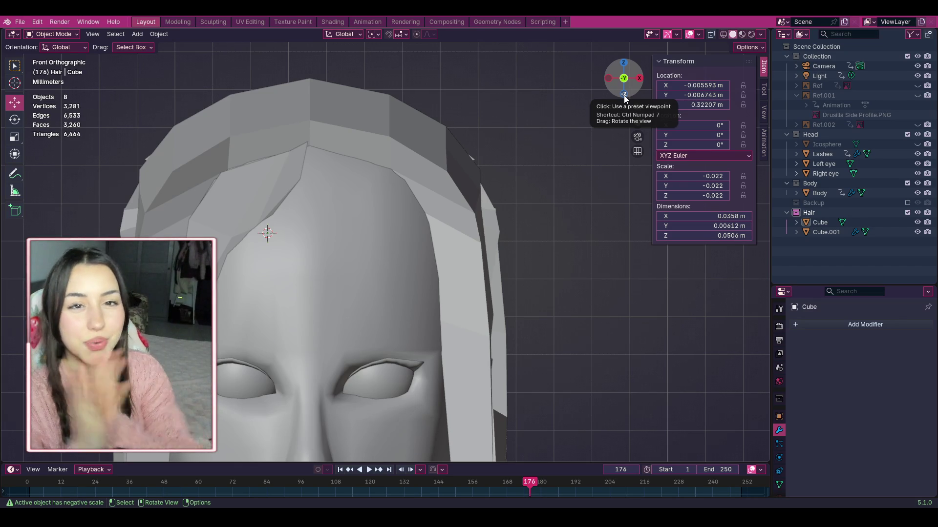
pyautogui.scroll(-5, 505, 191)
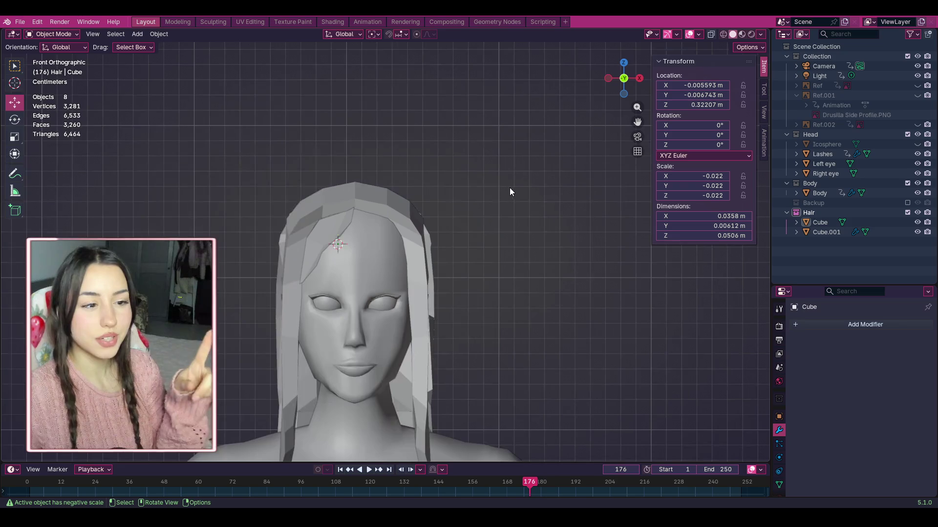
pyautogui.scroll(-1, 610, 144)
pyautogui.scroll(3, 561, 175)
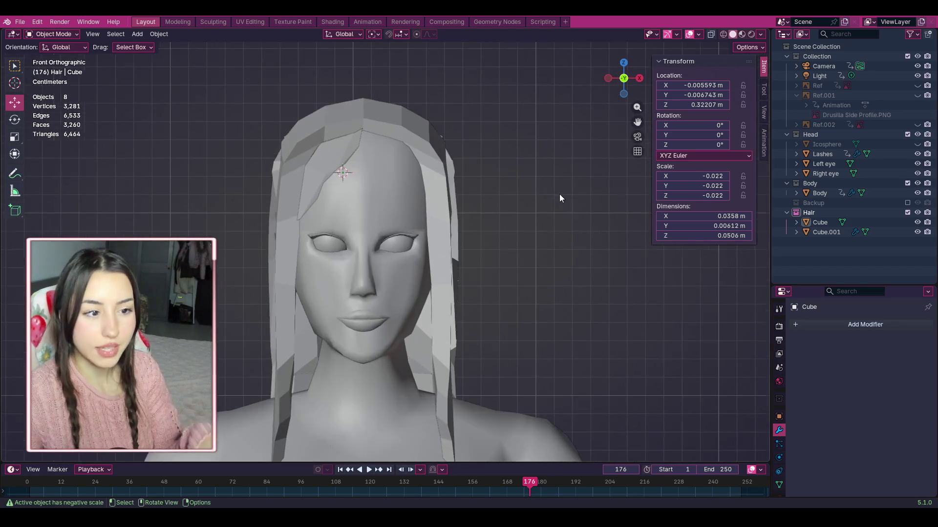
pyautogui.scroll(1, 417, 154)
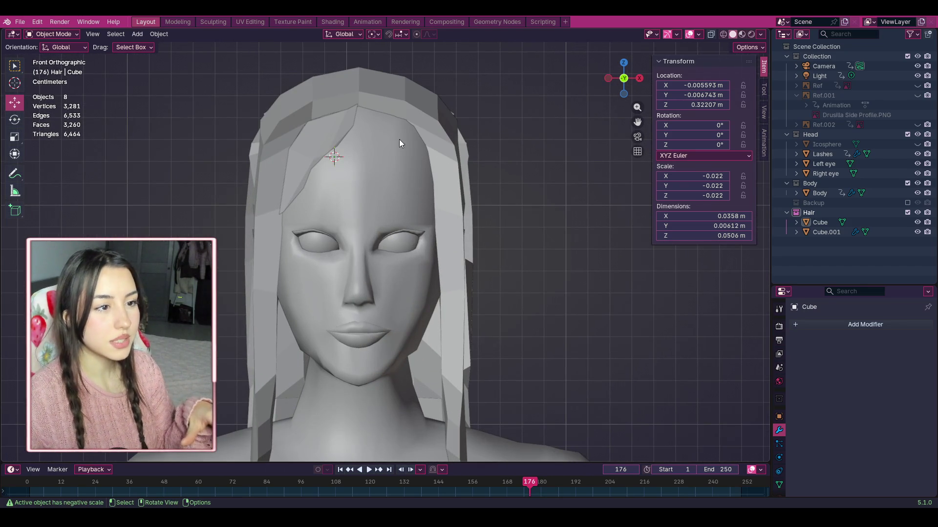
pyautogui.click(341, 111)
pyautogui.moveTo(342, 119)
pyautogui.mouseDown()
pyautogui.moveTo(342, 110)
pyautogui.moveTo(345, 156)
pyautogui.mouseUp()
pyautogui.press('a')
pyautogui.click(318, 162)
pyautogui.press('a')
pyautogui.click(335, 156)
pyautogui.moveTo(335, 157); pyautogui.dragTo(339, 125)
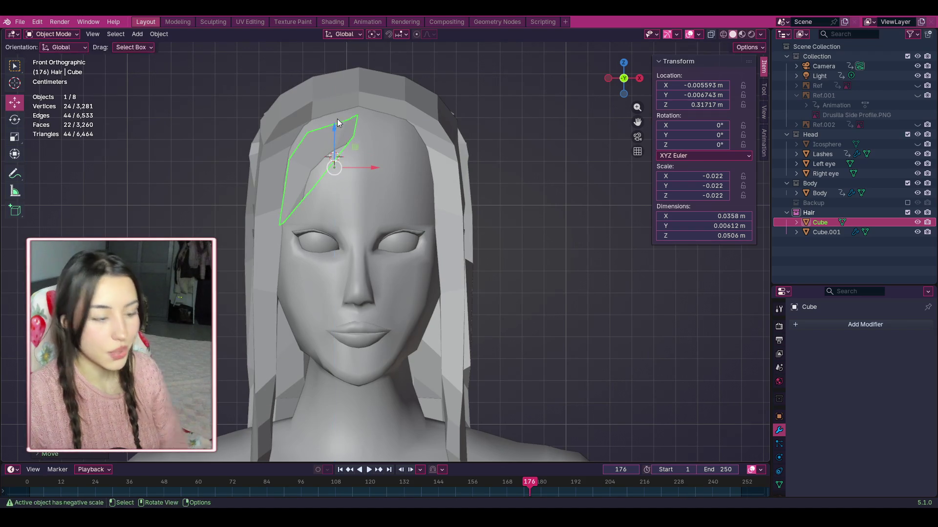
pyautogui.hotkey('ctrl', 'z')
pyautogui.hotkey('ctrl', 'z')
pyautogui.hotkey('ctrl', 'shift', 'z')
pyautogui.hotkey('ctrl', 'z')
pyautogui.hotkey('ctrl', 'shift', 'z')
pyautogui.hotkey('ctrl', 'shift', 'z')
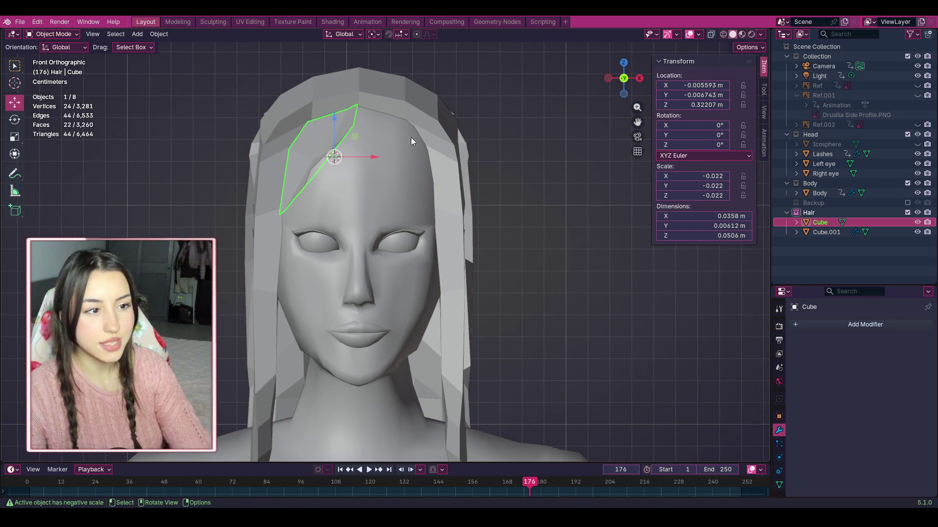
pyautogui.click(536, 186)
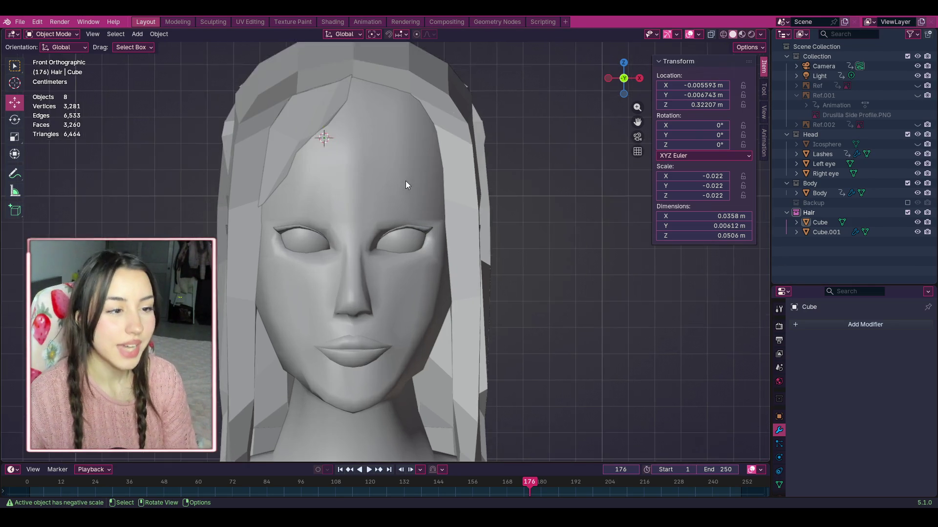
pyautogui.moveTo(637, 122); pyautogui.dragTo(652, 153)
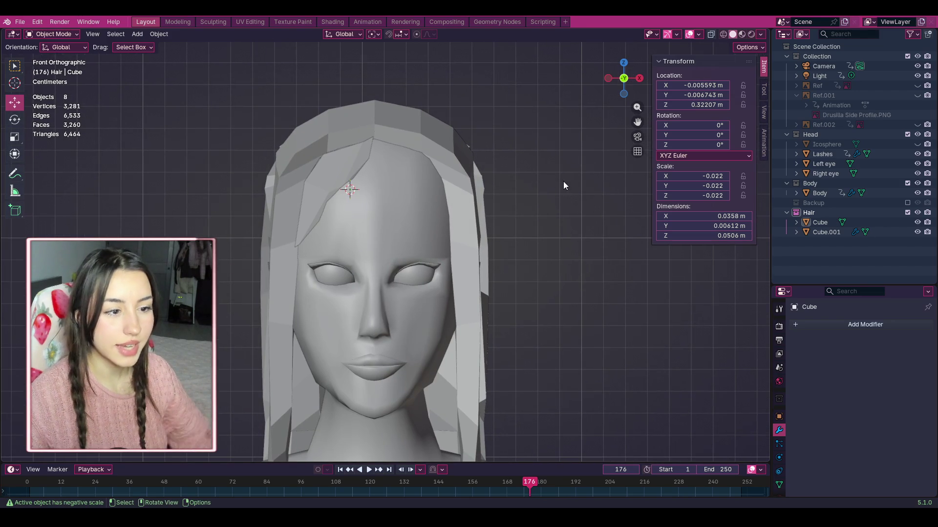
pyautogui.click(351, 148)
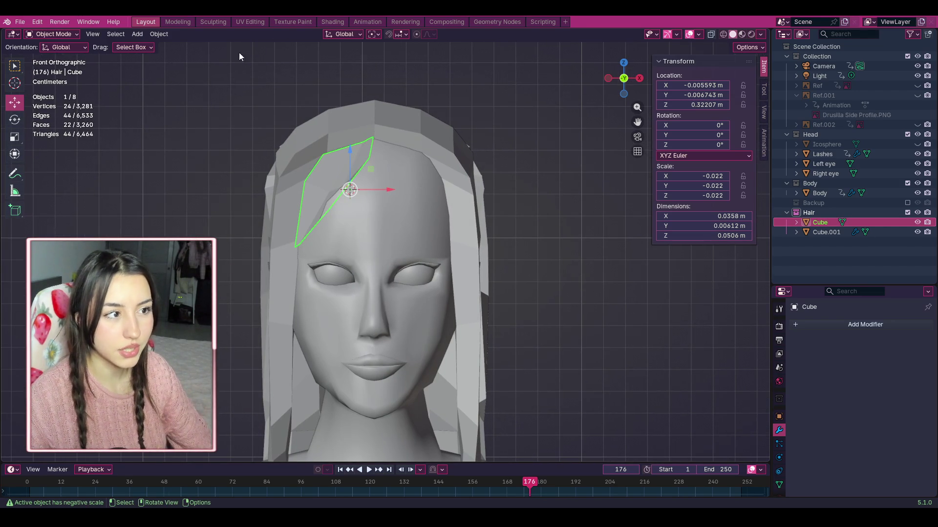
pyautogui.click(68, 34)
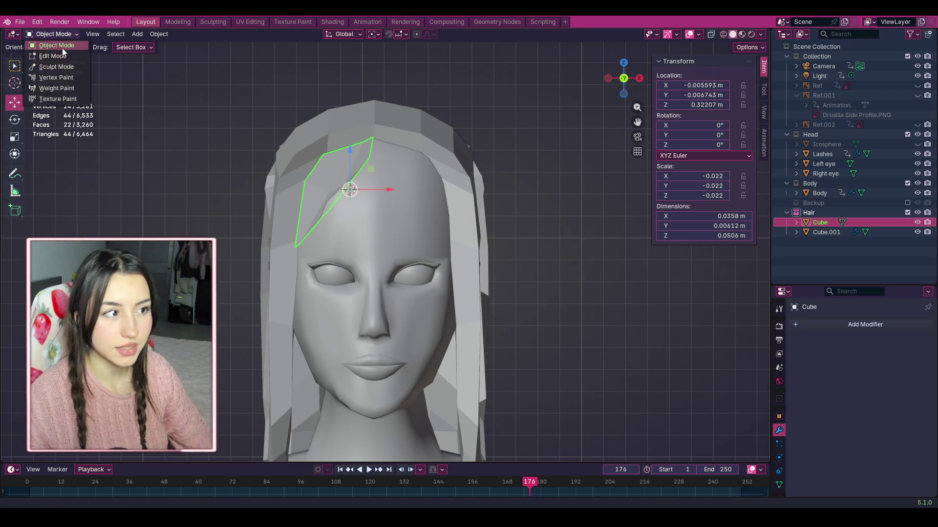
# Step: In Edit Mode, push the strand's inner edge vertices along Y toward the forehead
pyautogui.click(52, 56)
pyautogui.scroll(3, 333, 193)
pyautogui.moveTo(366, 190); pyautogui.dragTo(286, 137)
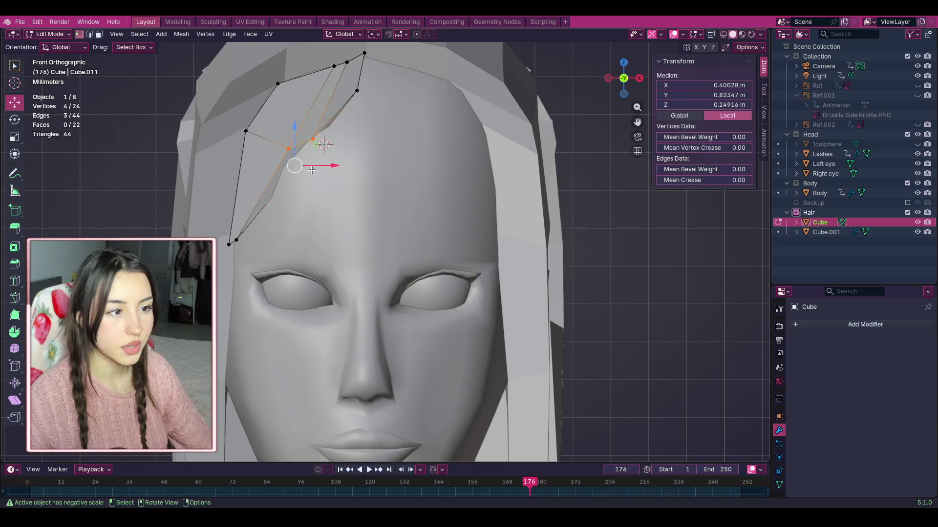
pyautogui.press('g')
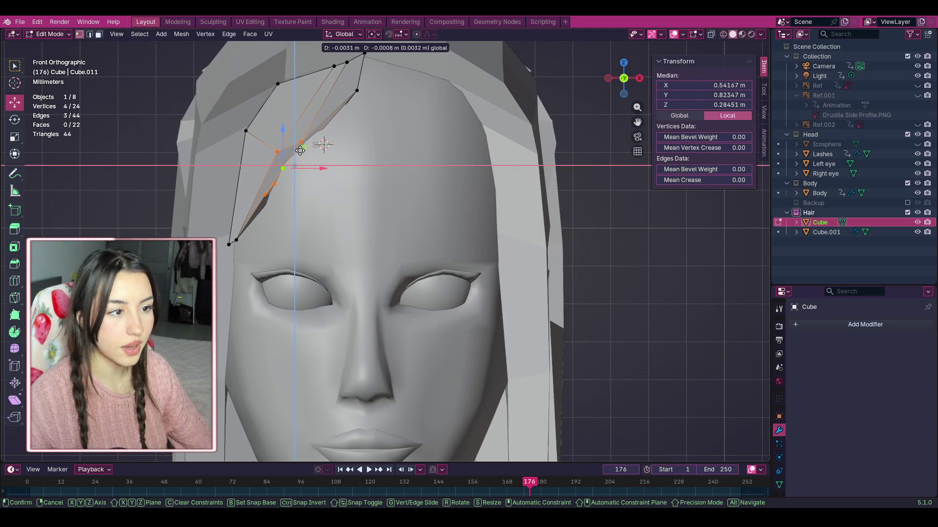
pyautogui.click(296, 148)
pyautogui.hotkey('ctrl', 'z')
pyautogui.press('KP_3')
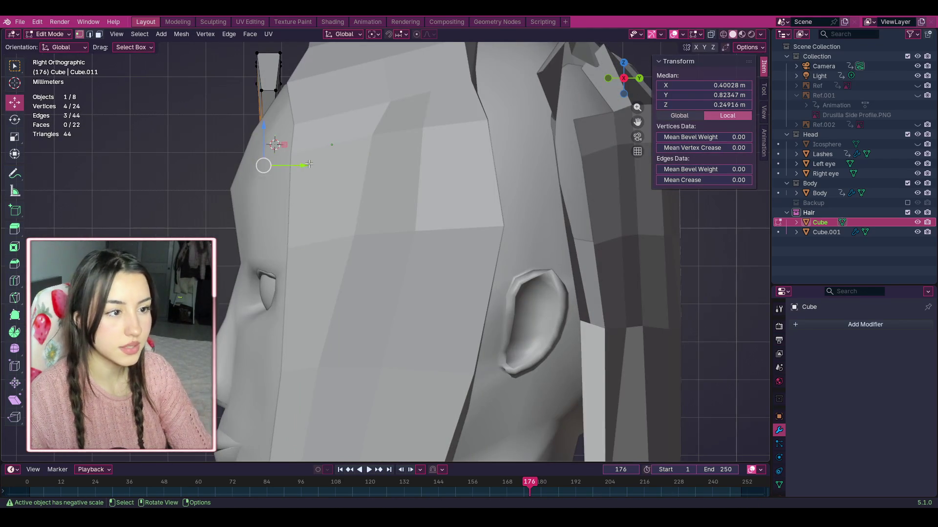
pyautogui.press('g')
pyautogui.press('y')
pyautogui.click(277, 168)
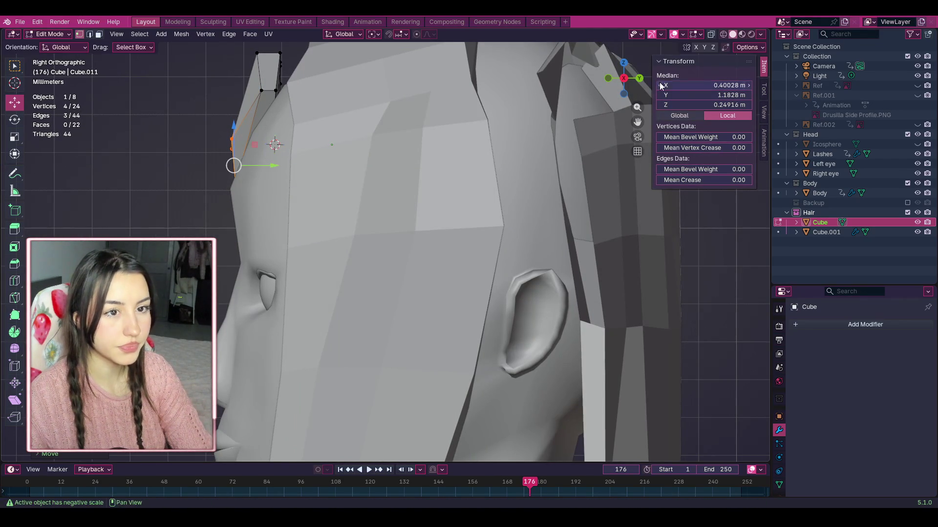
# Step: Swing the view through front and side to look down on the face and bang strand
pyautogui.press('ctrl+KP_1')
pyautogui.press('KP_1')
pyautogui.scroll(-1, 395, 169)
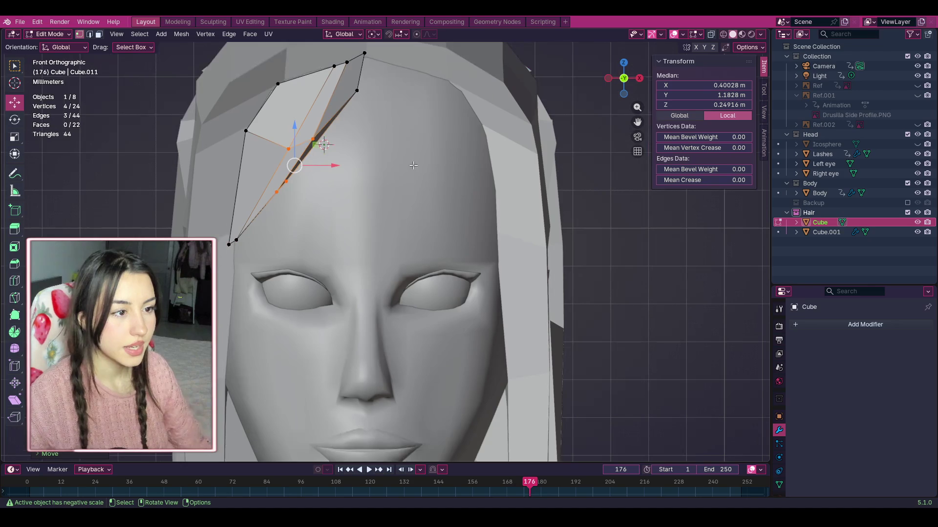
pyautogui.moveTo(628, 128)
pyautogui.mouseDown(button='middle')
pyautogui.moveTo(618, 102)
pyautogui.moveTo(597, 110)
pyautogui.moveTo(606, 112)
pyautogui.moveTo(576, 142)
pyautogui.moveTo(630, 81)
pyautogui.mouseUp(button='middle')
pyautogui.click(635, 80)
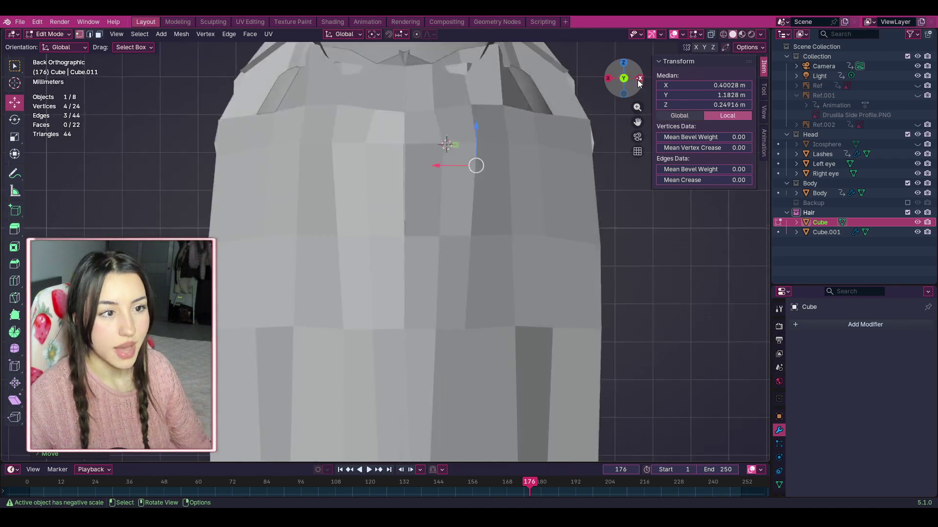
pyautogui.click(639, 80)
pyautogui.scroll(-4, 504, 138)
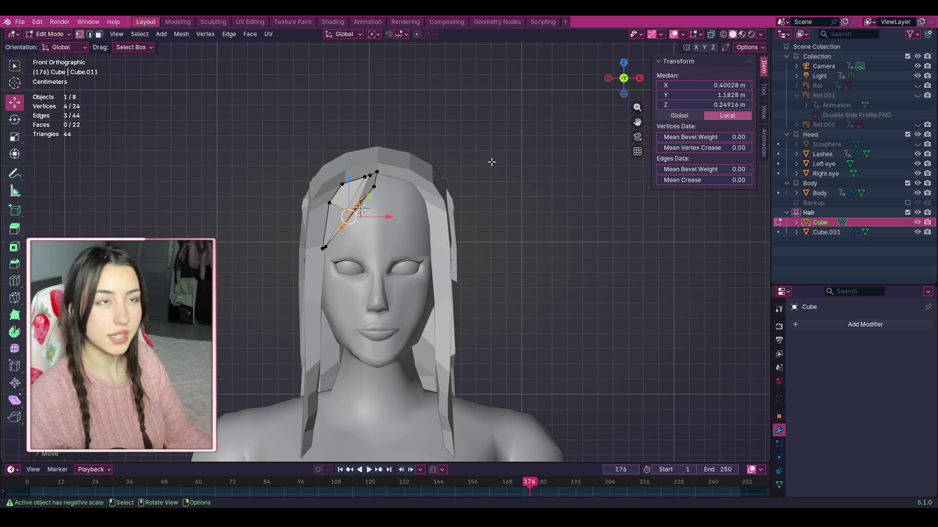
pyautogui.scroll(2, 400, 181)
pyautogui.scroll(2, 530, 174)
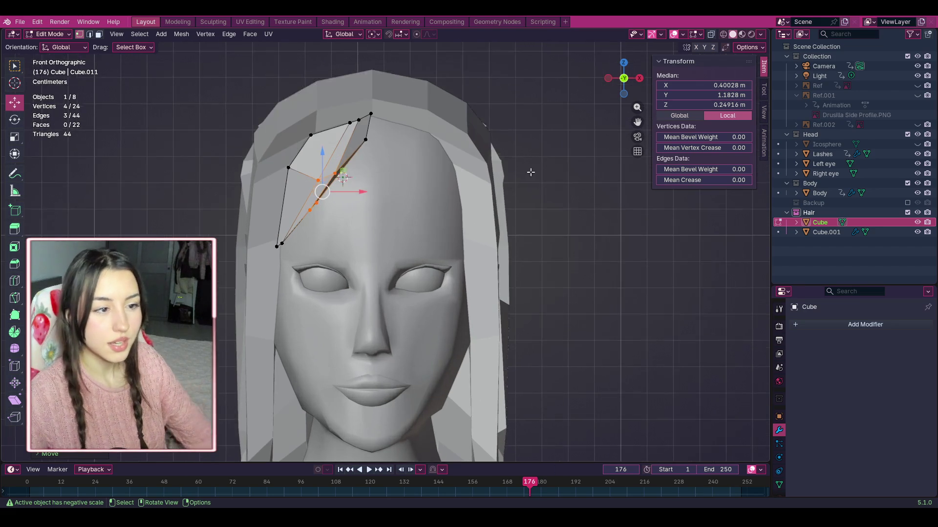
pyautogui.moveTo(641, 82)
pyautogui.mouseDown()
pyautogui.moveTo(618, 82)
pyautogui.moveTo(637, 85)
pyautogui.moveTo(631, 98)
pyautogui.moveTo(619, 80)
pyautogui.mouseUp()
pyautogui.keyDown('shift'); pyautogui.moveTo(294, 172); pyautogui.dragTo(360, 264, button='middle'); pyautogui.keyUp('shift')
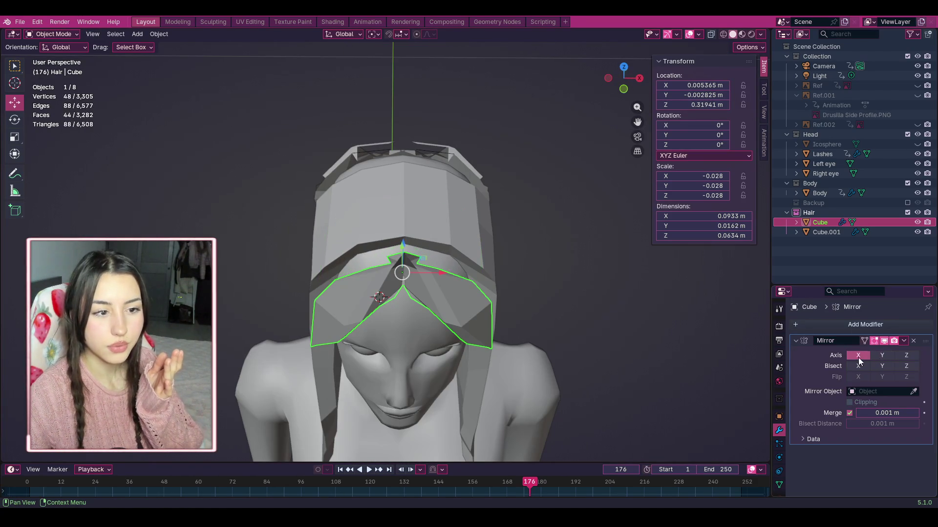
# Step: Enable Bisect X on the hair's Mirror modifier and reselect the hair Cube from the front
pyautogui.click(856, 371)
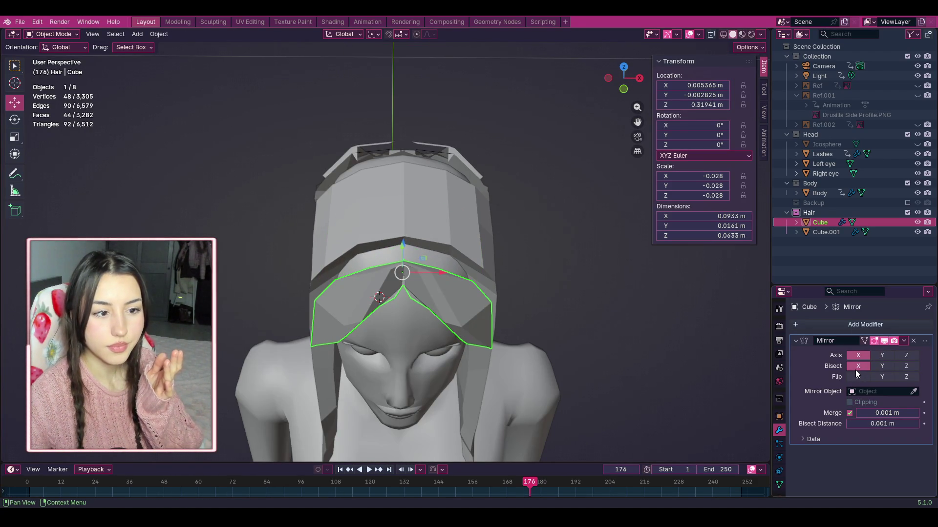
pyautogui.click(566, 211)
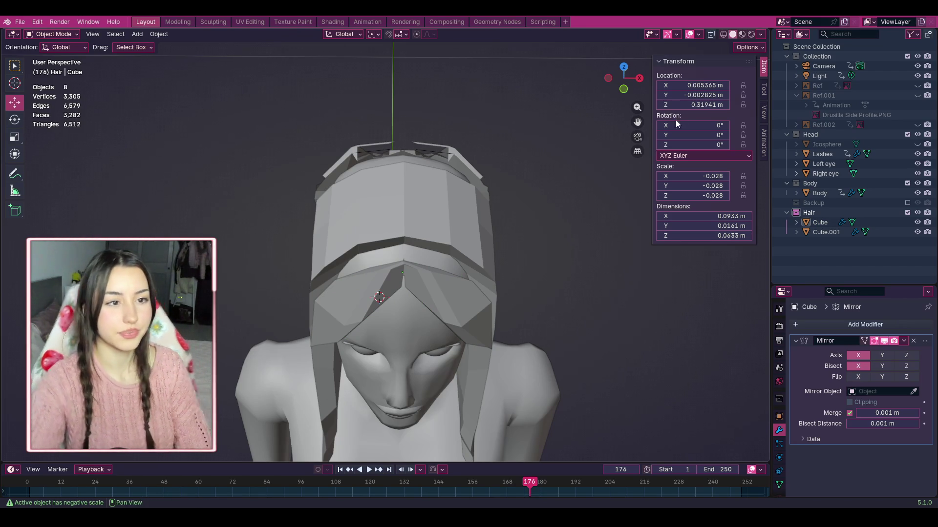
pyautogui.moveTo(624, 79); pyautogui.dragTo(623, 55)
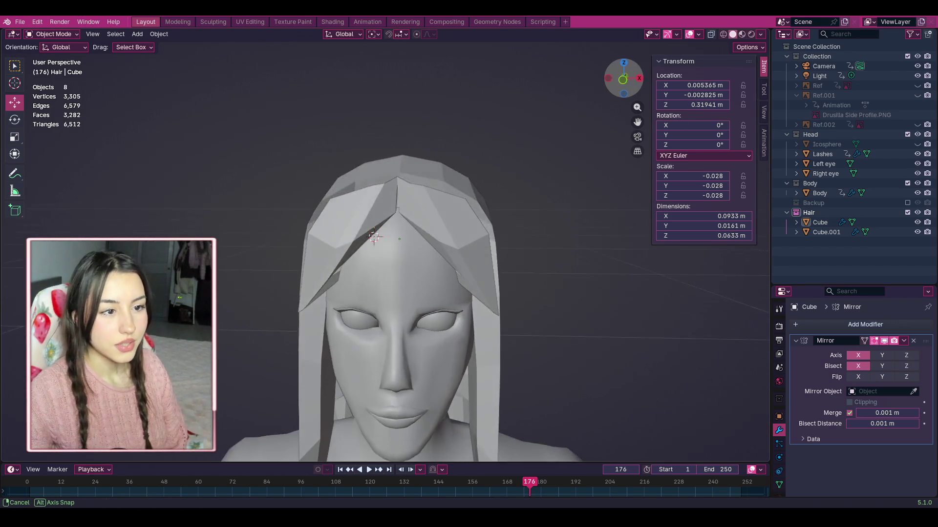
pyautogui.scroll(3, 408, 128)
pyautogui.click(403, 133)
pyautogui.click(54, 33)
# Step: Enter Edit Mode on the hair and nudge the top vertex at its peak
pyautogui.click(68, 36)
pyautogui.click(65, 36)
pyautogui.click(49, 57)
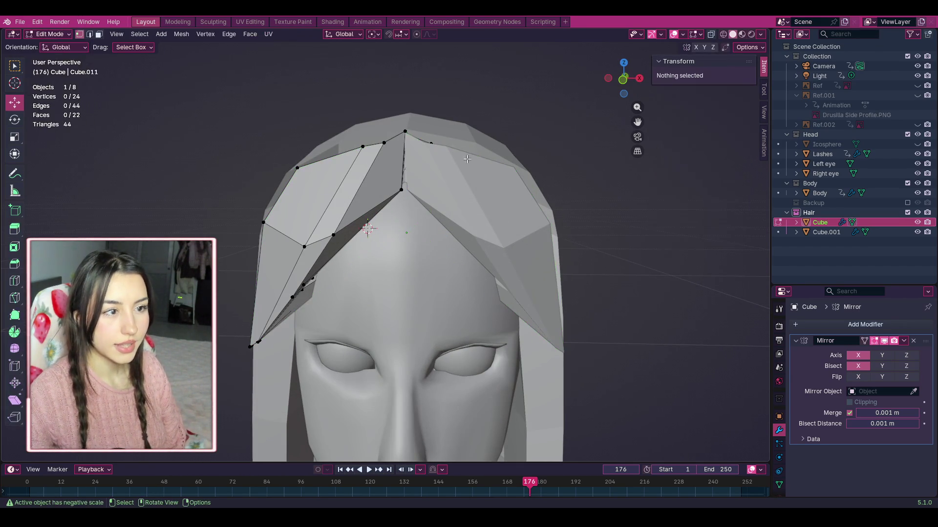
pyautogui.click(405, 133)
pyautogui.moveTo(406, 134)
pyautogui.mouseDown()
pyautogui.moveTo(404, 142)
pyautogui.moveTo(405, 131)
pyautogui.mouseUp()
# Step: Pull the vertex at the hairline peak into place
pyautogui.click(477, 108)
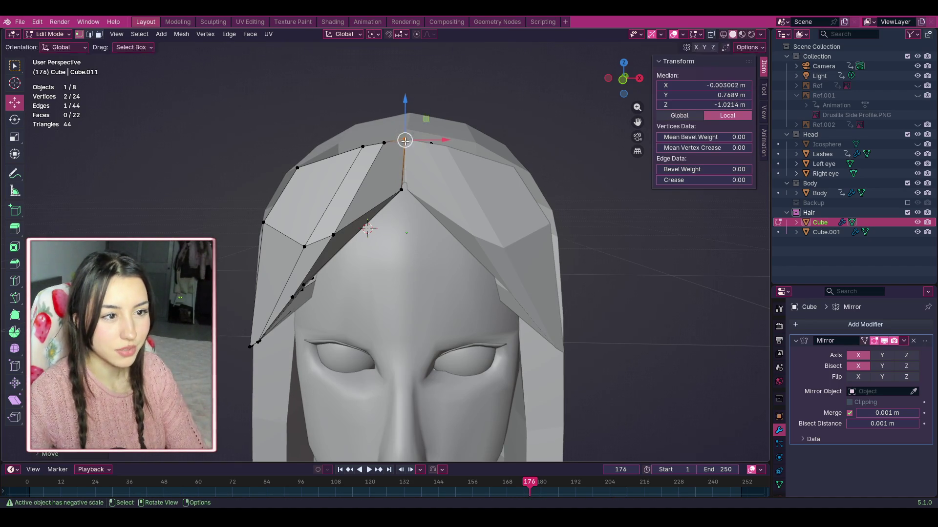
pyautogui.click(506, 118)
pyautogui.scroll(2, 621, 80)
pyautogui.scroll(2, 497, 130)
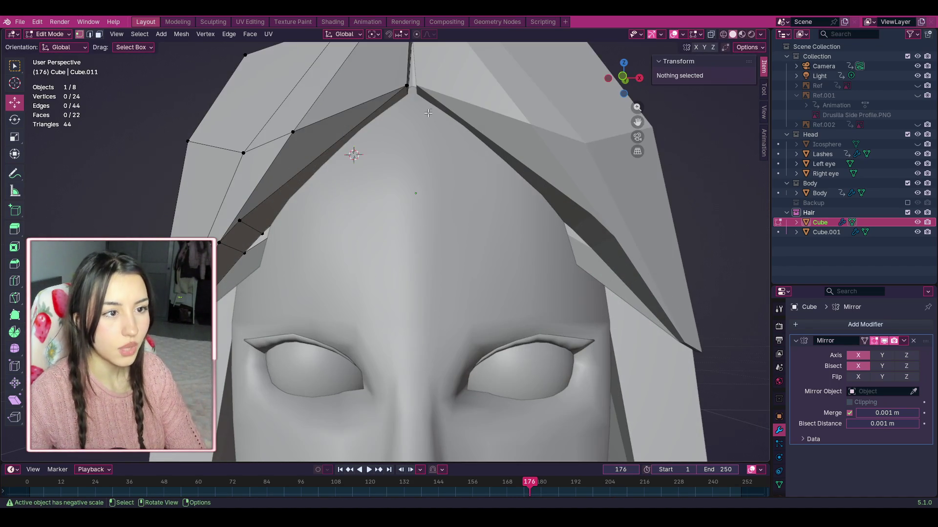
pyautogui.click(413, 92)
pyautogui.moveTo(414, 91); pyautogui.dragTo(414, 91)
pyautogui.scroll(-2, 538, 91)
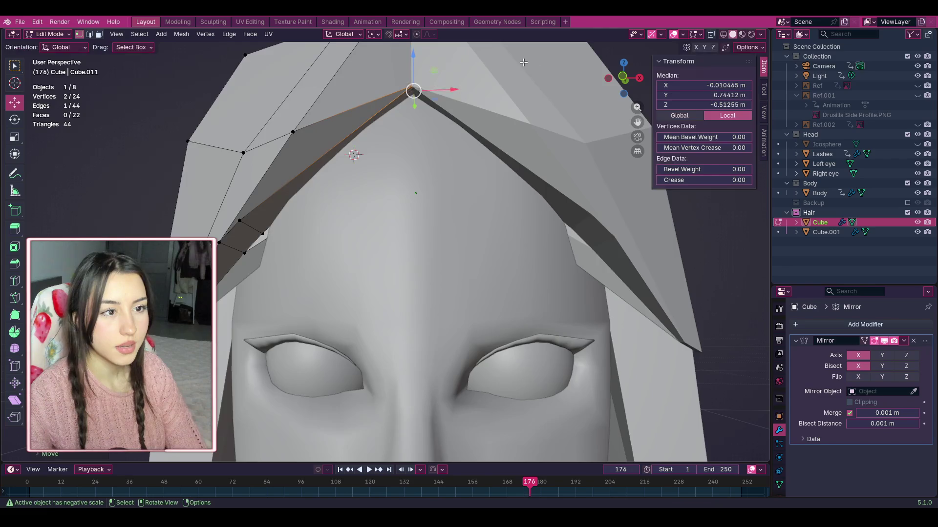
pyautogui.click(537, 91)
pyautogui.scroll(-2, 537, 92)
pyautogui.scroll(5, 636, 108)
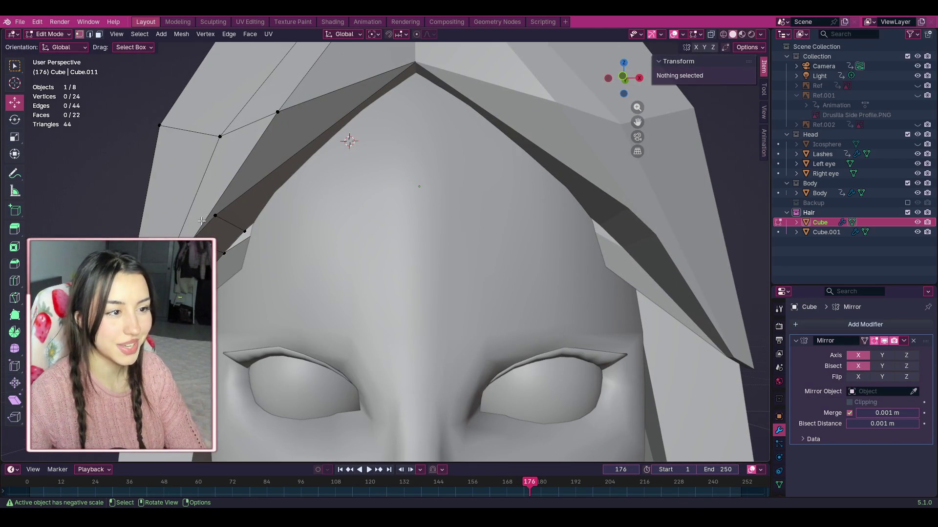
# Step: Select the bang's four-vertex end face and try moving it right, then undo
pyautogui.click(200, 237)
pyautogui.keyDown('shift'); pyautogui.click(215, 215); pyautogui.keyUp('shift')
pyautogui.keyDown('shift'); pyautogui.click(224, 254); pyautogui.keyUp('shift')
pyautogui.keyDown('shift'); pyautogui.click(245, 232); pyautogui.keyUp('shift')
pyautogui.moveTo(219, 235); pyautogui.dragTo(235, 237)
pyautogui.hotkey('ctrl', 'z')
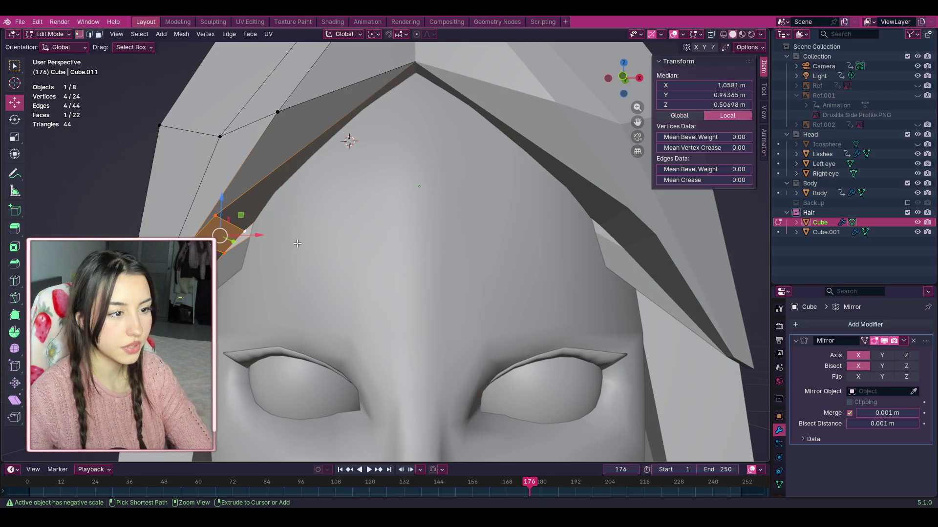
# Step: Select the bang's lower edge and move it into place
pyautogui.click(297, 244)
pyautogui.click(243, 229)
pyautogui.click(174, 223)
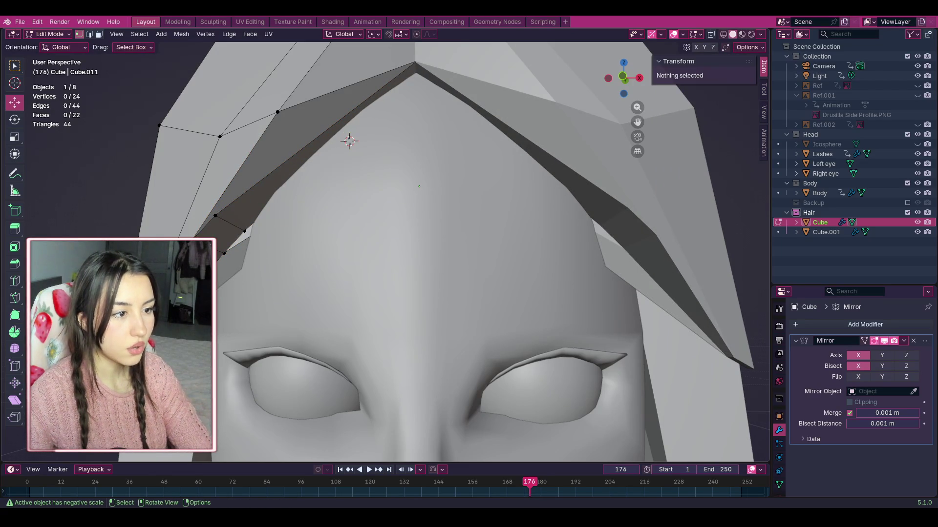
pyautogui.keyDown('shift'); pyautogui.click(204, 226); pyautogui.keyUp('shift')
pyautogui.keyDown('shift'); pyautogui.click(203, 223); pyautogui.keyUp('shift')
pyautogui.click(216, 214)
pyautogui.click(218, 217)
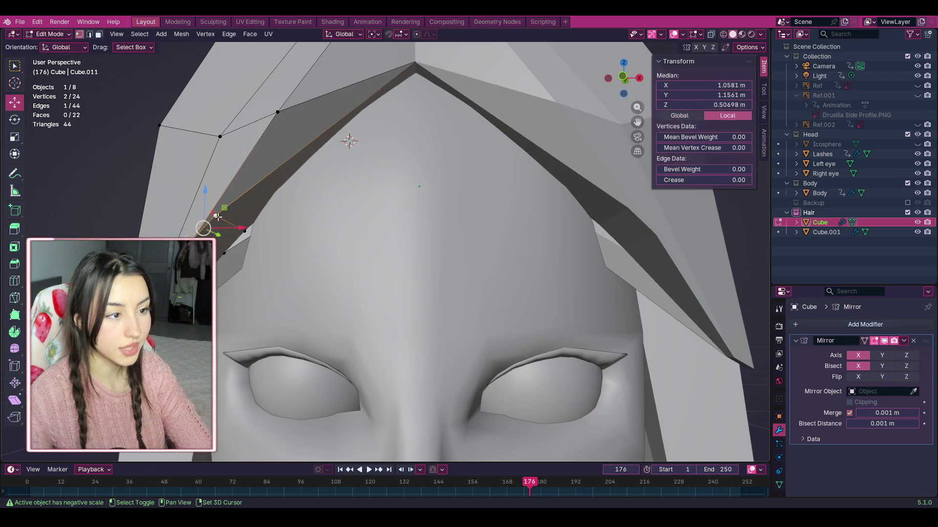
pyautogui.keyDown('shift'); pyautogui.click(242, 242); pyautogui.keyUp('shift')
pyautogui.moveTo(241, 241)
pyautogui.mouseDown()
pyautogui.moveTo(215, 225)
pyautogui.moveTo(220, 231)
pyautogui.mouseUp()
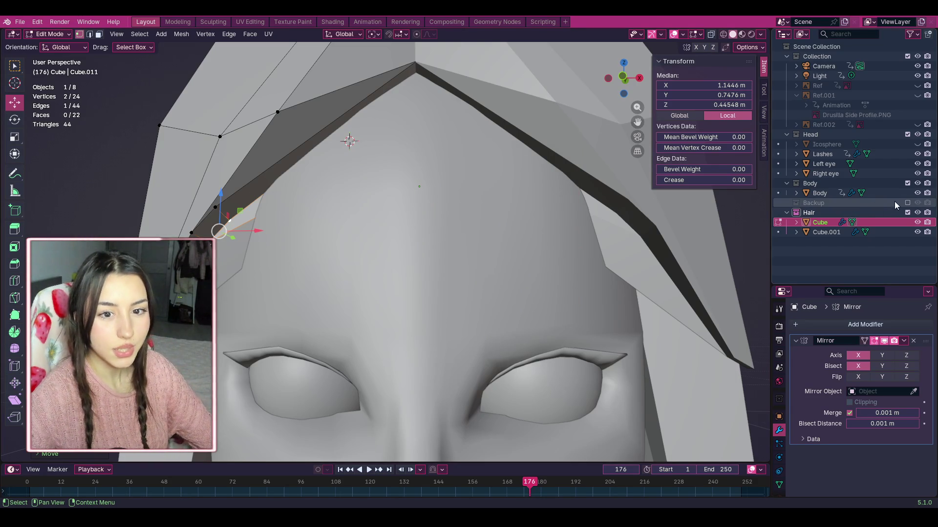
# Step: Hide the Body collection and move a vertex near the hairline peak
pyautogui.click(907, 183)
pyautogui.click(393, 145)
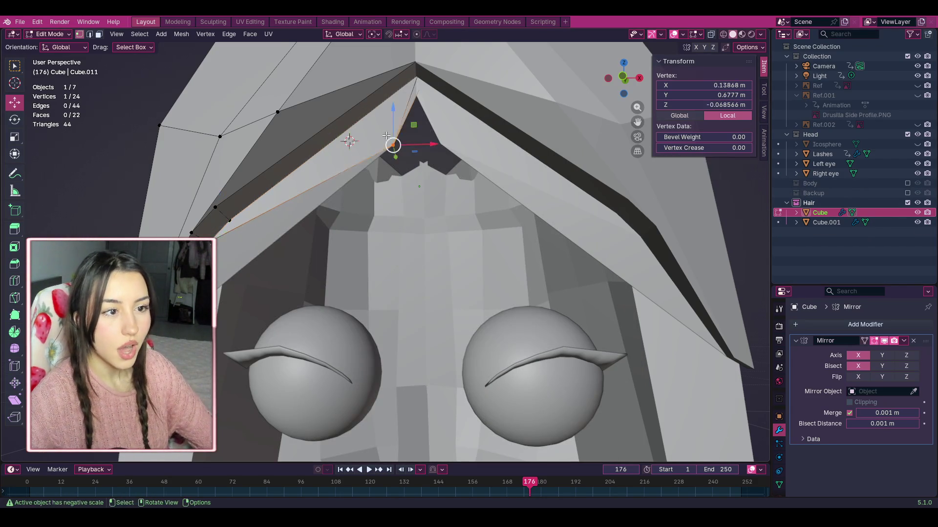
pyautogui.press('g')
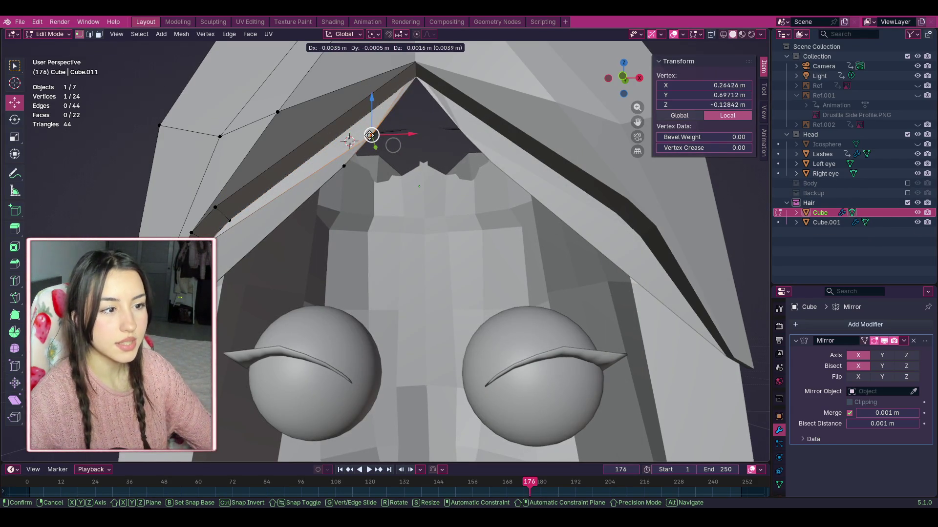
pyautogui.click(393, 145)
pyautogui.moveTo(393, 145)
pyautogui.mouseDown(button='middle')
pyautogui.moveTo(491, 200)
pyautogui.moveTo(424, 184)
pyautogui.moveTo(383, 185)
pyautogui.mouseUp(button='middle')
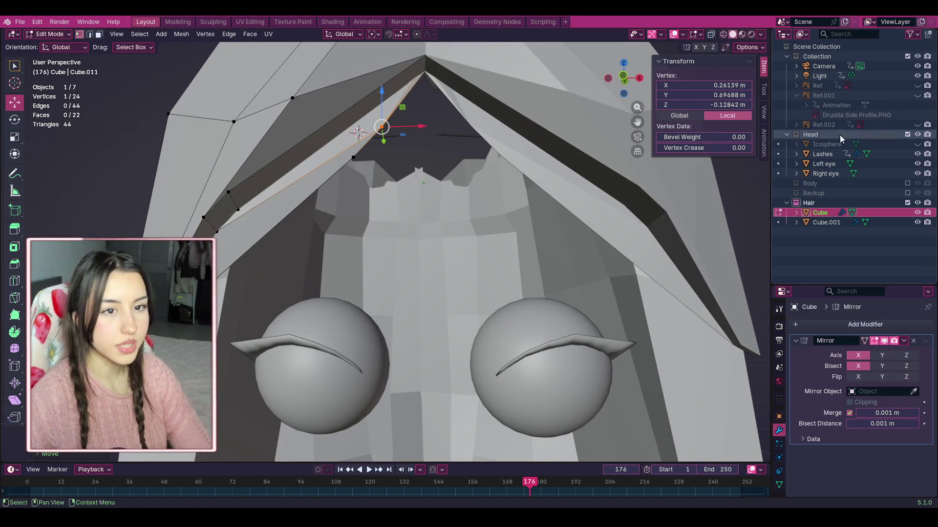
pyautogui.click(908, 184)
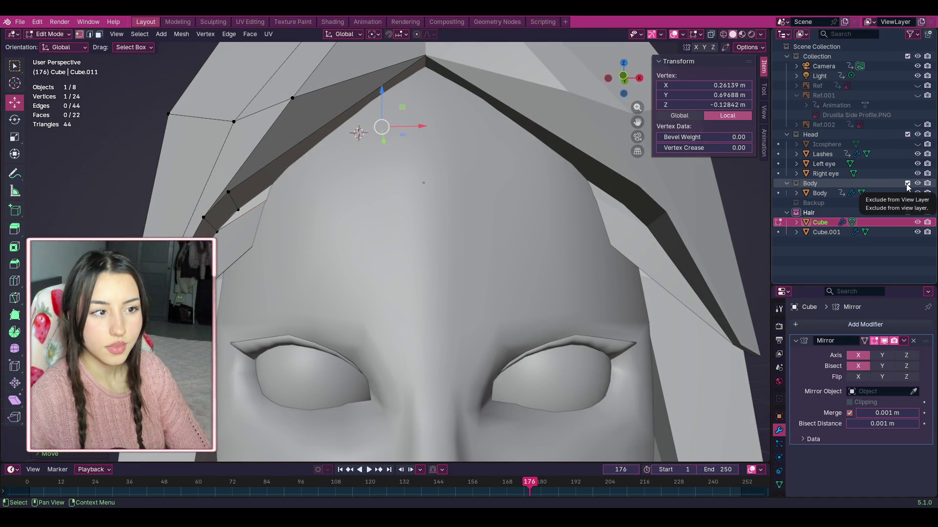
pyautogui.click(908, 185)
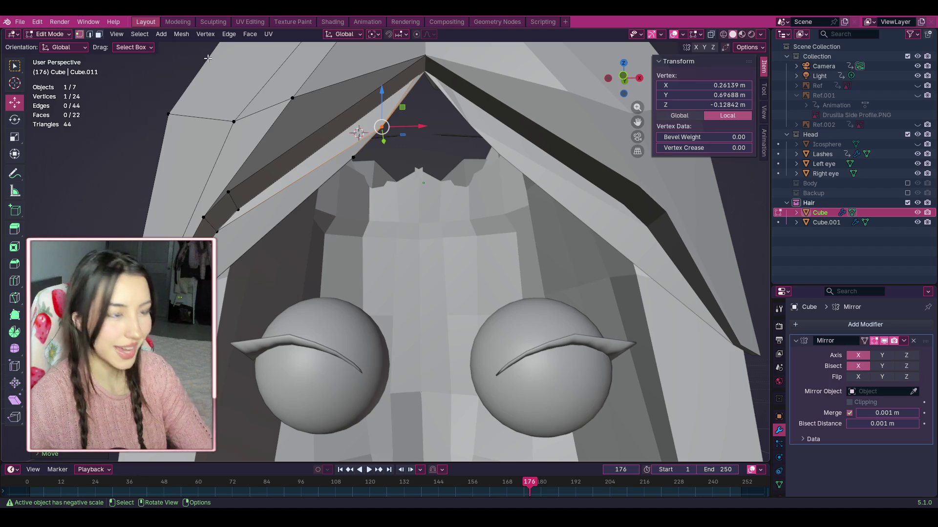
# Step: In face mode, delete one strand face and select three more hair faces
pyautogui.press('3')
pyautogui.click(270, 190)
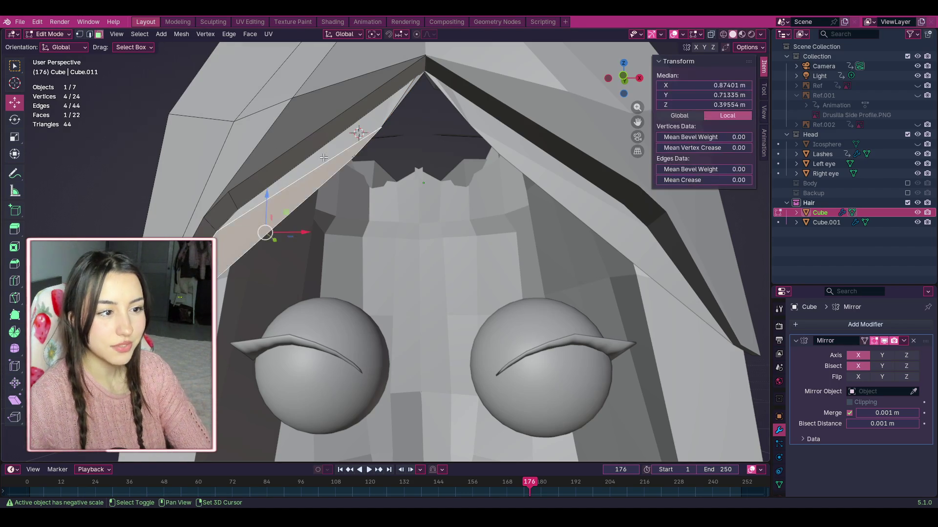
pyautogui.rightClick(327, 155)
pyautogui.click(306, 318)
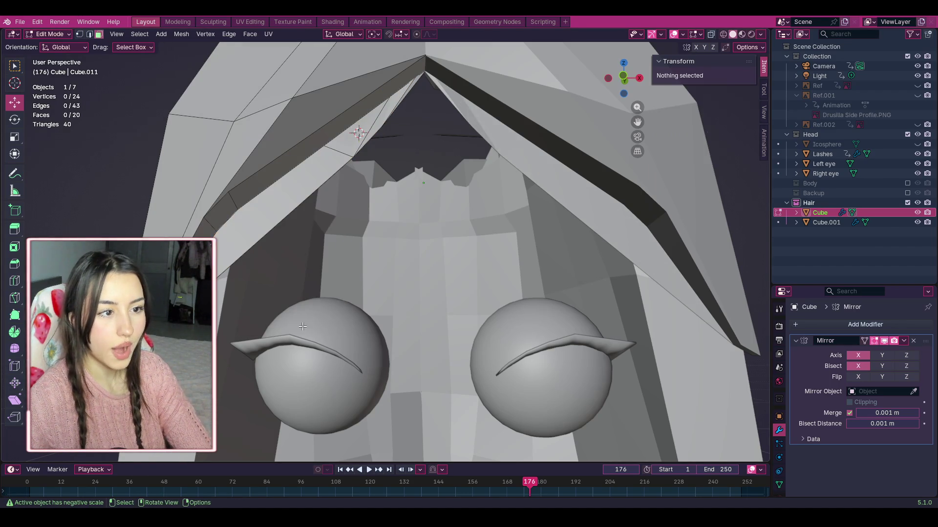
pyautogui.keyDown('alt'); pyautogui.click(328, 168); pyautogui.keyUp('alt')
pyautogui.keyDown('shift'); pyautogui.click(385, 120); pyautogui.keyUp('shift')
pyautogui.moveTo(384, 120)
pyautogui.mouseDown(button='middle')
pyautogui.moveTo(245, 104)
pyautogui.moveTo(342, 161)
pyautogui.mouseUp(button='middle')
pyautogui.rightClick(360, 169)
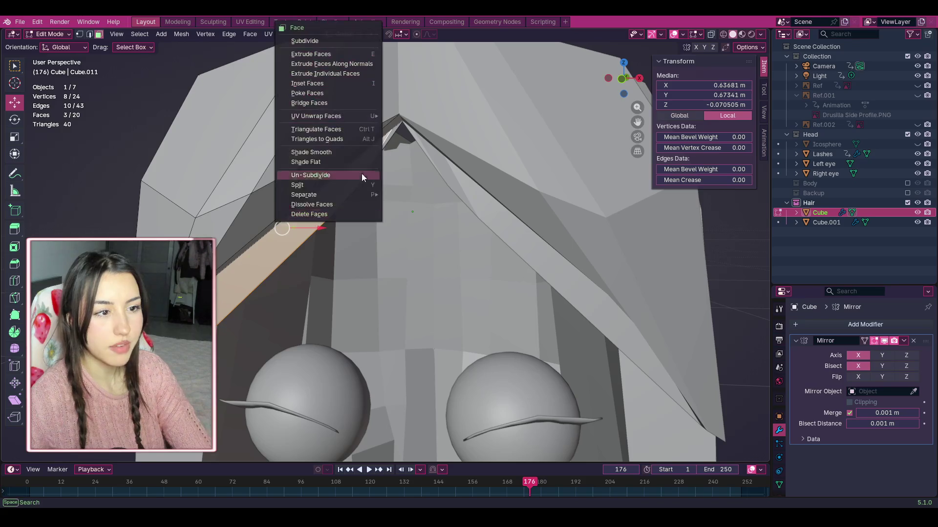
# Step: Delete the three selected hair faces, then three more individual faces inside the hair
pyautogui.click(345, 219)
pyautogui.moveTo(661, 110)
pyautogui.mouseDown(button='middle')
pyautogui.moveTo(586, 142)
pyautogui.moveTo(485, 84)
pyautogui.mouseUp(button='middle')
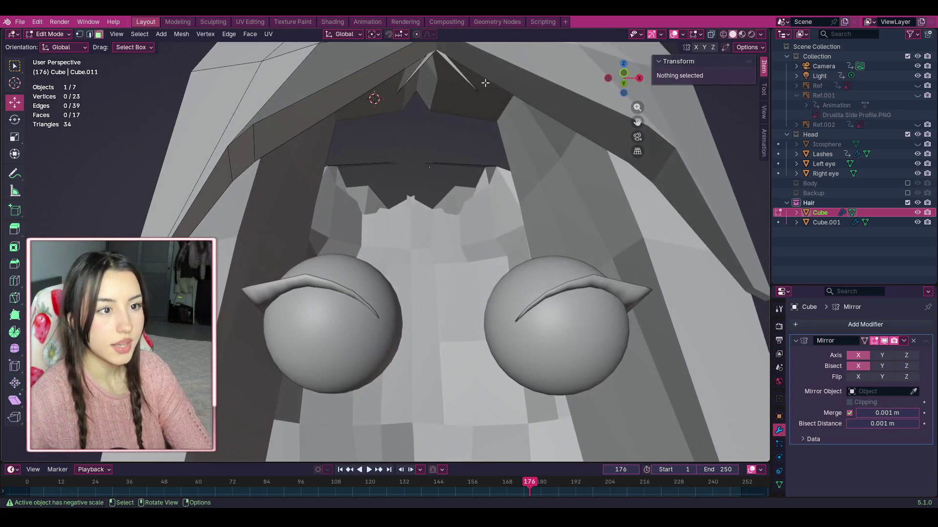
pyautogui.click(430, 72)
pyautogui.rightClick(362, 177)
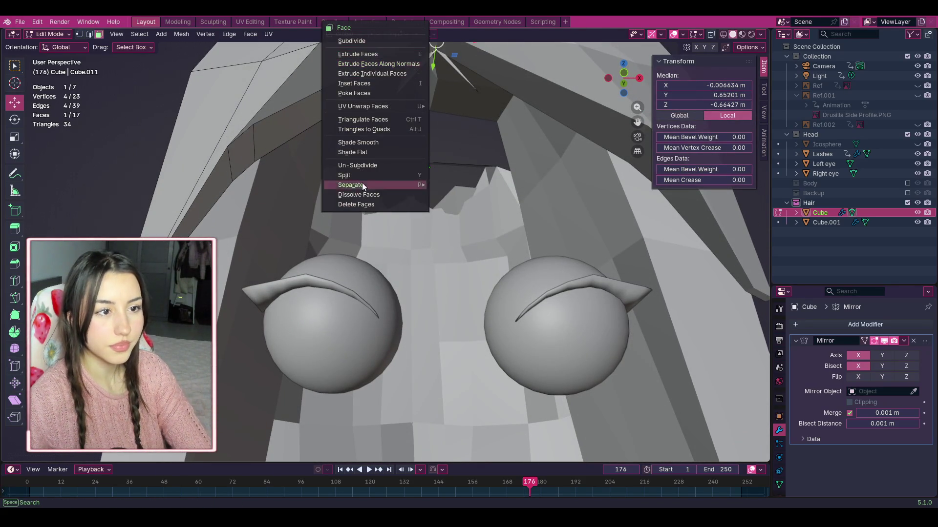
pyautogui.click(376, 205)
pyautogui.moveTo(630, 84)
pyautogui.mouseDown()
pyautogui.moveTo(390, 122)
pyautogui.moveTo(322, 152)
pyautogui.moveTo(420, 205)
pyautogui.mouseUp()
pyautogui.click(430, 208)
pyautogui.rightClick(427, 213)
pyautogui.click(428, 213)
pyautogui.click(420, 210)
pyautogui.rightClick(415, 209)
pyautogui.click(415, 209)
# Step: Undo the face deletions to restore the strand and inspect the hair from below
pyautogui.moveTo(643, 86)
pyautogui.mouseDown()
pyautogui.moveTo(630, 87)
pyautogui.moveTo(640, 88)
pyautogui.mouseUp()
pyautogui.hotkey('ctrl', 'z')
pyautogui.hotkey('ctrl', 'z')
pyautogui.hotkey('ctrl', 'z')
pyautogui.hotkey('ctrl', 'z')
pyautogui.hotkey('ctrl', 'z')
pyautogui.hotkey('ctrl', 'z')
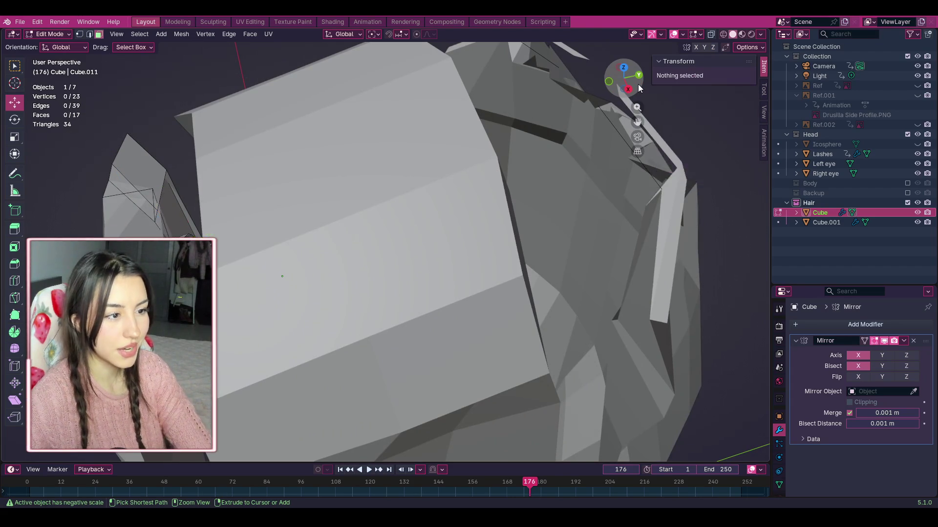
pyautogui.hotkey('ctrl', 'z')
pyautogui.hotkey('ctrl', 'z')
pyautogui.hotkey('ctrl', 'z')
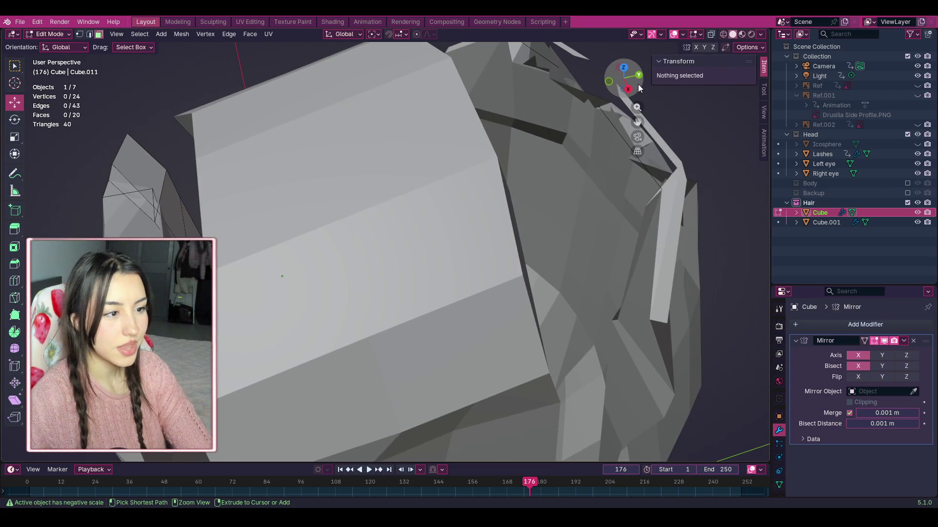
pyautogui.moveTo(639, 74); pyautogui.dragTo(626, 78)
pyautogui.moveTo(291, 249); pyautogui.dragTo(503, 225, button='middle')
pyautogui.scroll(-4, 503, 224)
pyautogui.scroll(2, 503, 225)
pyautogui.moveTo(619, 97); pyautogui.dragTo(599, 93)
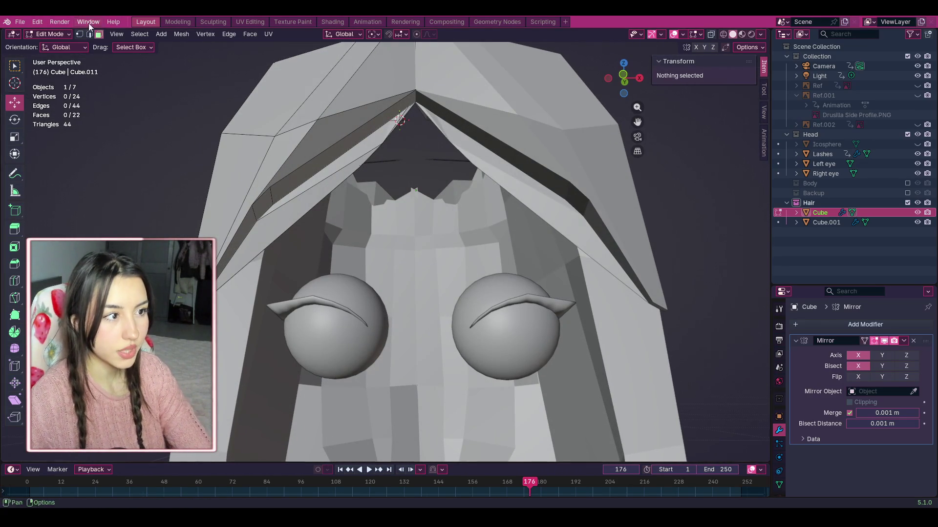
# Step: Select a two-face bang strip and try moving it, then undo
pyautogui.keyDown('alt'); pyautogui.click(322, 181); pyautogui.keyUp('alt')
pyautogui.moveTo(624, 82); pyautogui.dragTo(325, 209)
pyautogui.moveTo(245, 235)
pyautogui.mouseDown()
pyautogui.moveTo(239, 242)
pyautogui.moveTo(248, 243)
pyautogui.moveTo(240, 231)
pyautogui.mouseUp()
pyautogui.hotkey('ctrl', 'z')
pyautogui.moveTo(625, 81); pyautogui.dragTo(606, 82)
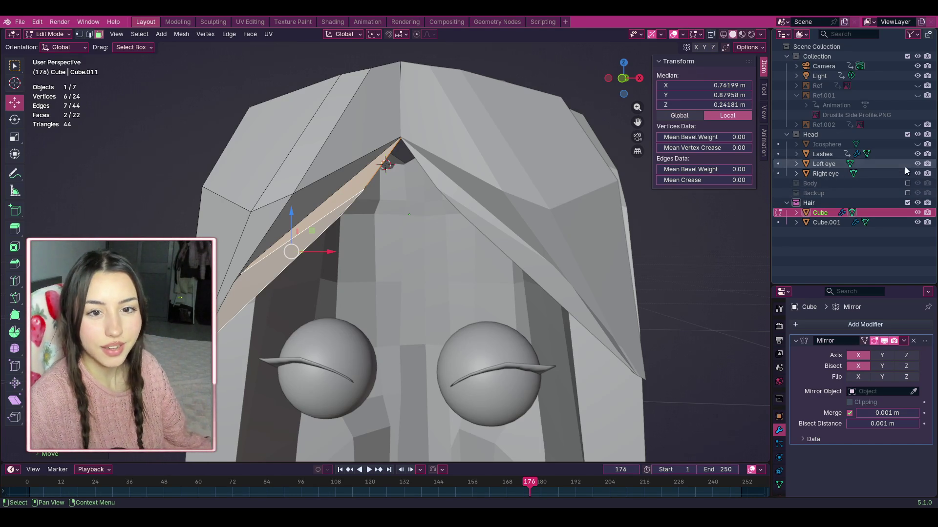
# Step: Show the Body collection and nudge the vertex at the bang's hairline
pyautogui.click(907, 183)
pyautogui.scroll(-5, 604, 244)
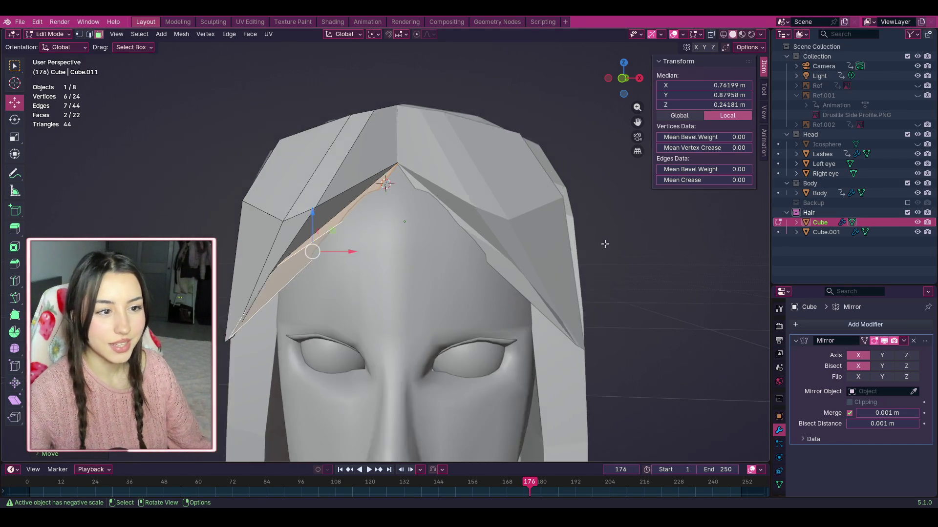
pyautogui.moveTo(634, 86); pyautogui.dragTo(492, 234)
pyautogui.scroll(1, 492, 234)
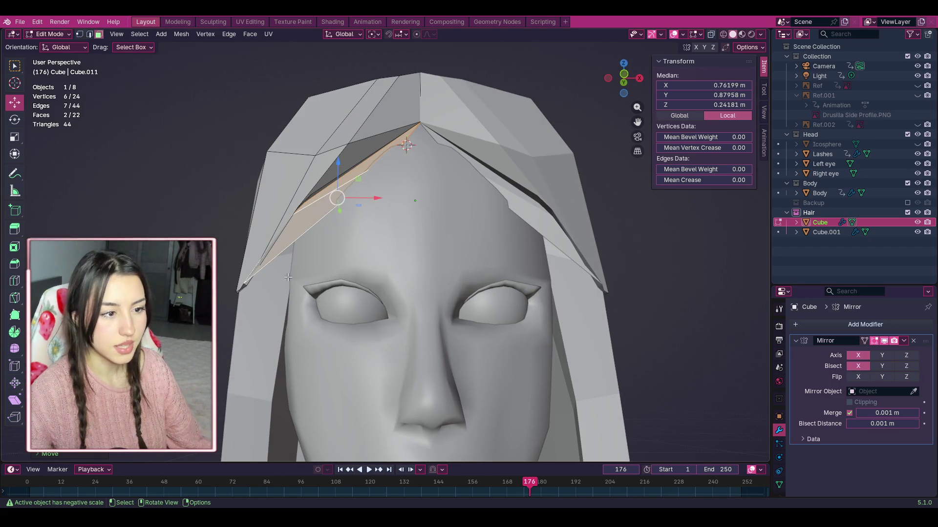
pyautogui.press('1')
pyautogui.scroll(3, 248, 278)
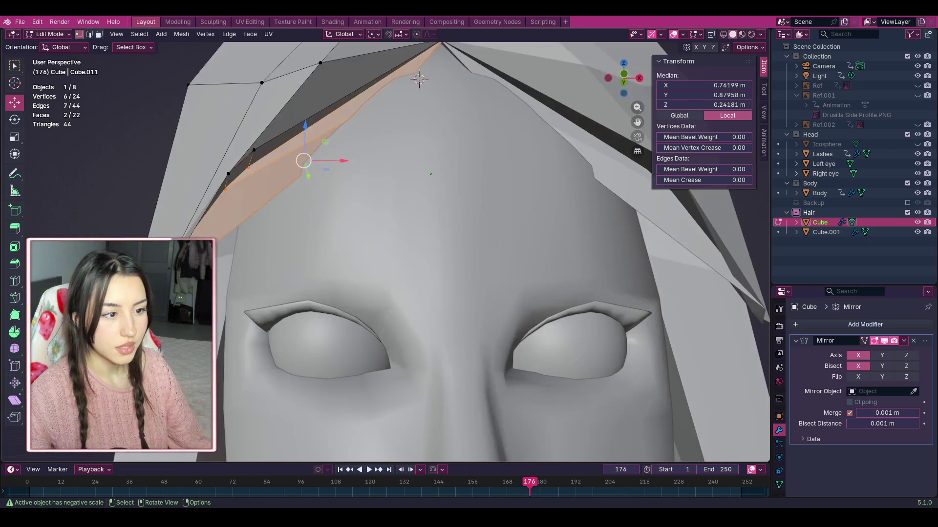
pyautogui.click(300, 185)
pyautogui.press('g')
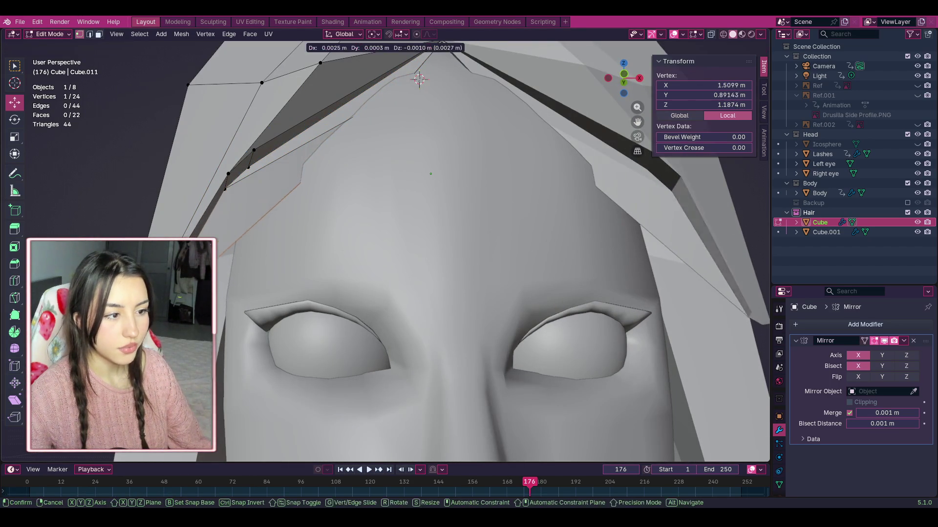
pyautogui.press('Return')
pyautogui.scroll(-3, 386, 252)
pyautogui.moveTo(624, 78); pyautogui.dragTo(608, 83)
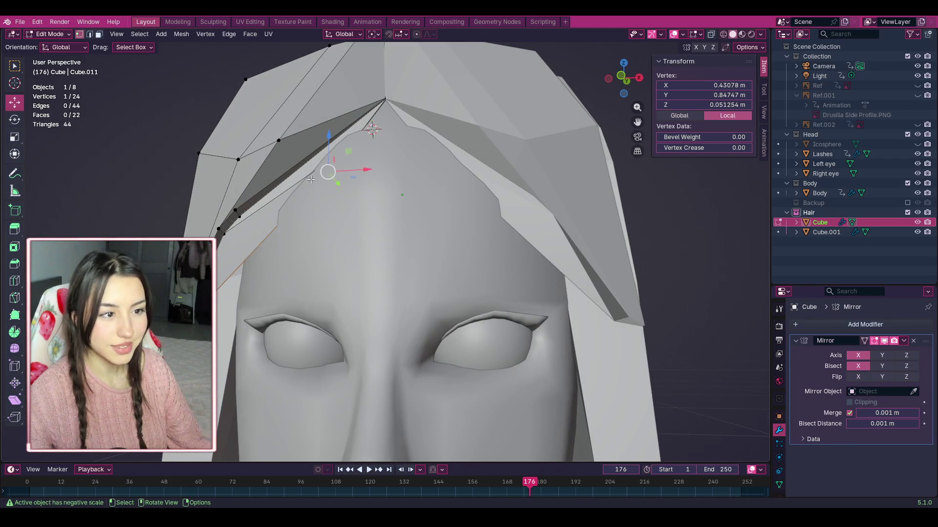
# Step: Delete the stray face beside the bang and switch to the Modeling workspace
pyautogui.press('3')
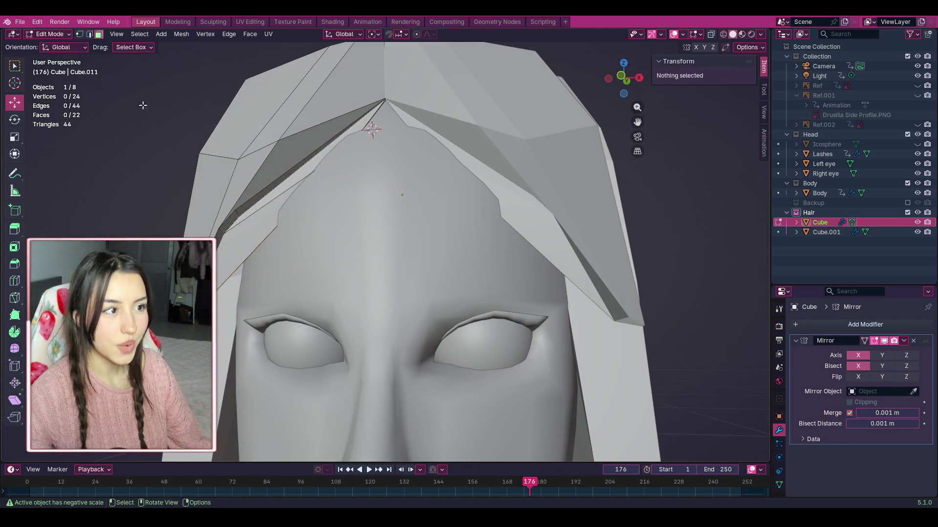
pyautogui.click(251, 223)
pyautogui.rightClick(260, 233)
pyautogui.click(259, 233)
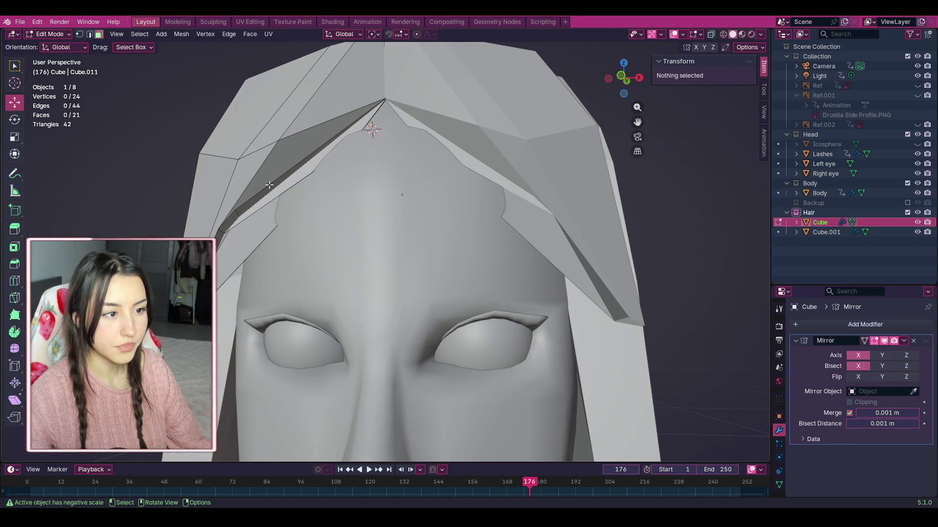
pyautogui.click(178, 22)
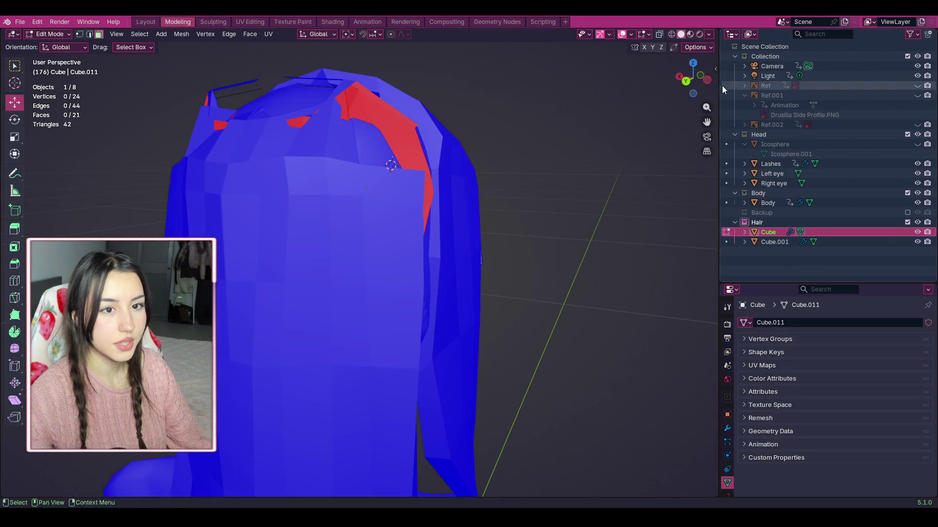
# Step: From the front view, undo to bring back the deleted face beside the bang
pyautogui.click(678, 78)
pyautogui.click(702, 90)
pyautogui.scroll(1, 438, 193)
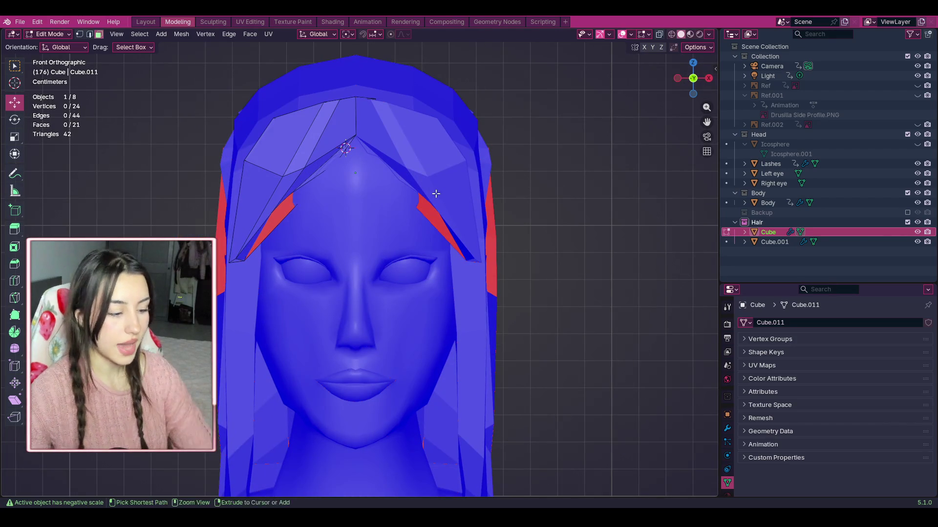
pyautogui.hotkey('ctrl', 'z')
pyautogui.scroll(2, 392, 182)
pyautogui.scroll(-3, 208, 74)
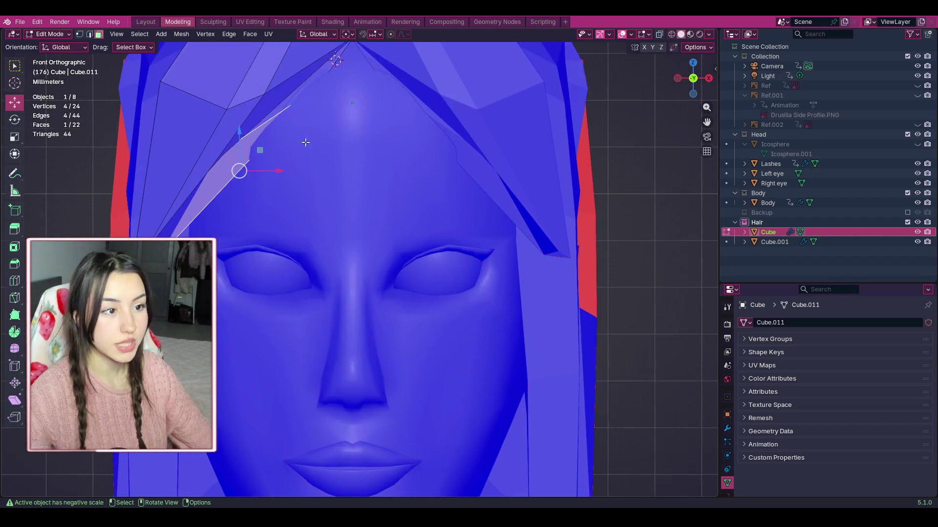
# Step: Try extruding the face backward, undo it, and return to the Layout workspace
pyautogui.moveTo(691, 80); pyautogui.dragTo(672, 80)
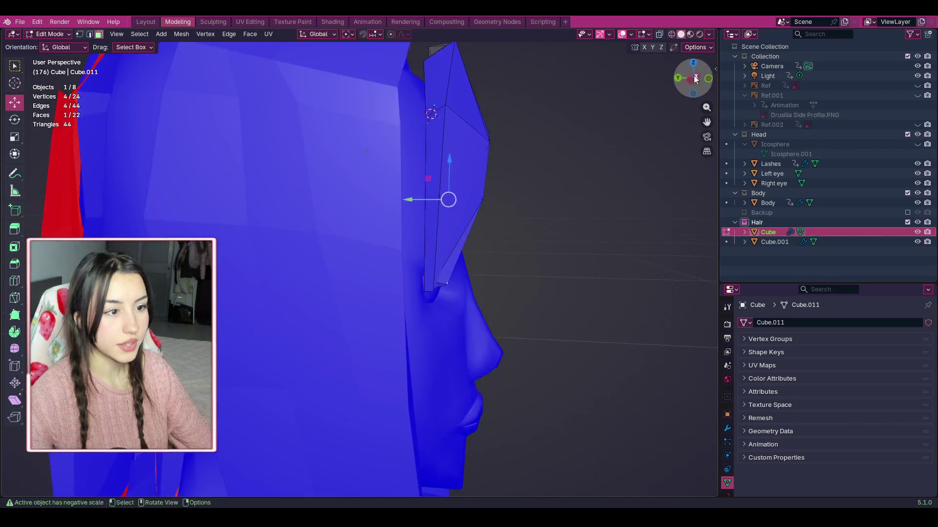
pyautogui.scroll(-3, 352, 348)
pyautogui.press('e')
pyautogui.click(543, 89)
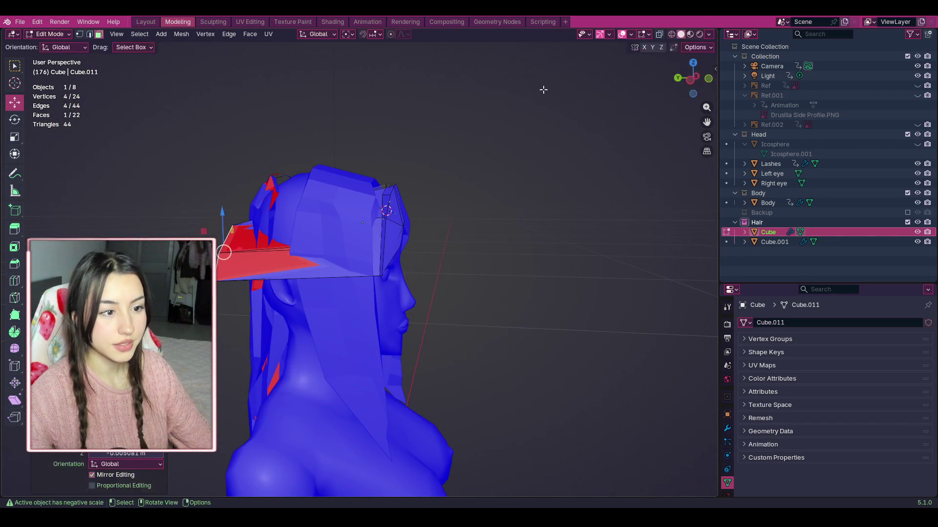
pyautogui.hotkey('ctrl', 'z')
pyautogui.moveTo(690, 80)
pyautogui.mouseDown()
pyautogui.moveTo(716, 81)
pyautogui.moveTo(703, 80)
pyautogui.moveTo(713, 81)
pyautogui.moveTo(714, 98)
pyautogui.moveTo(712, 78)
pyautogui.mouseUp()
pyautogui.scroll(4, 312, 153)
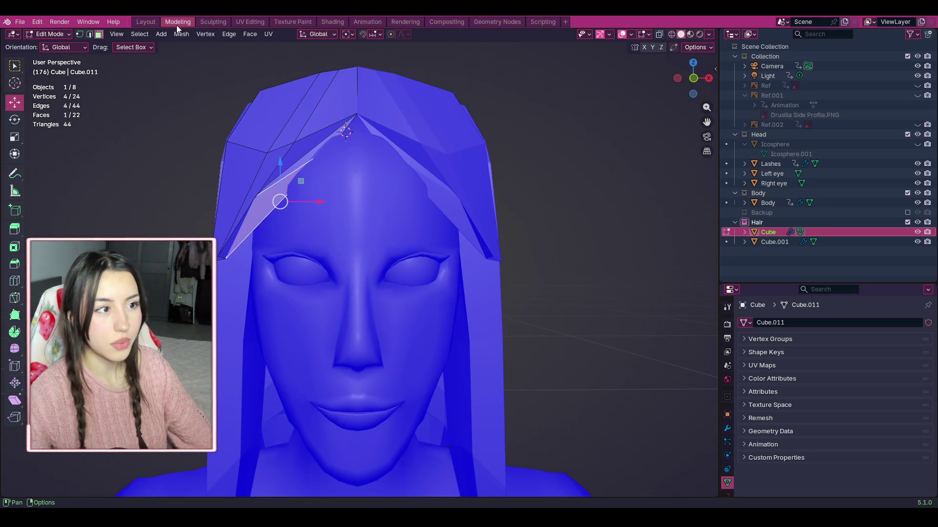
pyautogui.click(143, 22)
# Step: Hide the Body collection and view the hair from the side
pyautogui.scroll(3, 248, 143)
pyautogui.scroll(-3, 342, 198)
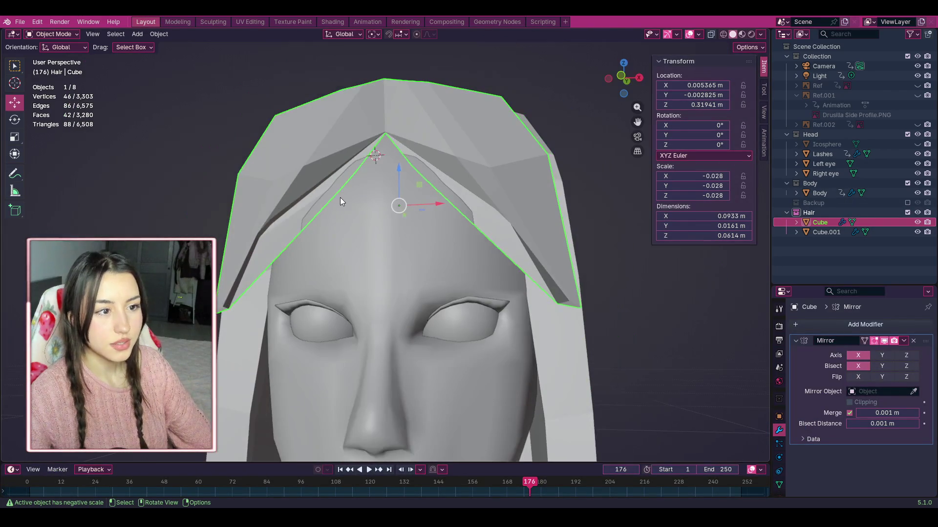
pyautogui.scroll(1, 327, 198)
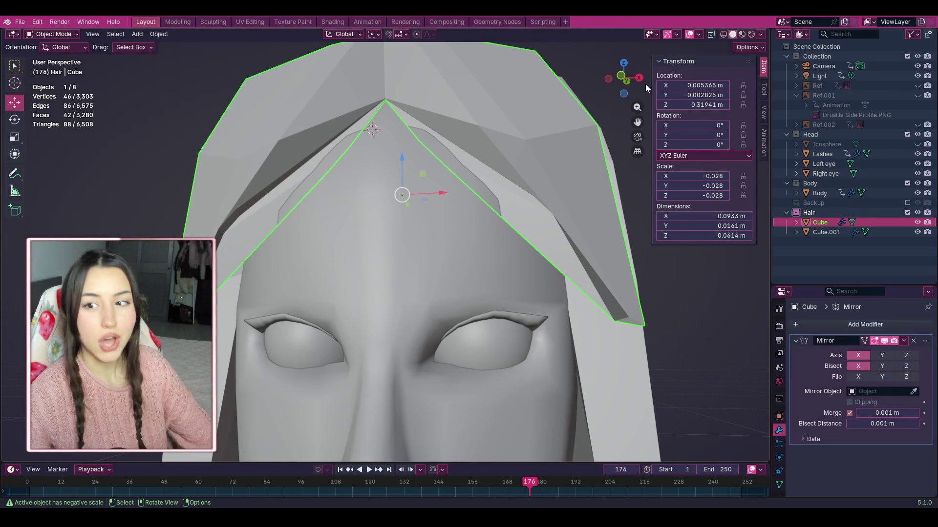
pyautogui.moveTo(626, 79); pyautogui.dragTo(619, 79)
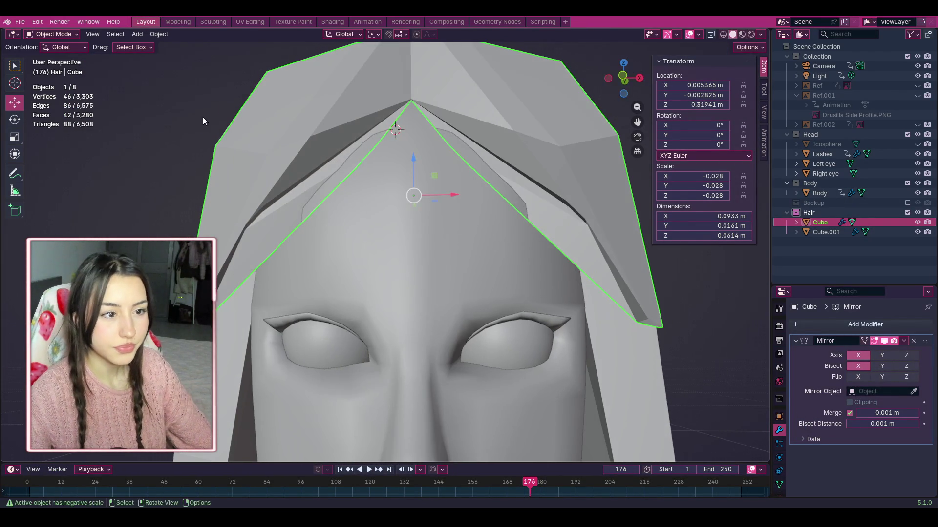
pyautogui.click(908, 184)
pyautogui.scroll(2, 520, 196)
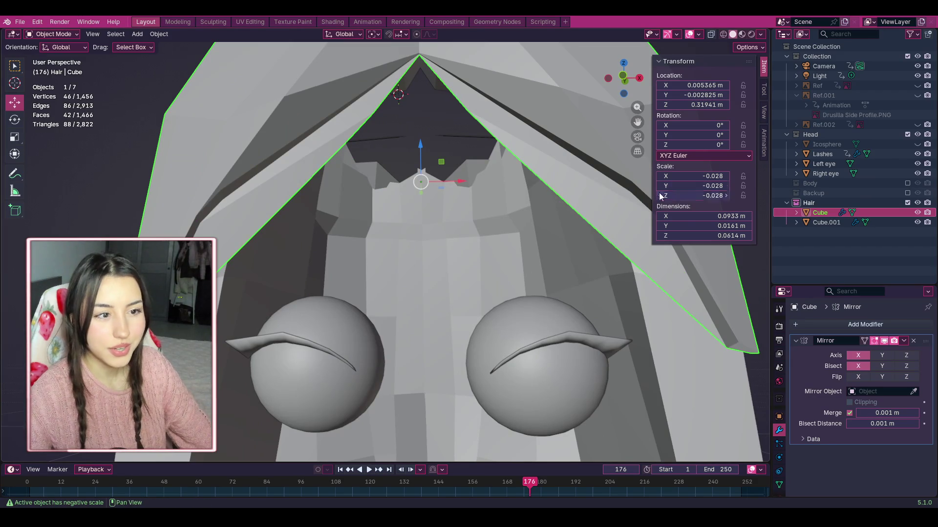
pyautogui.scroll(3, 418, 228)
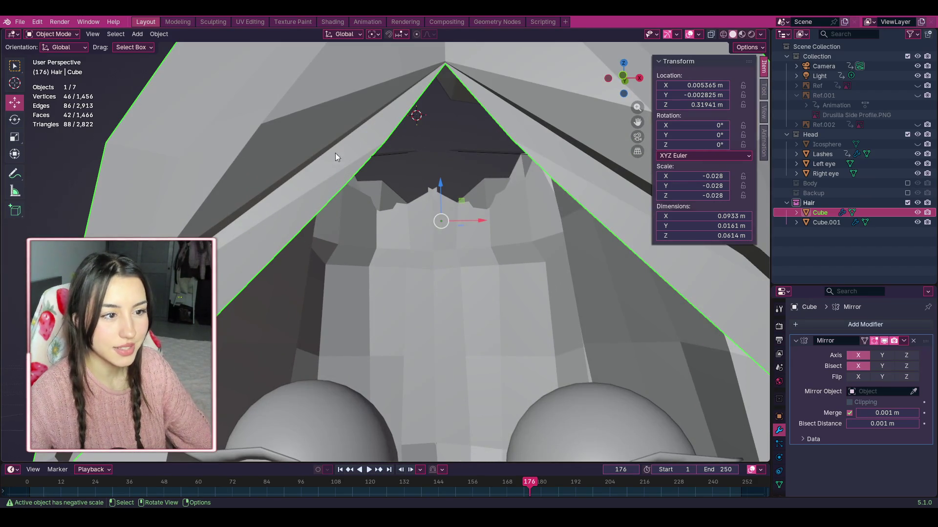
pyautogui.moveTo(538, 147)
pyautogui.mouseDown(button='middle')
pyautogui.moveTo(391, 122)
pyautogui.moveTo(329, 169)
pyautogui.moveTo(325, 234)
pyautogui.mouseUp(button='middle')
pyautogui.moveTo(325, 234); pyautogui.dragTo(325, 241)
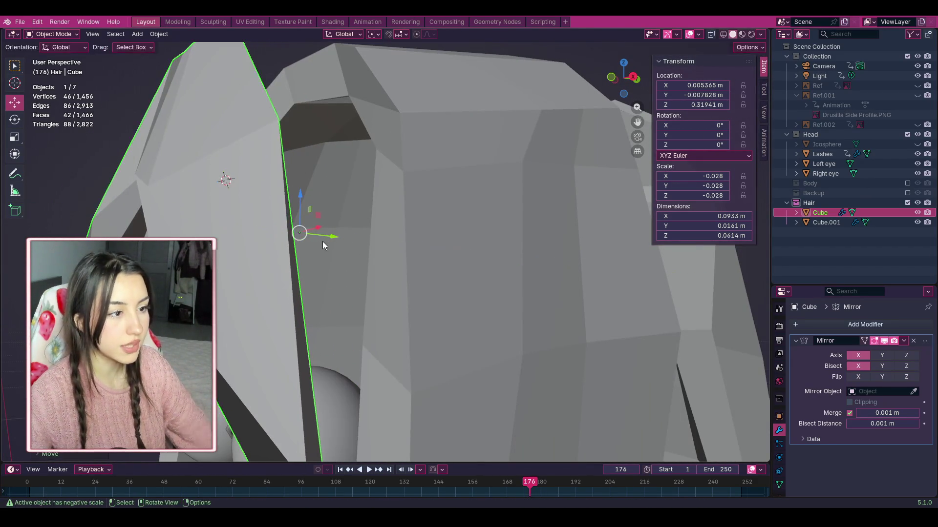
pyautogui.rightClick(298, 245)
# Step: In Edit Mode, push the two bang faces forward along Y
pyautogui.click(53, 34)
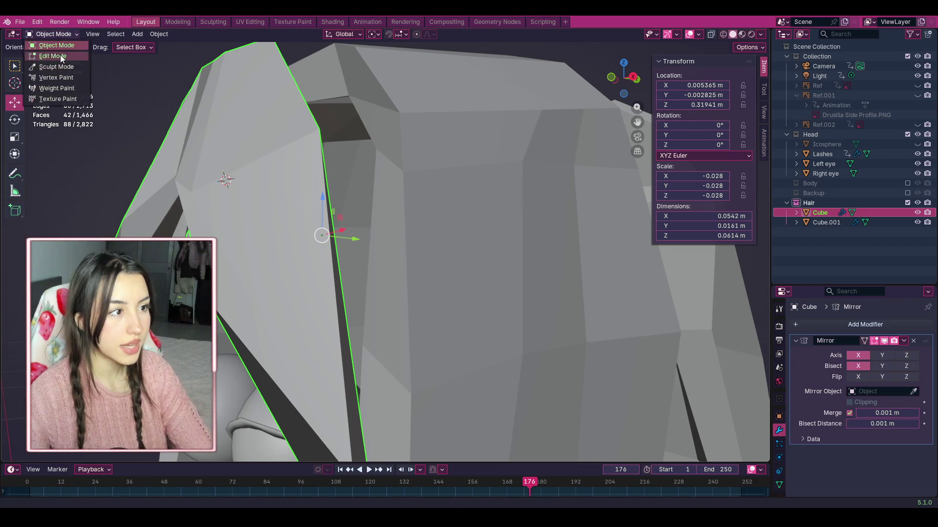
pyautogui.click(49, 53)
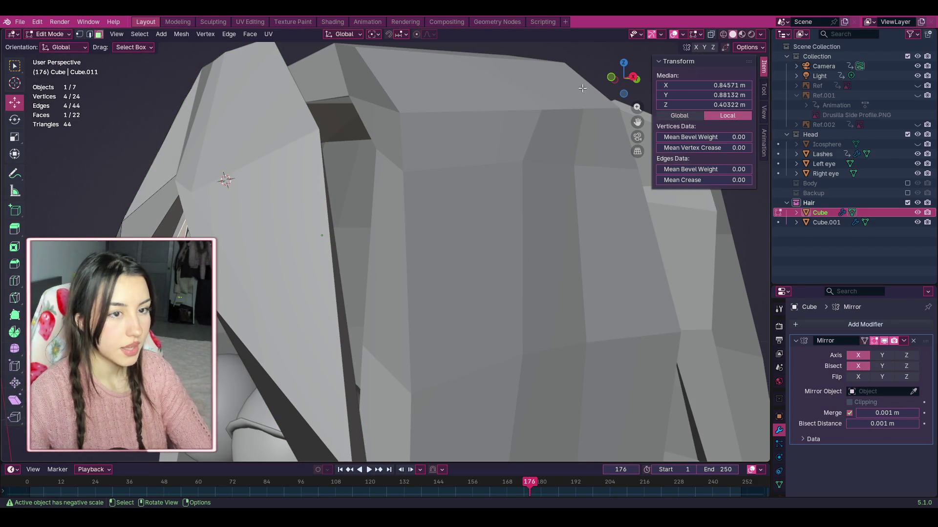
pyautogui.moveTo(576, 91); pyautogui.dragTo(401, 195, button='middle')
pyautogui.keyDown('shift'); pyautogui.click(289, 200); pyautogui.keyUp('shift')
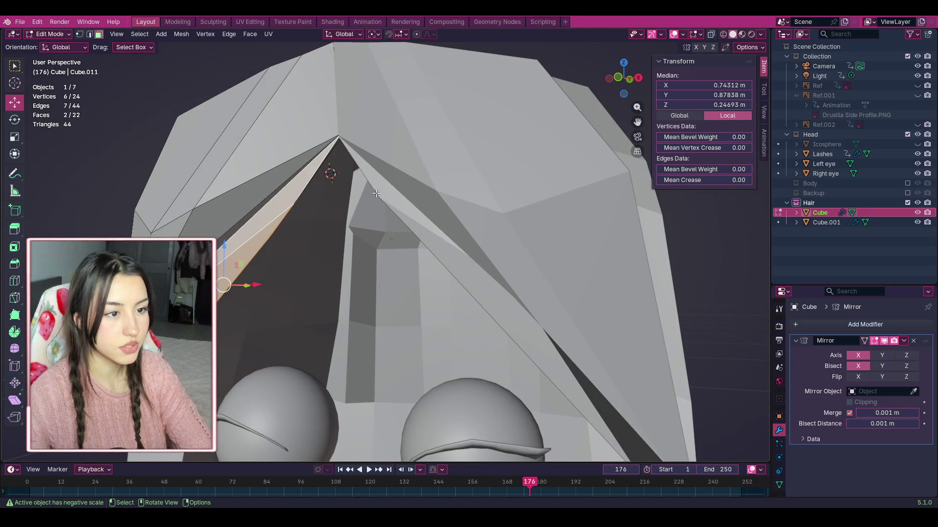
pyautogui.press('g')
pyautogui.press('y')
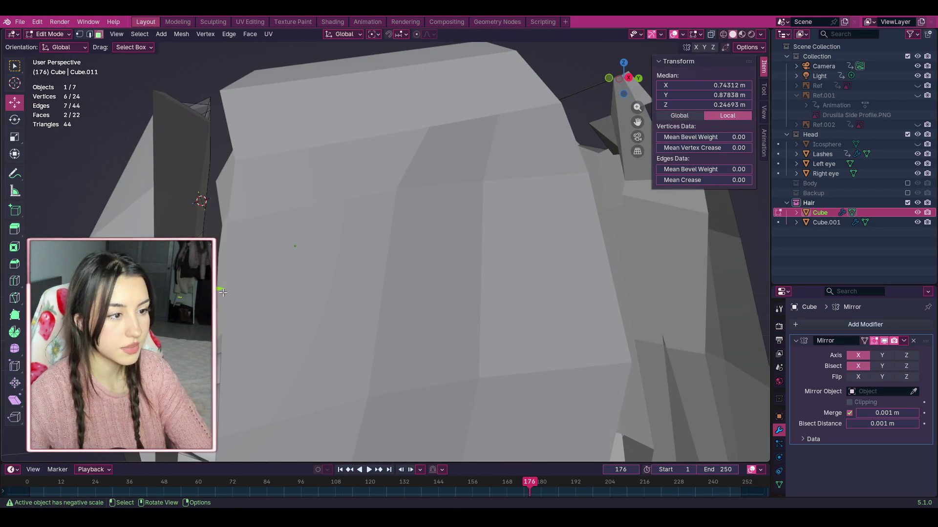
pyautogui.click(295, 246)
# Step: Show the Body collection again and check the moved bang from several angles
pyautogui.moveTo(295, 246)
pyautogui.mouseDown(button='middle')
pyautogui.moveTo(414, 233)
pyautogui.moveTo(444, 253)
pyautogui.moveTo(605, 86)
pyautogui.mouseUp(button='middle')
pyautogui.scroll(-5, 606, 86)
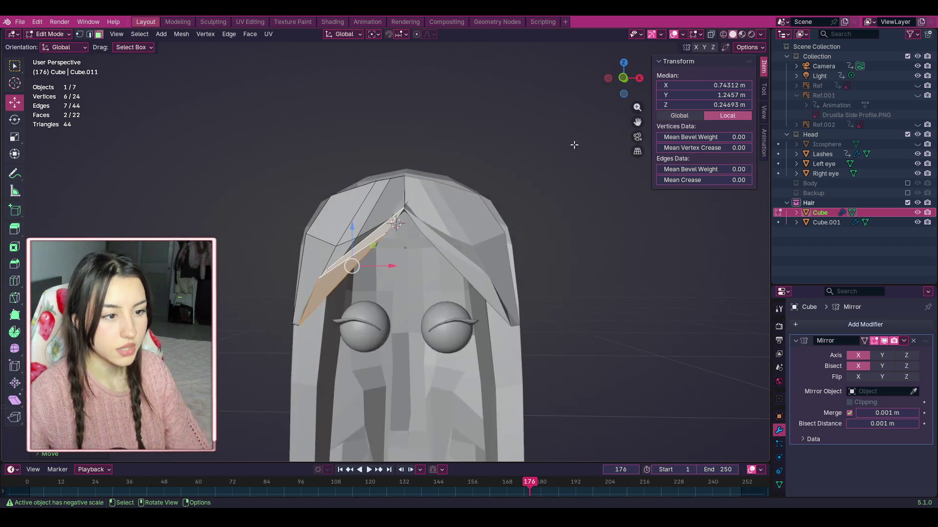
pyautogui.moveTo(642, 86)
pyautogui.mouseDown()
pyautogui.moveTo(610, 87)
pyautogui.moveTo(635, 89)
pyautogui.mouseUp()
pyautogui.scroll(3, 586, 147)
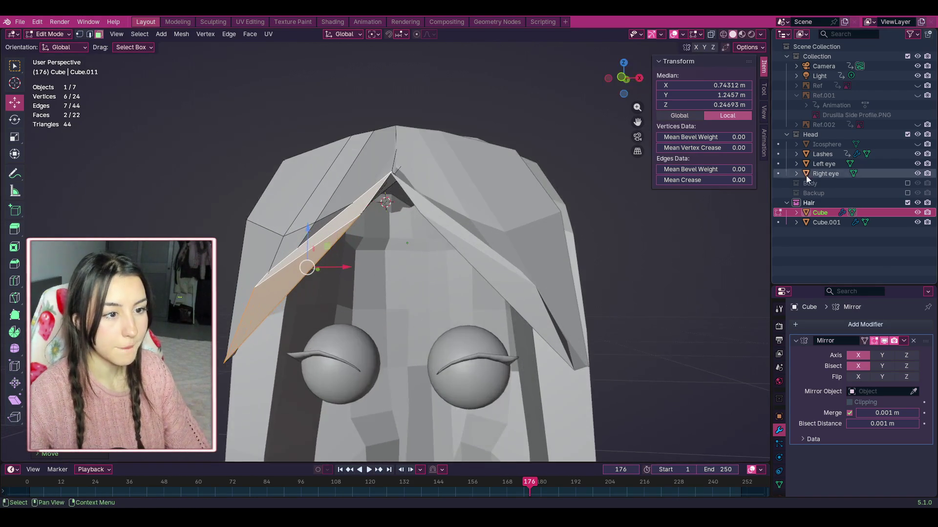
pyautogui.click(907, 183)
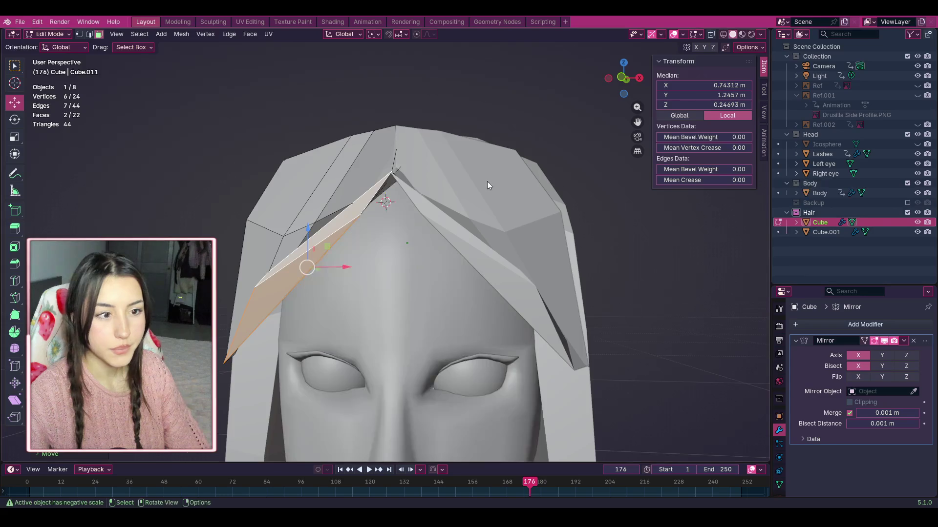
pyautogui.scroll(2, 487, 181)
pyautogui.moveTo(624, 78)
pyautogui.mouseDown()
pyautogui.moveTo(639, 81)
pyautogui.moveTo(637, 15)
pyautogui.moveTo(635, 31)
pyautogui.mouseUp()
pyautogui.scroll(-5, 520, 162)
# Step: Look through the Texture Paint, UV Editing, Sculpting and Shading workspaces and save Drusilla.blend
pyautogui.click(306, 22)
pyautogui.click(250, 22)
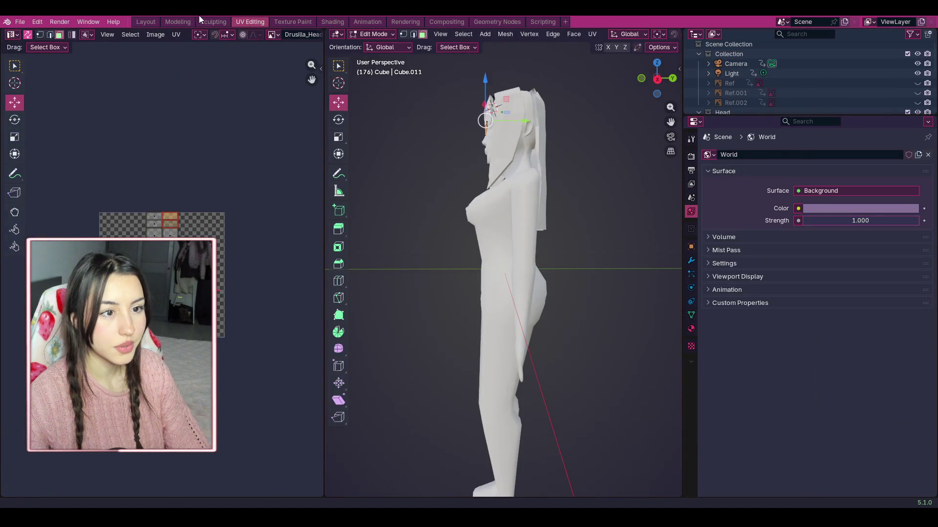
pyautogui.click(199, 22)
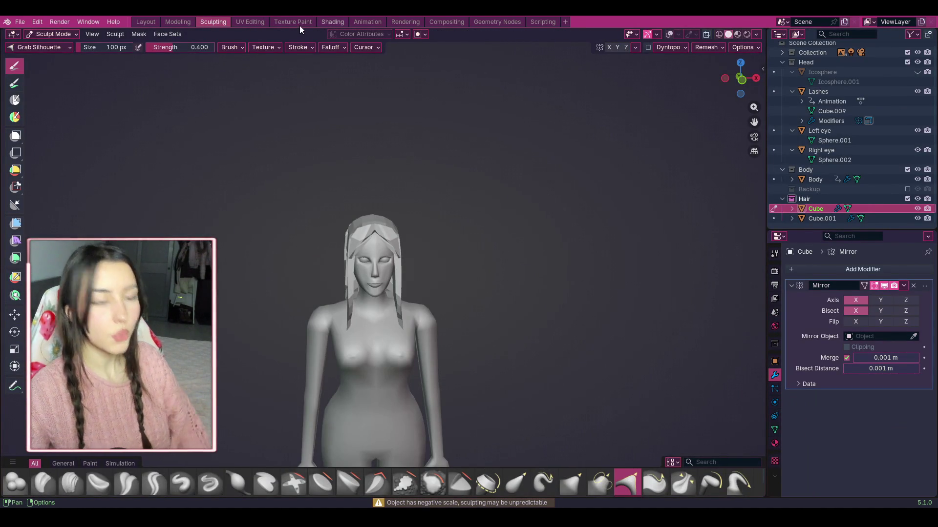
pyautogui.click(332, 22)
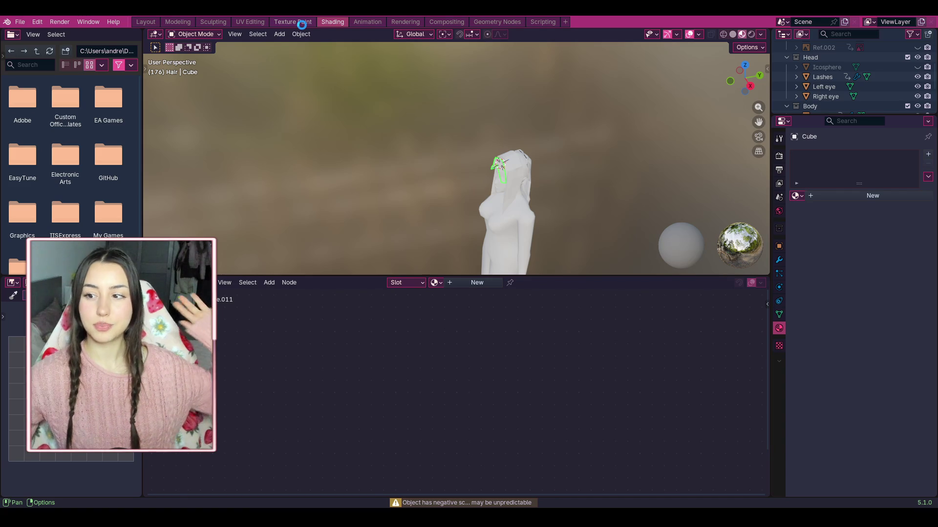
pyautogui.hotkey('ctrl', 's')
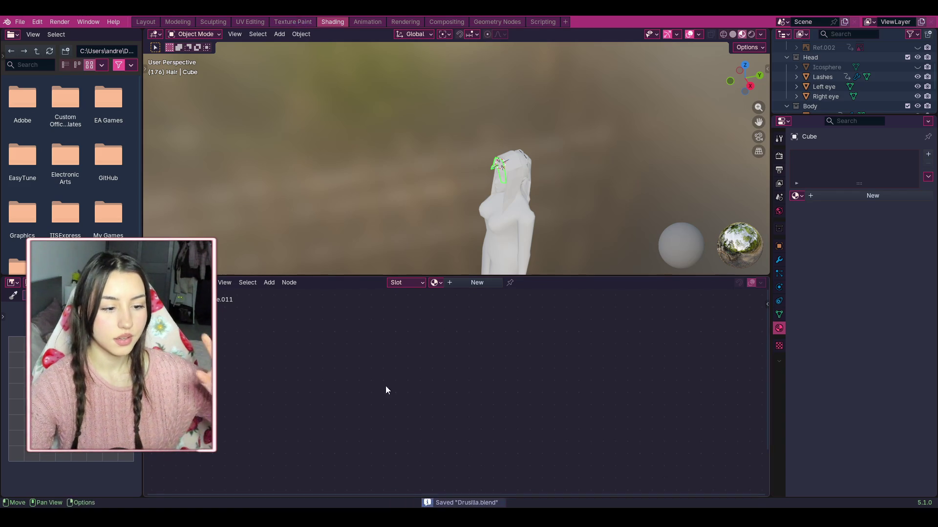
# Step: Orbit to a front view in Texture Paint, put the hair into Edit Mode, then return to Layout
pyautogui.click(296, 22)
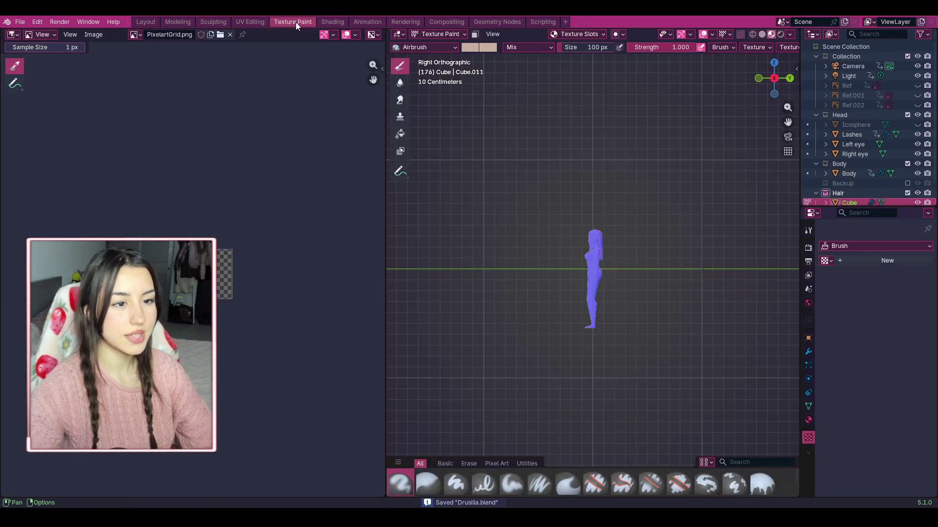
pyautogui.scroll(10, 674, 202)
pyautogui.moveTo(767, 73)
pyautogui.mouseDown()
pyautogui.moveTo(819, 76)
pyautogui.moveTo(779, 80)
pyautogui.moveTo(751, 119)
pyautogui.mouseUp()
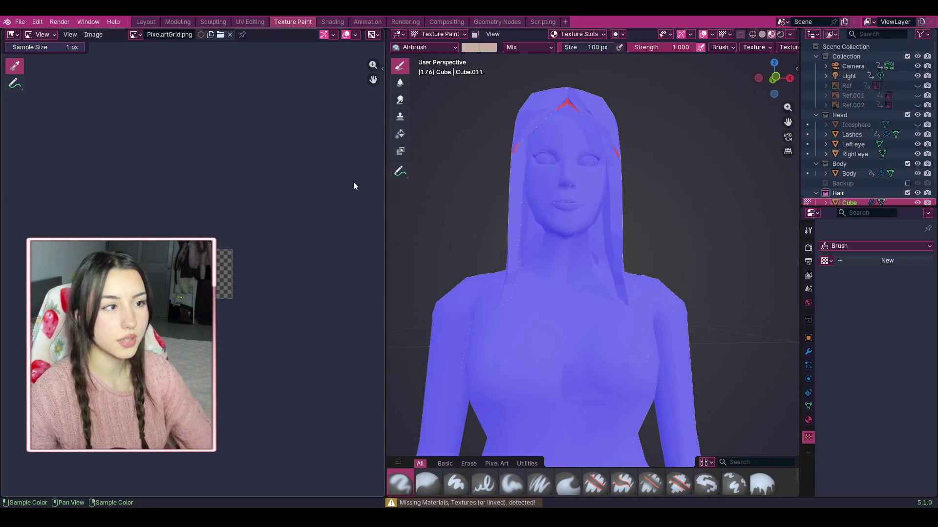
pyautogui.press('Tab')
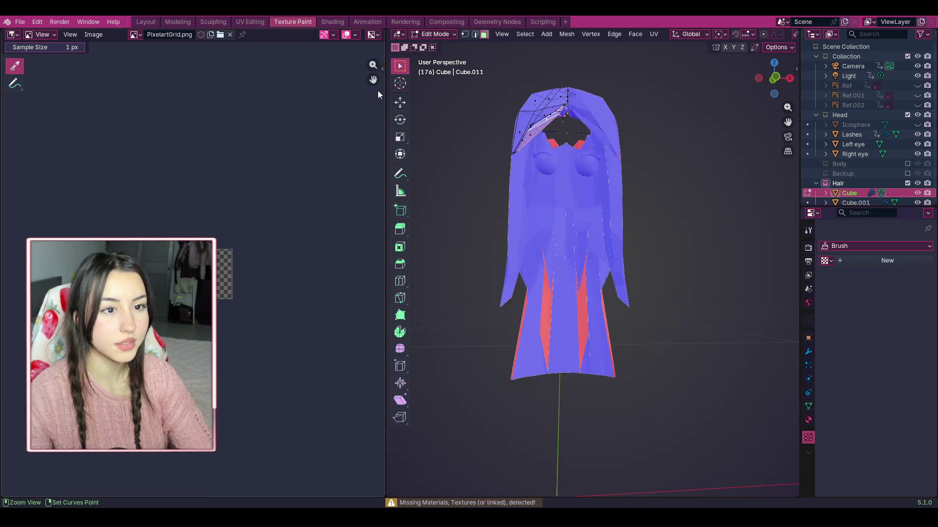
pyautogui.click(146, 21)
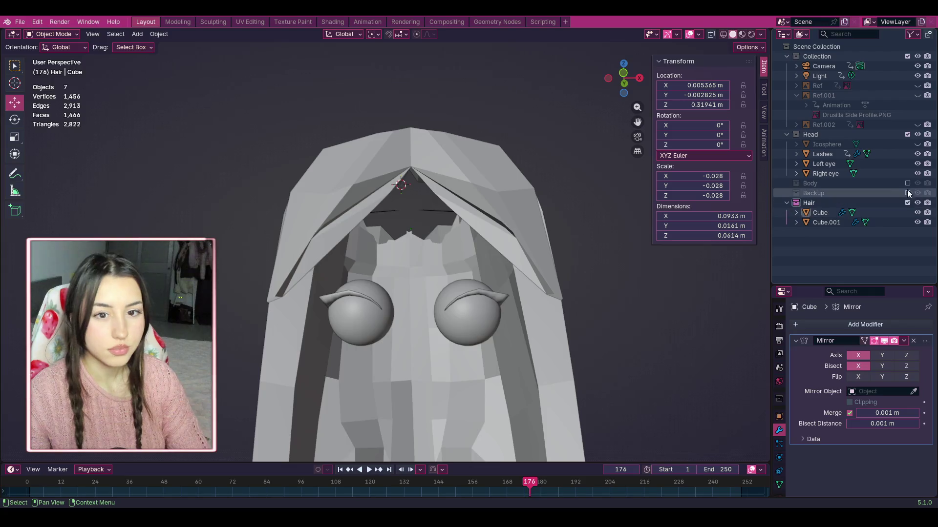
pyautogui.click(908, 183)
pyautogui.click(177, 21)
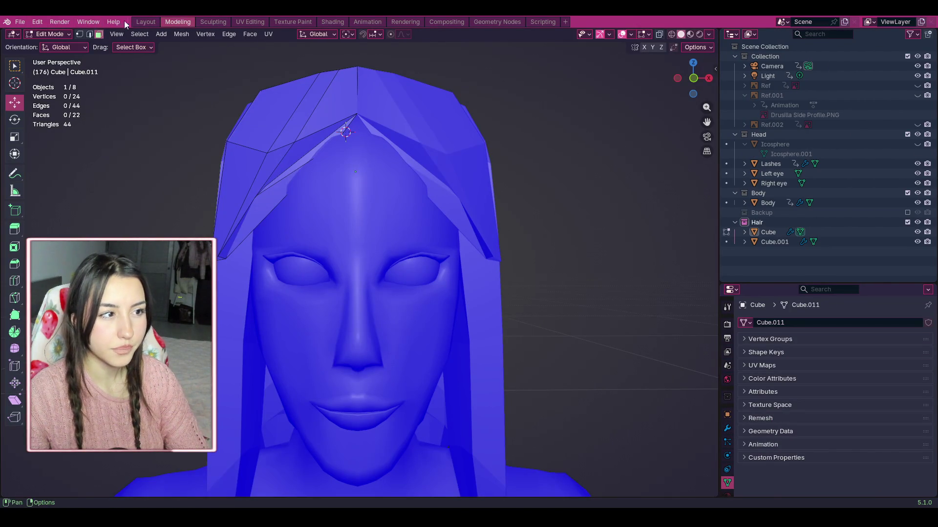
pyautogui.click(145, 22)
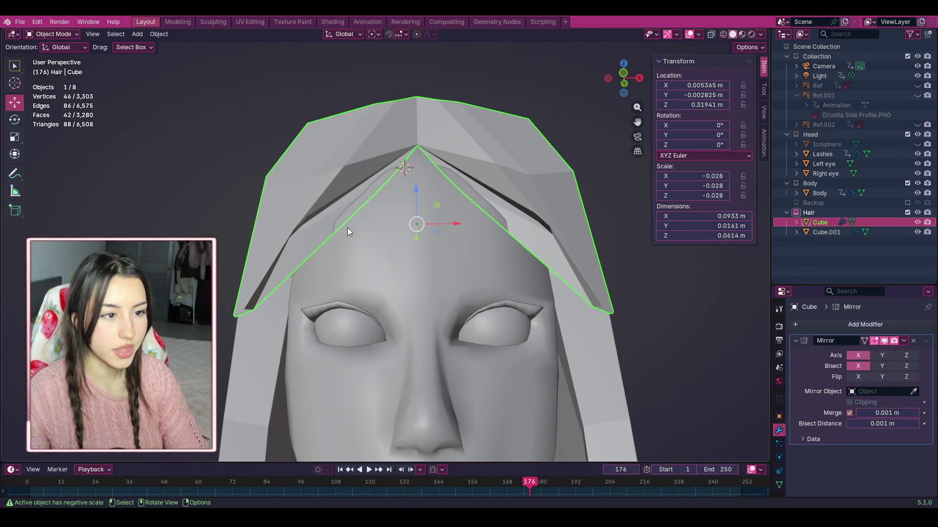
# Step: Select the Body object, enter Edit Mode to inspect it, then return to Object Mode
pyautogui.click(347, 231)
pyautogui.scroll(2, 535, 108)
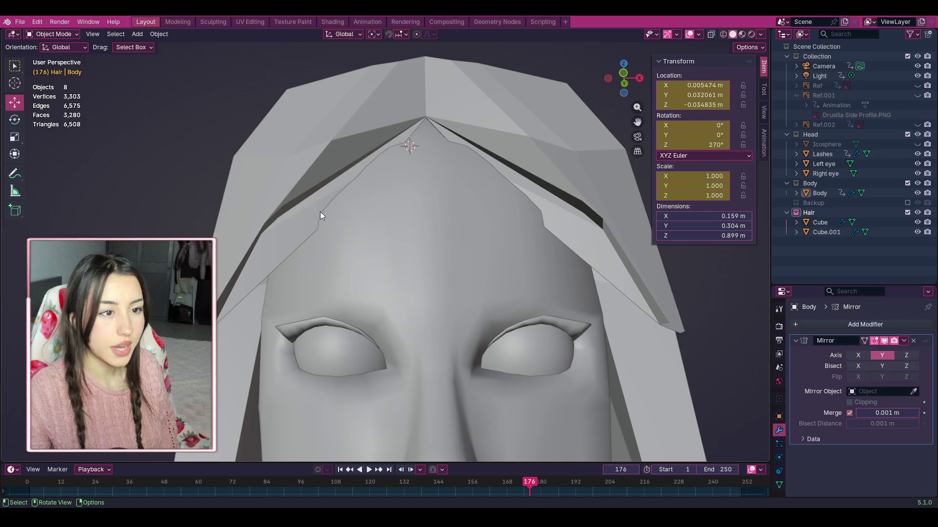
pyautogui.scroll(-2, 318, 213)
pyautogui.click(61, 39)
pyautogui.click(46, 63)
pyautogui.scroll(2, 305, 214)
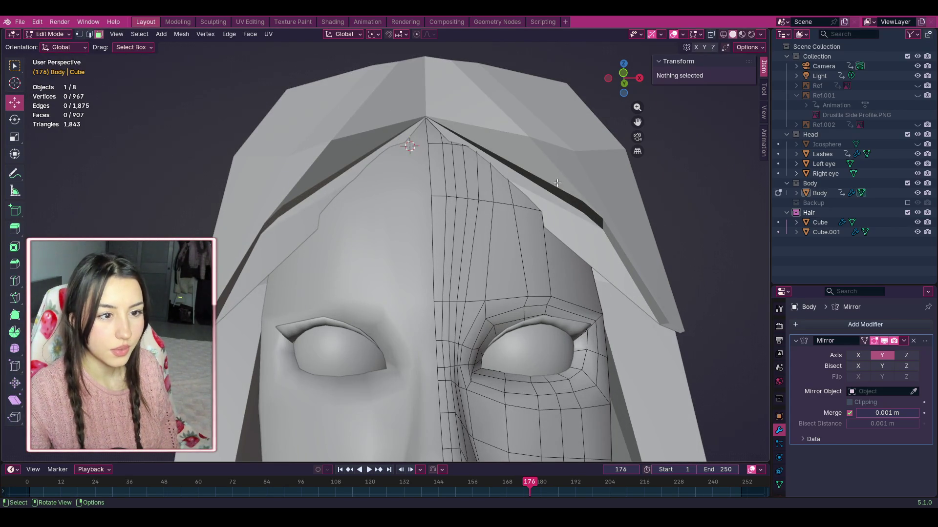
pyautogui.click(57, 33)
pyautogui.click(60, 45)
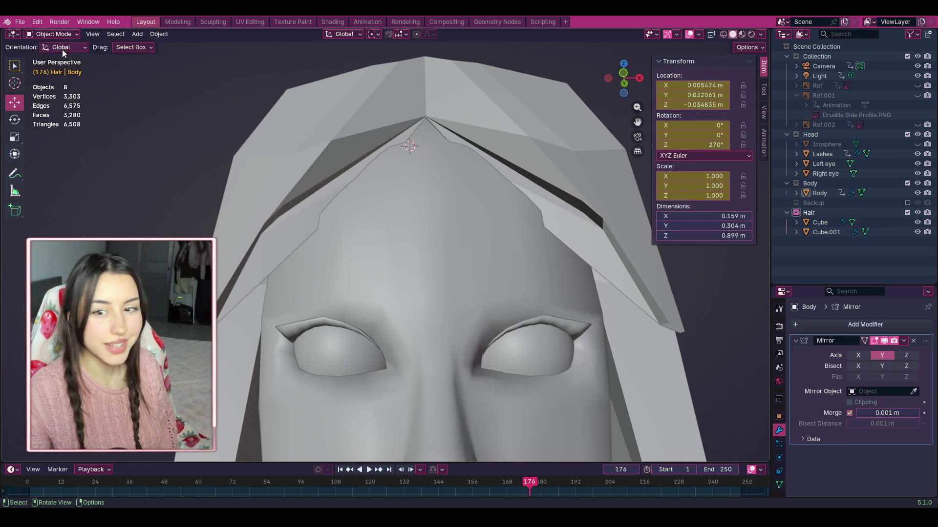
# Step: Select the hair Cube, switch it to Edit Mode, and pick a face of the bang strand
pyautogui.click(526, 198)
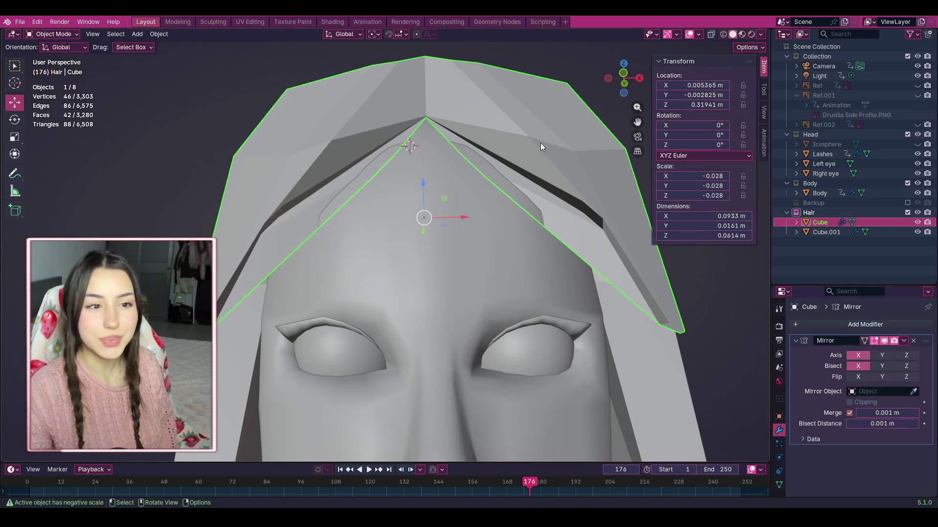
pyautogui.click(65, 37)
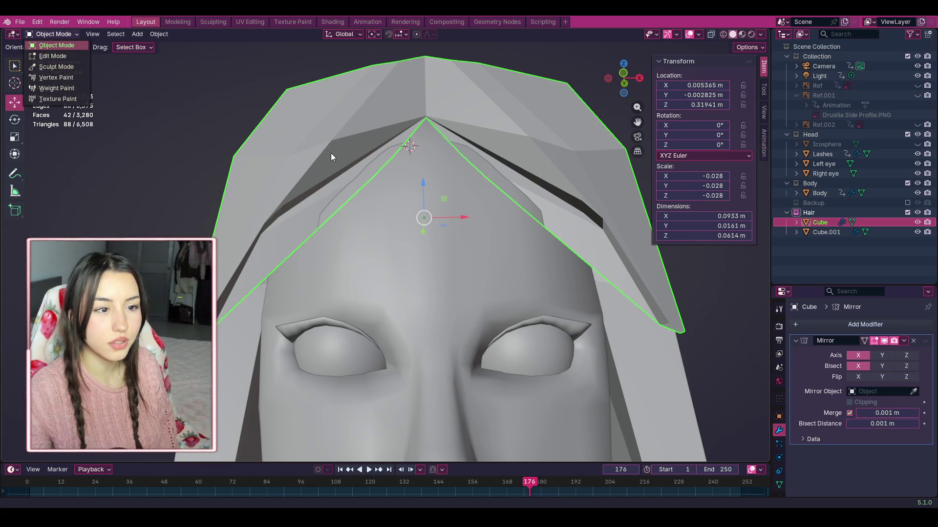
pyautogui.click(52, 56)
pyautogui.scroll(-4, 436, 258)
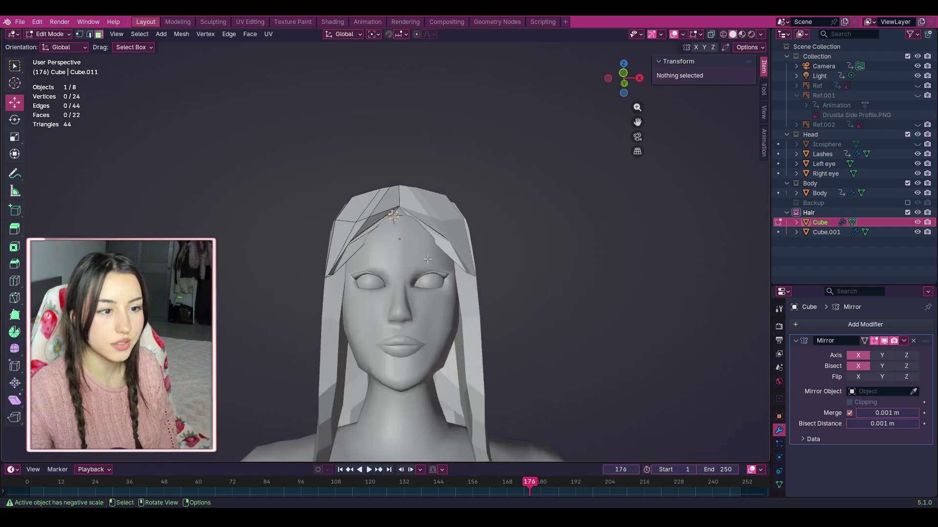
pyautogui.scroll(2, 437, 259)
pyautogui.scroll(1, 436, 258)
pyautogui.click(334, 222)
pyautogui.scroll(2, 334, 223)
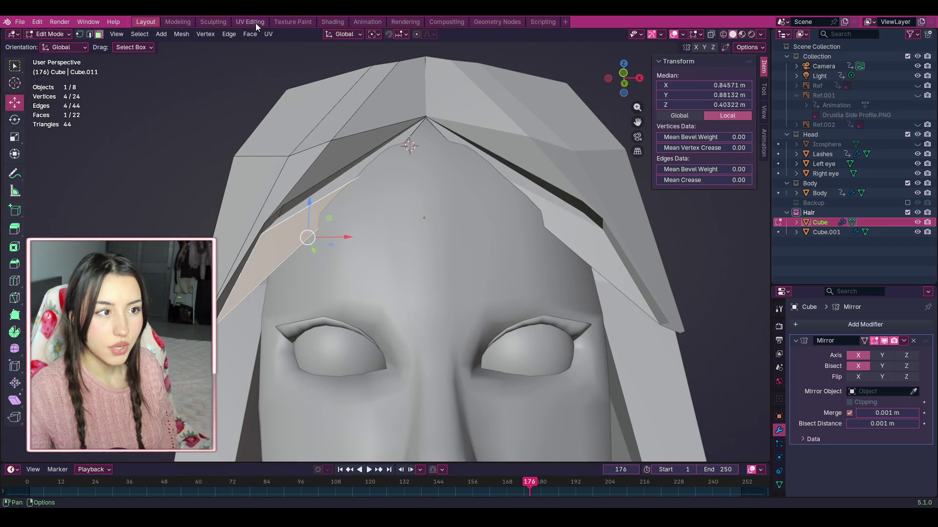
# Step: Try moving a bang face forward along Y, undo it, and deselect all
pyautogui.moveTo(315, 251); pyautogui.dragTo(312, 247)
pyautogui.hotkey('ctrl', 'z')
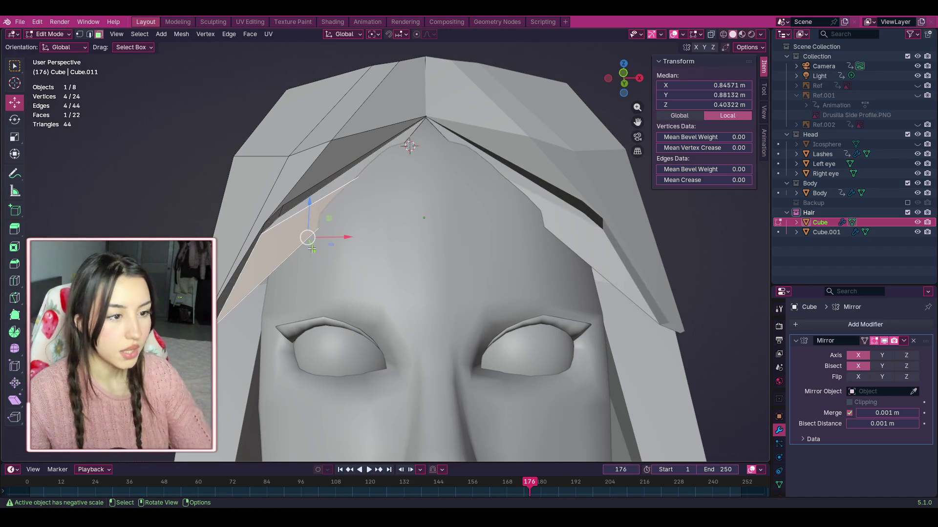
pyautogui.hotkey('alt', 'a')
pyautogui.scroll(2, 301, 250)
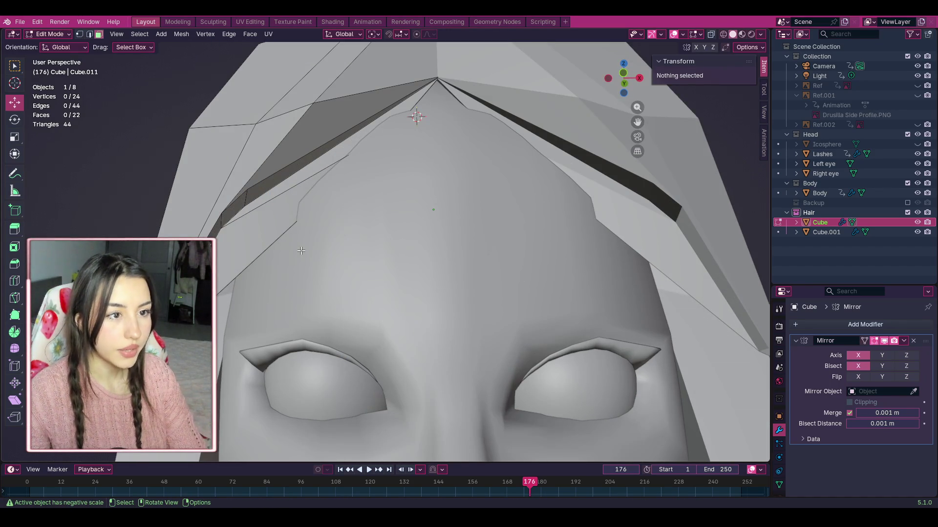
# Step: Knife-cut across the bang strand from its lower edge to its upper edge
pyautogui.click(14, 280)
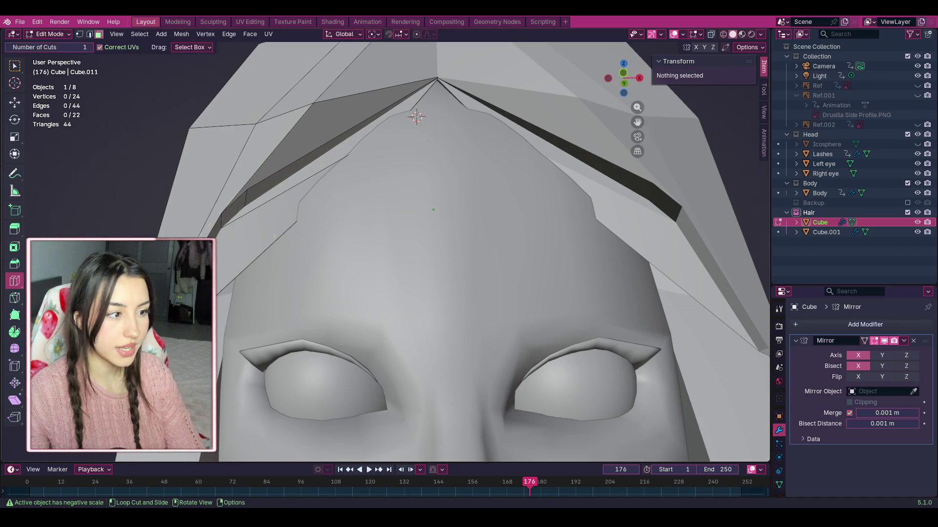
pyautogui.click(16, 299)
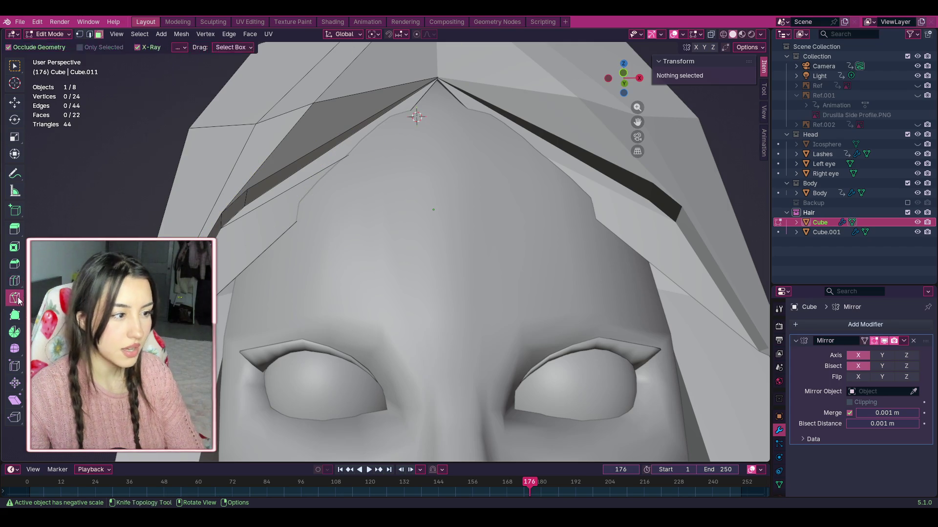
pyautogui.click(258, 257)
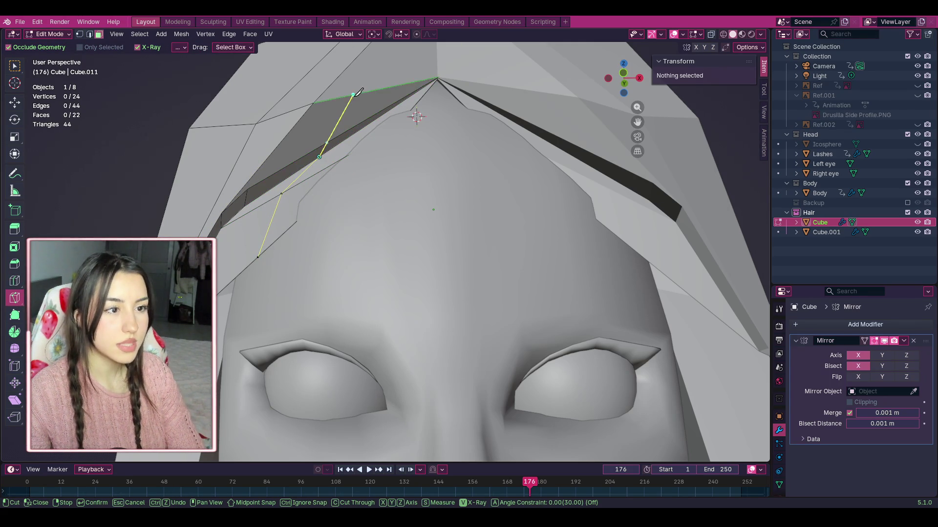
pyautogui.click(354, 94)
pyautogui.scroll(-3, 355, 94)
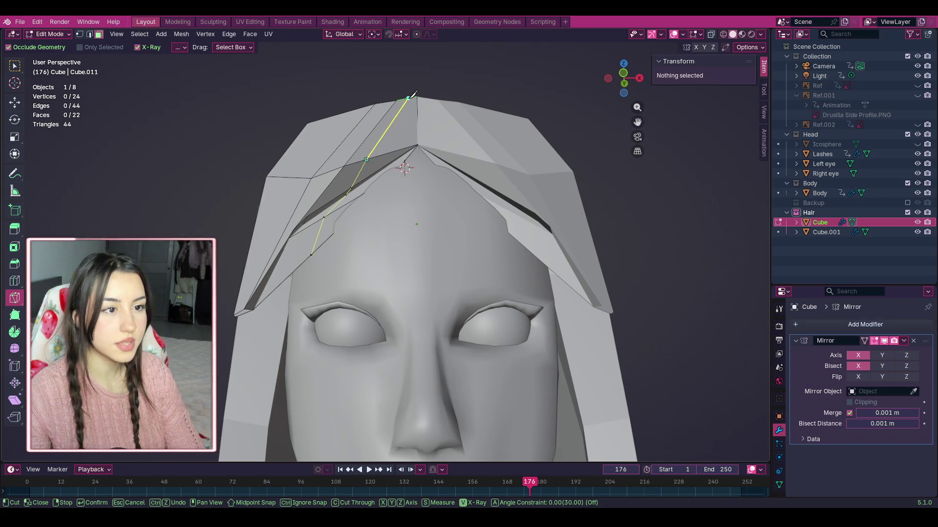
pyautogui.press('Return')
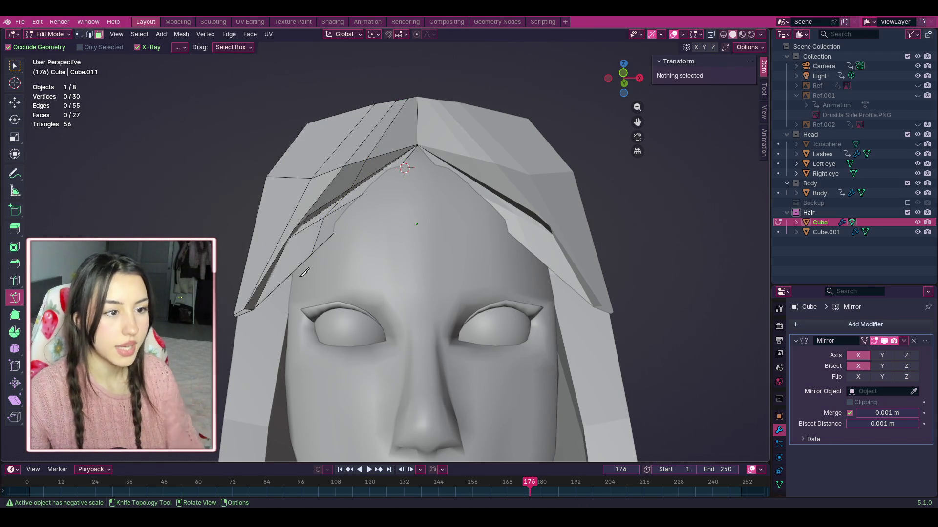
# Step: Move the newly cut bang face along the Y axis
pyautogui.scroll(2, 321, 275)
pyautogui.click(14, 100)
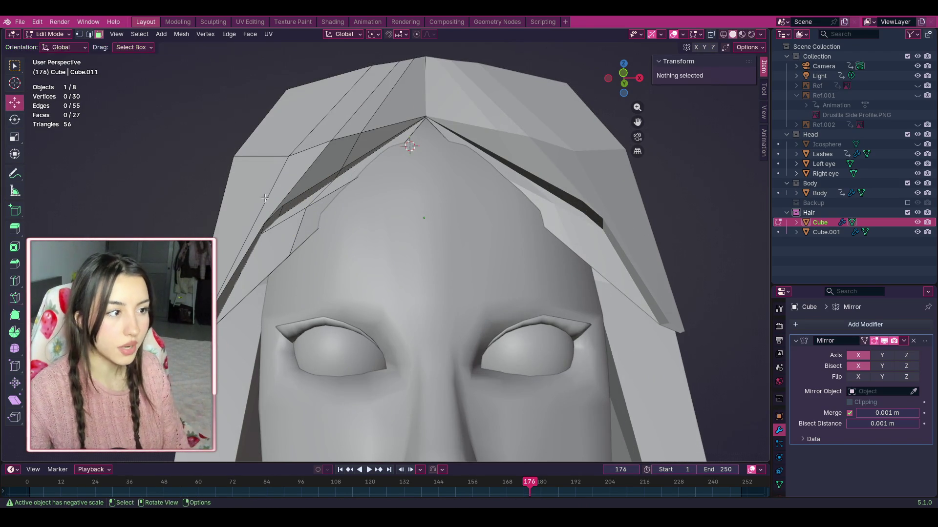
pyautogui.click(322, 223)
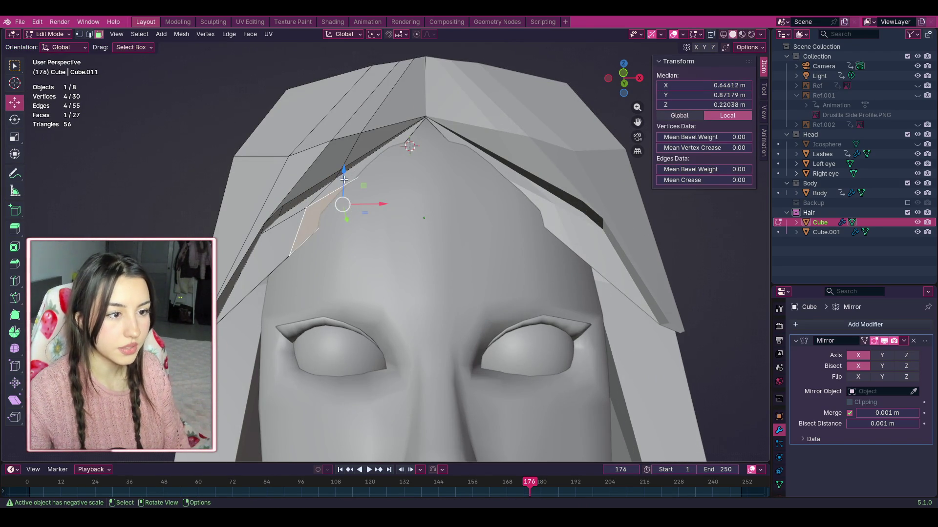
pyautogui.press('g')
pyautogui.press('y')
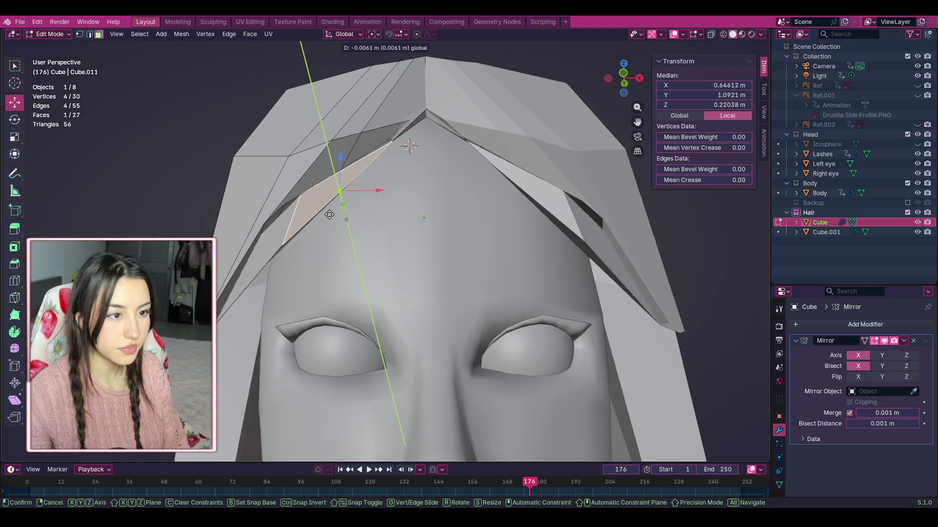
pyautogui.click(335, 211)
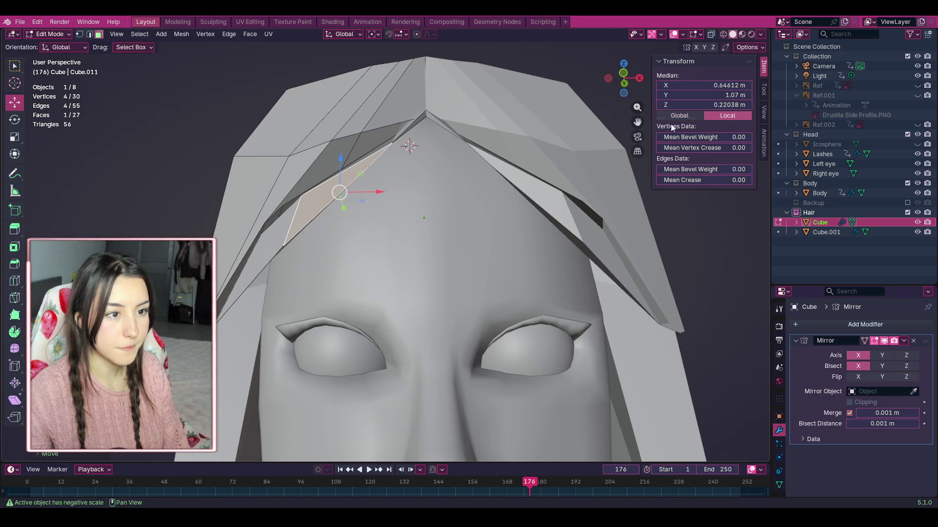
# Step: Push the thin sliver face at the hairline along Y to close the gap, then view UV Editing
pyautogui.moveTo(624, 78)
pyautogui.mouseDown()
pyautogui.moveTo(586, 82)
pyautogui.moveTo(620, 80)
pyautogui.mouseUp()
pyautogui.scroll(4, 423, 117)
pyautogui.click(428, 87)
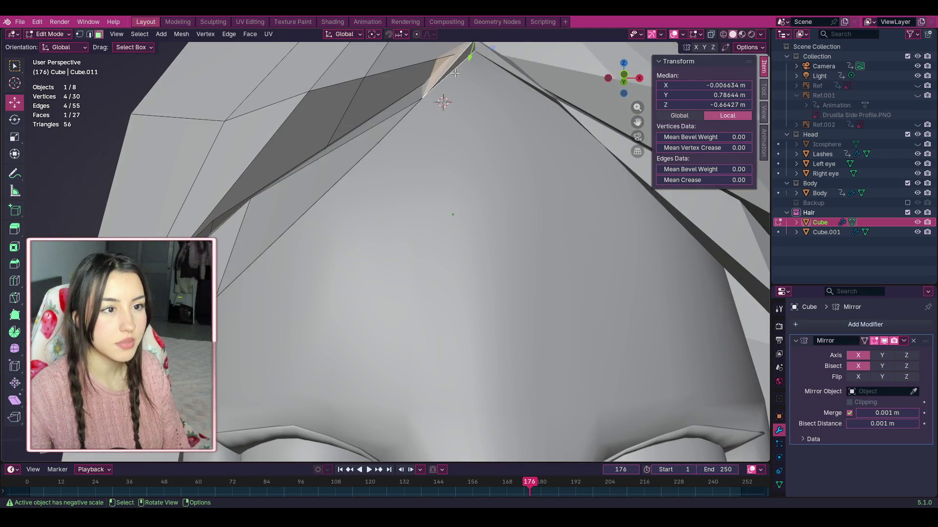
pyautogui.scroll(-2, 439, 96)
pyautogui.moveTo(450, 106); pyautogui.dragTo(455, 112)
pyautogui.scroll(-3, 512, 132)
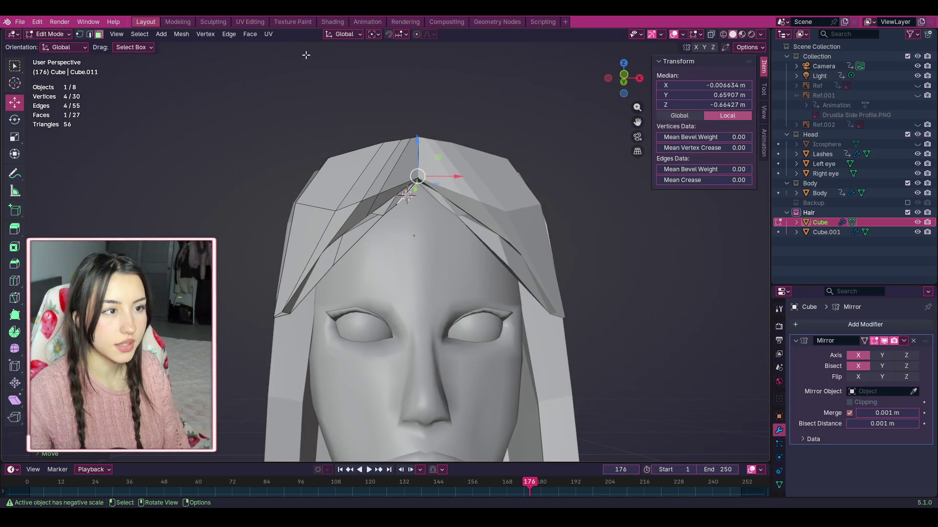
pyautogui.click(218, 21)
pyautogui.click(244, 22)
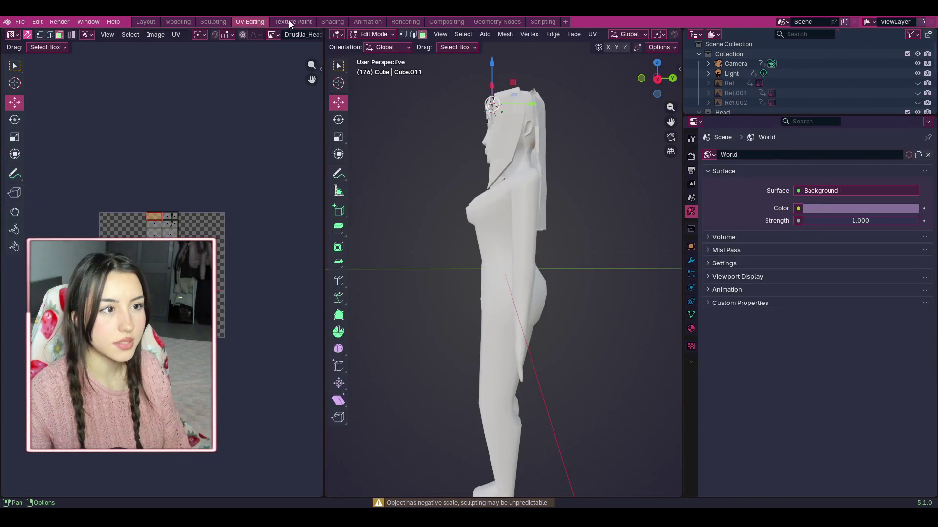
pyautogui.click(288, 21)
pyautogui.click(144, 21)
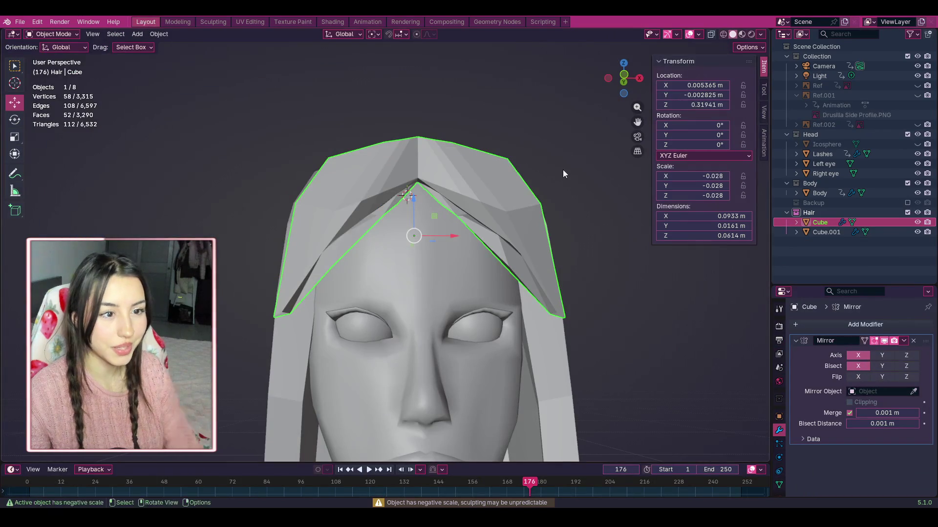
pyautogui.hotkey('ctrl', 'z')
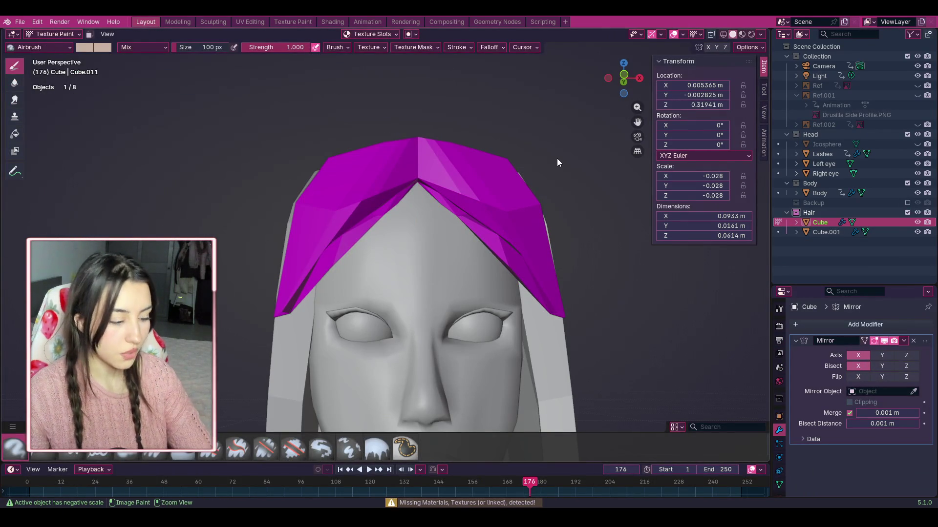
pyautogui.hotkey('ctrl', 'z')
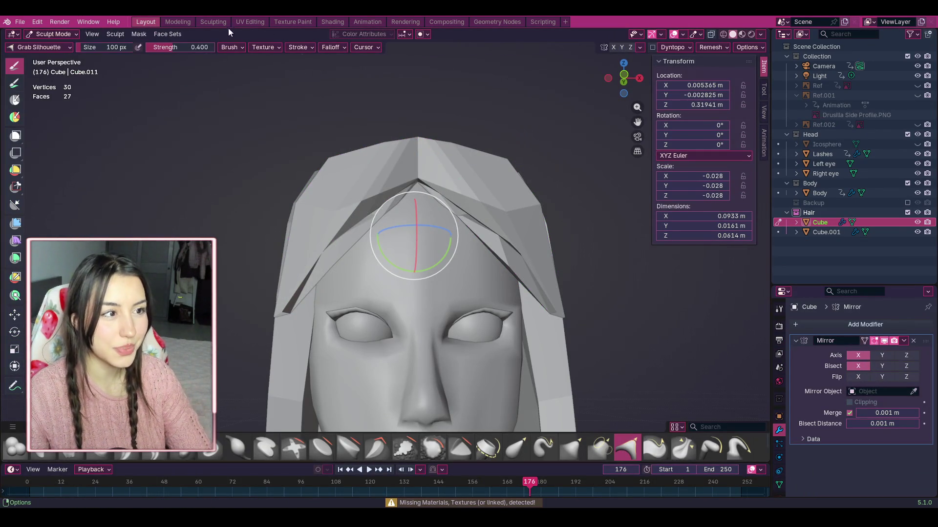
pyautogui.click(257, 20)
pyautogui.click(289, 23)
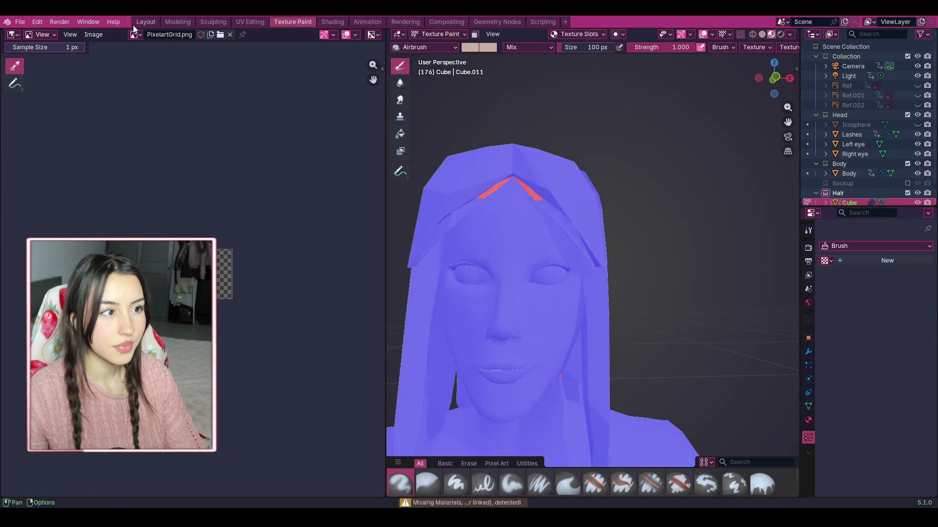
pyautogui.click(139, 22)
pyautogui.hotkey('ctrl', 'z')
pyautogui.hotkey('ctrl', 'z')
pyautogui.hotkey('ctrl', 'z')
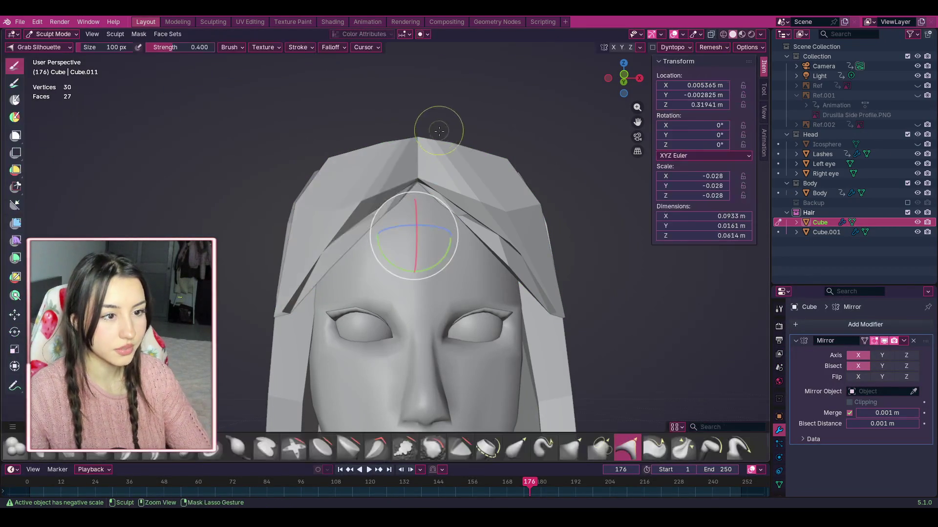
pyautogui.click(293, 22)
pyautogui.click(141, 22)
pyautogui.hotkey('ctrl', 'z')
pyautogui.hotkey('ctrl', 'z')
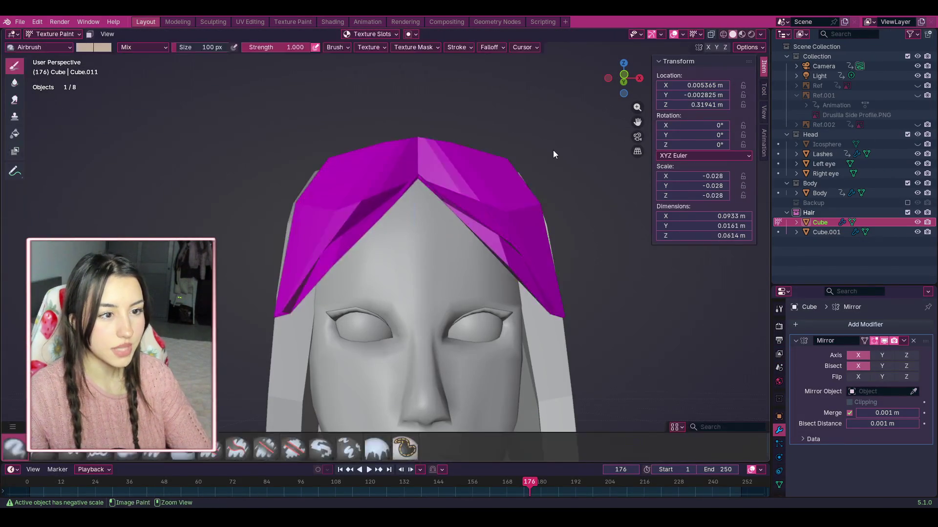
pyautogui.click(218, 21)
pyautogui.click(246, 22)
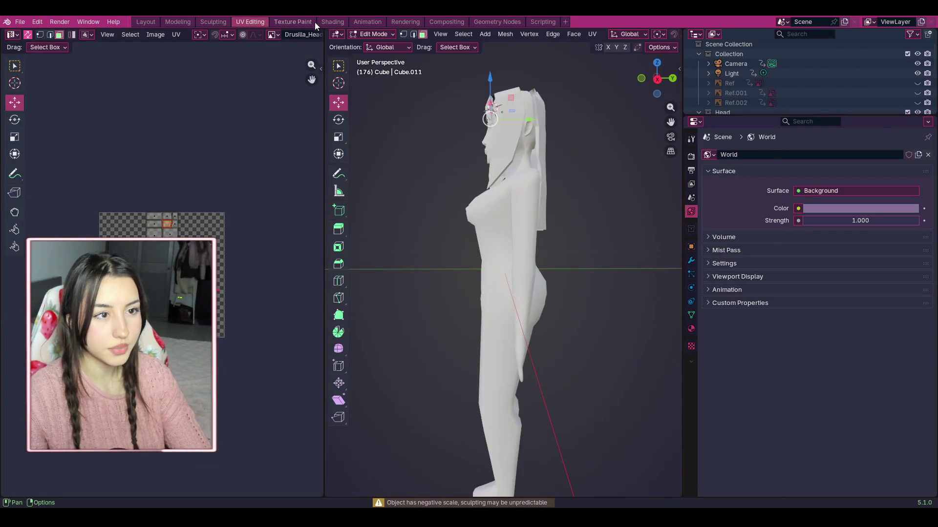
pyautogui.click(327, 22)
pyautogui.click(288, 22)
pyautogui.moveTo(793, 89)
pyautogui.mouseDown()
pyautogui.moveTo(787, 112)
pyautogui.moveTo(791, 93)
pyautogui.moveTo(764, 93)
pyautogui.moveTo(784, 92)
pyautogui.moveTo(773, 90)
pyautogui.mouseUp()
pyautogui.scroll(-2, 626, 161)
pyautogui.scroll(4, 649, 235)
pyautogui.moveTo(773, 91)
pyautogui.mouseDown(button='middle')
pyautogui.moveTo(635, 196)
pyautogui.moveTo(611, 147)
pyautogui.mouseUp(button='middle')
pyautogui.scroll(-3, 604, 112)
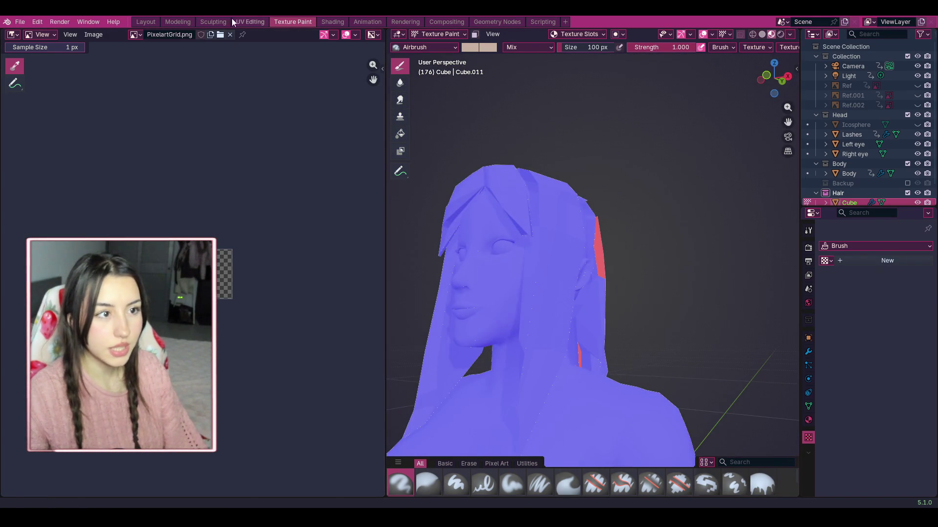
pyautogui.click(153, 25)
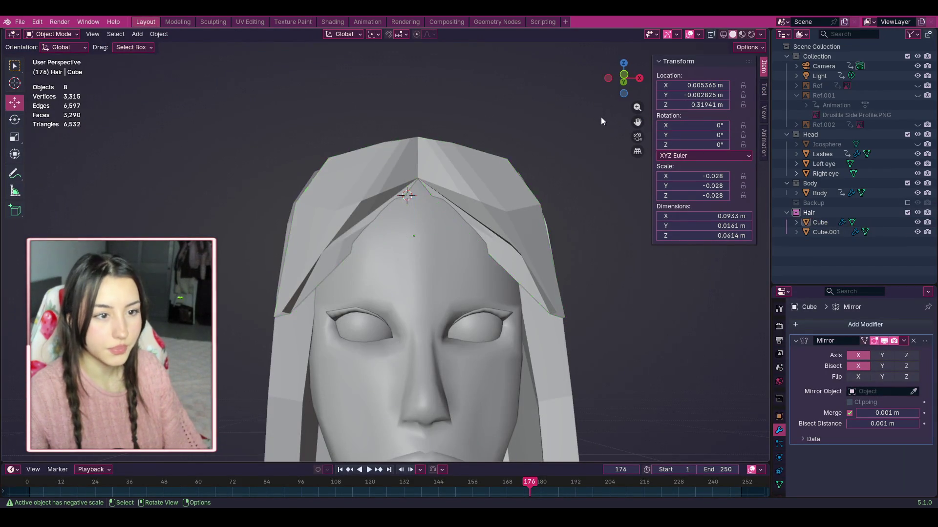
# Step: Select the hair Cube, hide the Body collection, and enter Edit Mode
pyautogui.click(601, 116)
pyautogui.scroll(4, 437, 308)
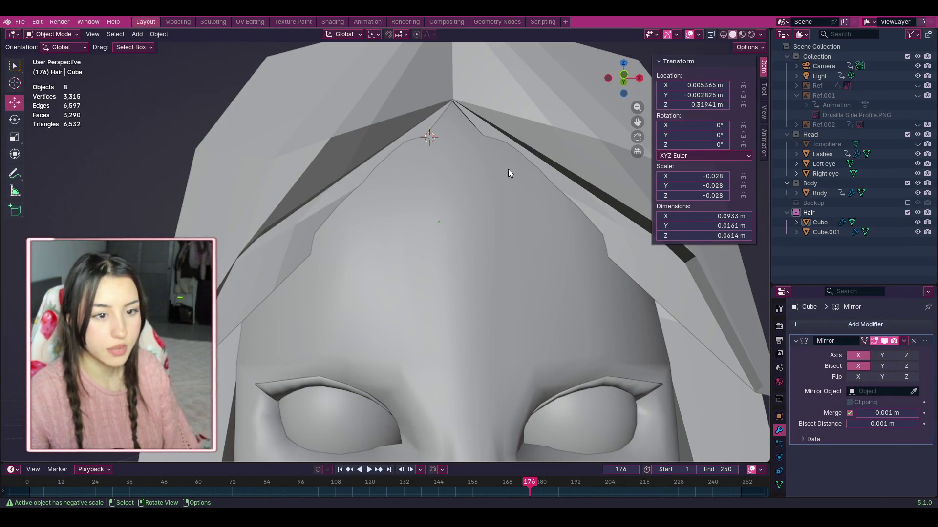
pyautogui.click(582, 216)
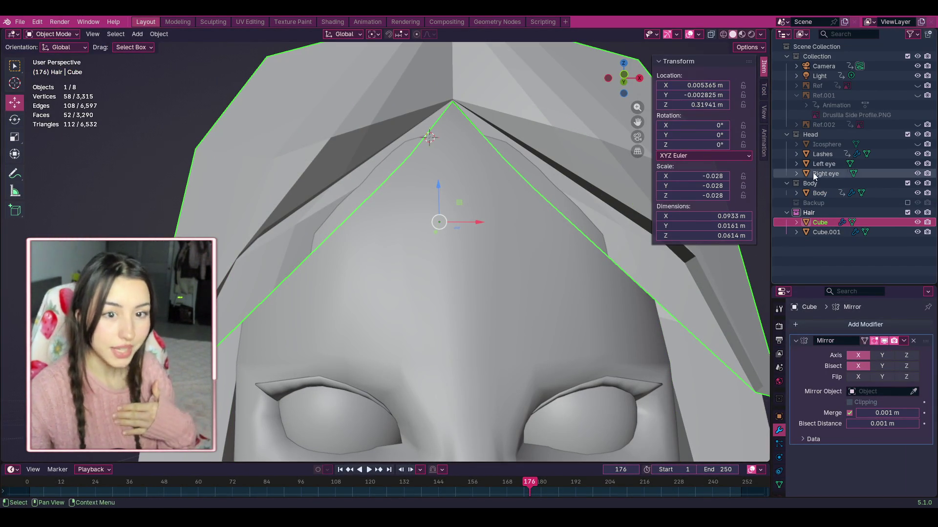
pyautogui.click(907, 184)
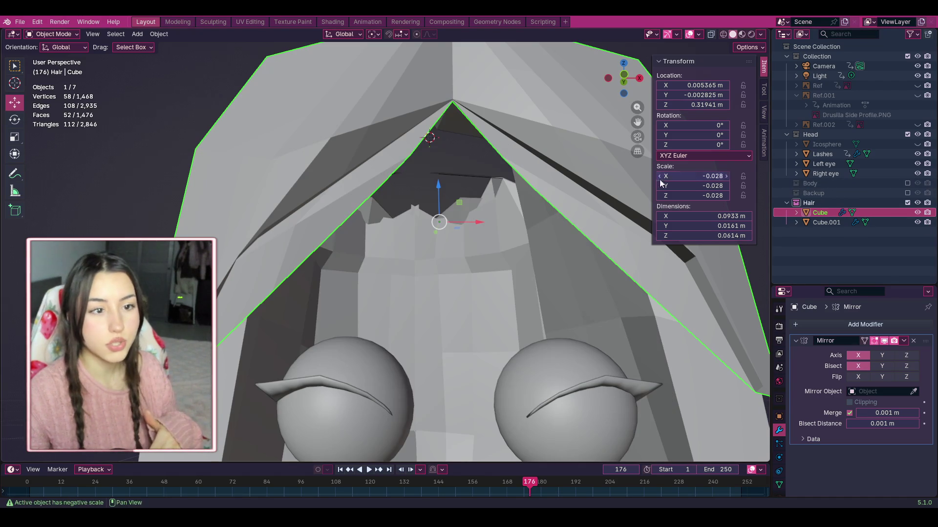
pyautogui.click(54, 34)
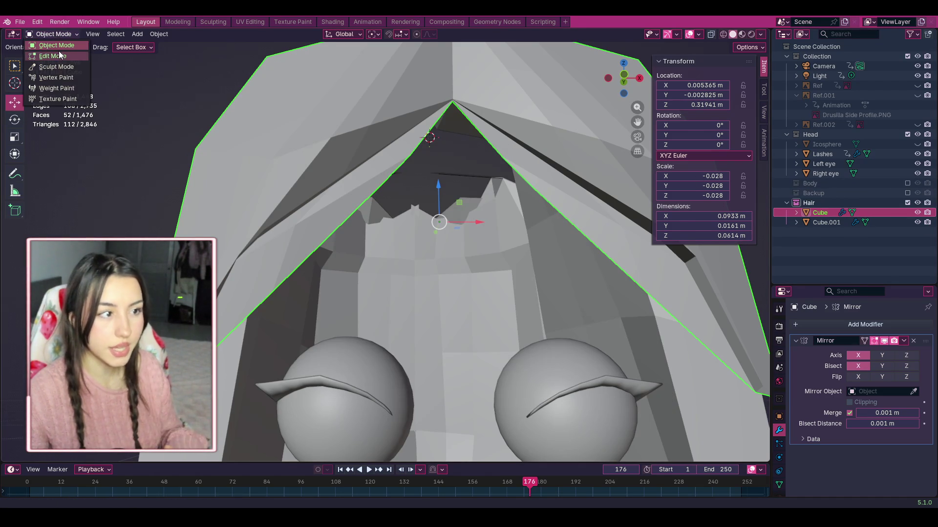
pyautogui.click(55, 56)
# Step: In edge select, pick the bang strand's inner edge and shift it slightly
pyautogui.click(62, 47)
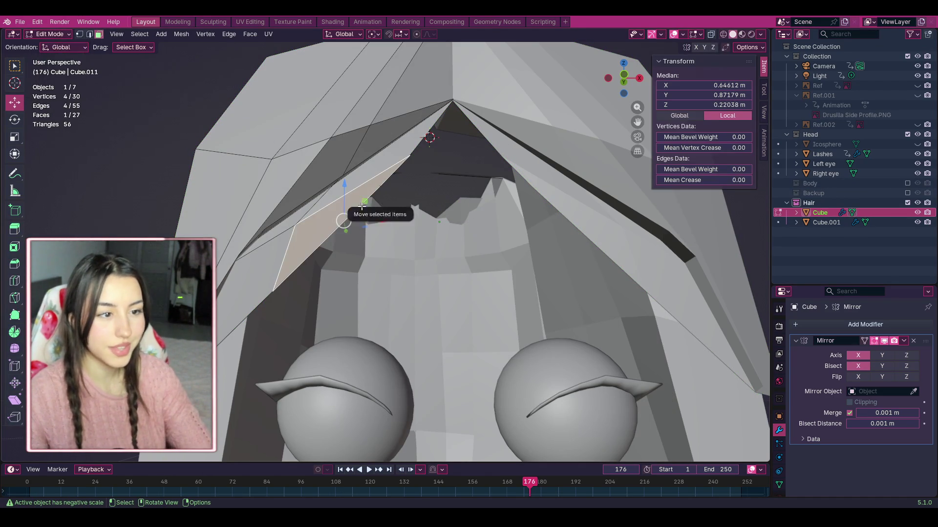
pyautogui.hotkey('alt', 'a')
pyautogui.click(89, 34)
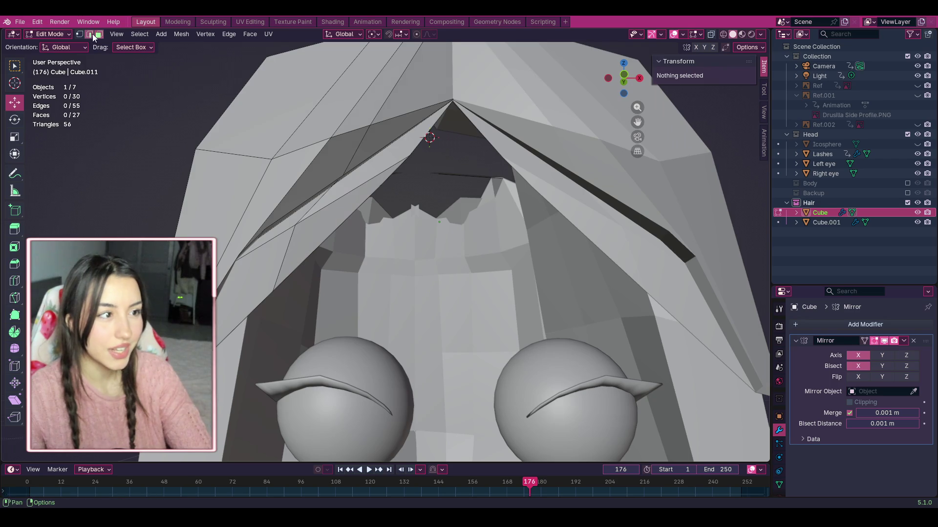
pyautogui.click(351, 217)
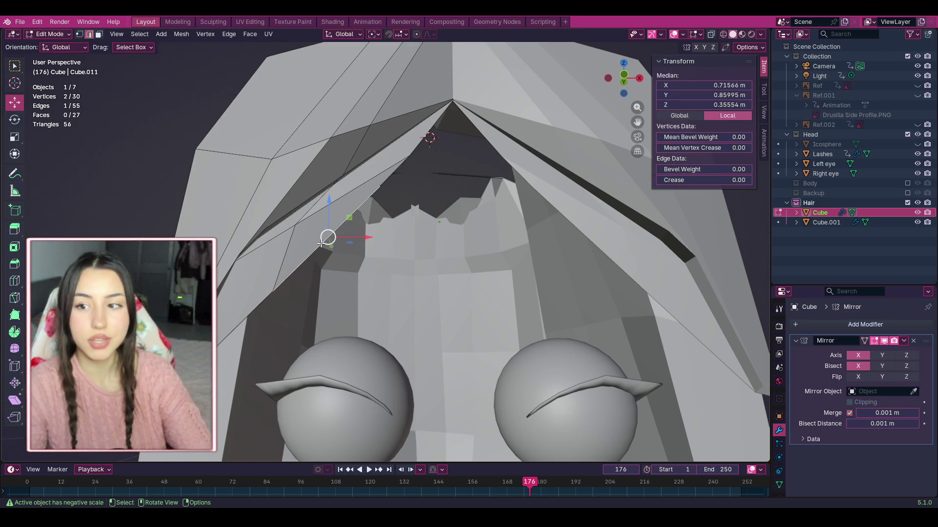
pyautogui.moveTo(328, 238); pyautogui.dragTo(325, 240)
# Step: Check the hair in Texture Paint, then back in Layout hide Body and reopen the Cube in Edit Mode
pyautogui.click(279, 21)
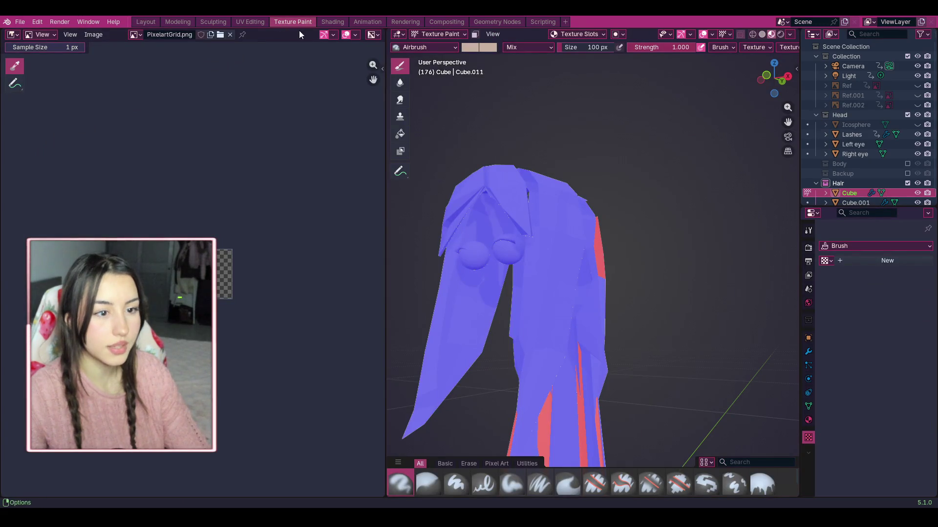
pyautogui.click(154, 22)
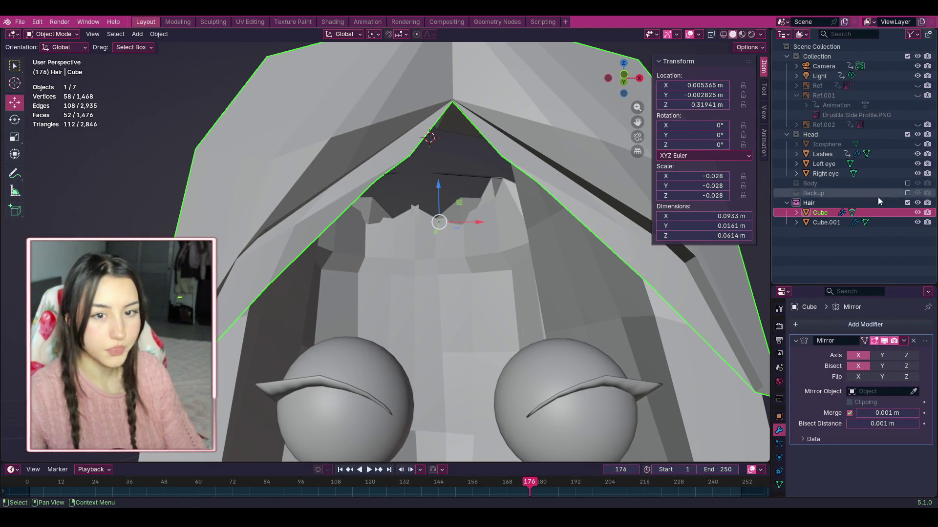
pyautogui.click(907, 184)
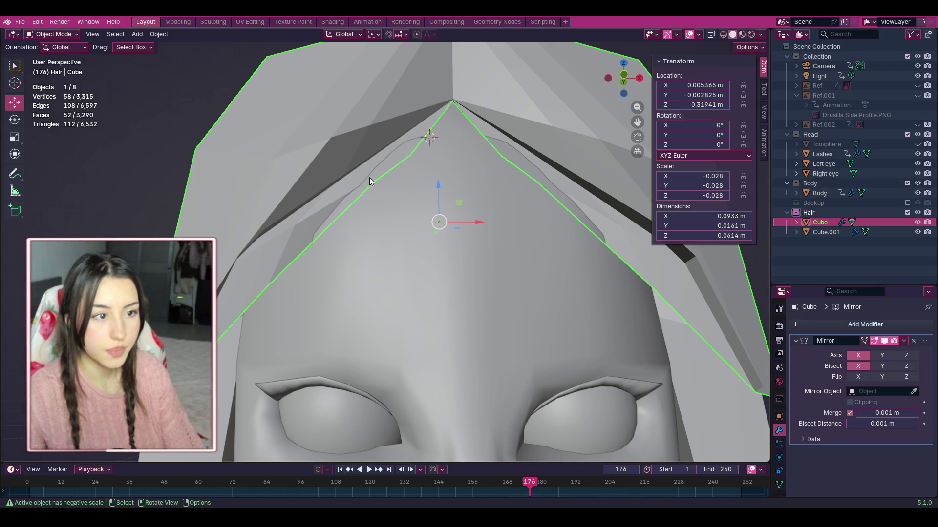
pyautogui.doubleClick(907, 212)
pyautogui.click(907, 183)
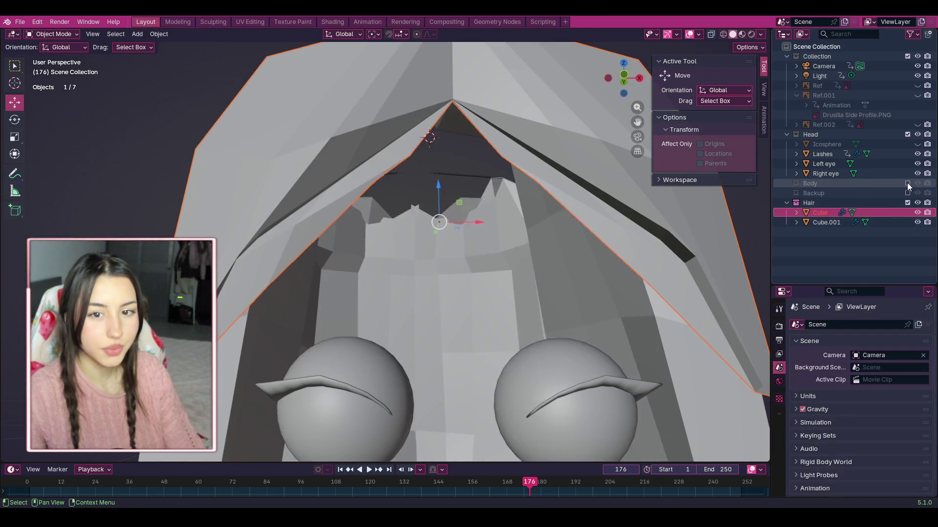
pyautogui.click(345, 192)
pyautogui.moveTo(202, 150); pyautogui.dragTo(254, 147, button='middle')
pyautogui.click(52, 34)
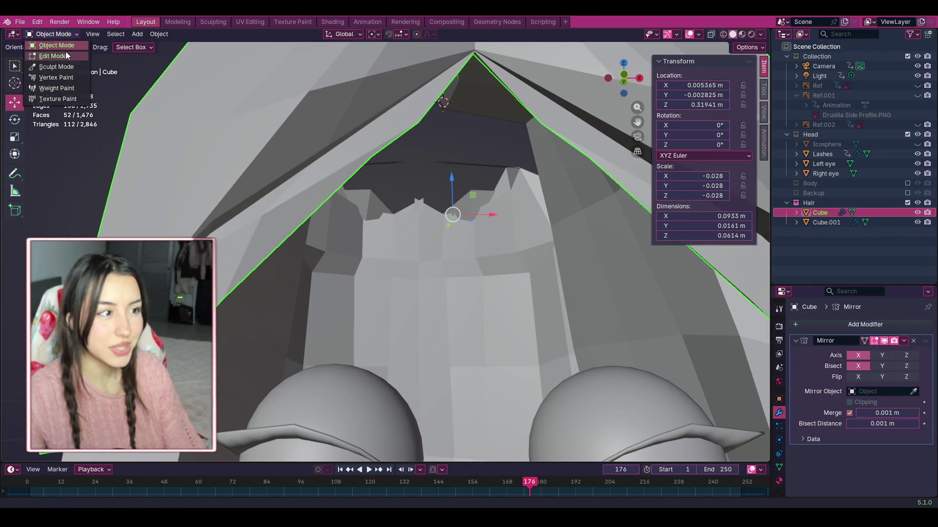
pyautogui.click(48, 55)
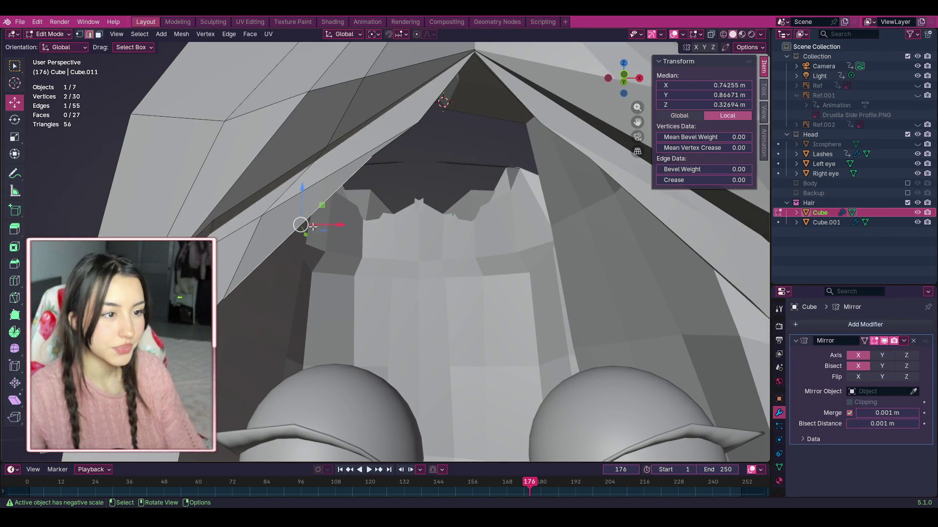
# Step: Slide the inner bang edge along Y toward the forehead, then show Body again and clear the selection
pyautogui.moveTo(306, 232)
pyautogui.mouseDown()
pyautogui.moveTo(300, 226)
pyautogui.moveTo(327, 205)
pyautogui.moveTo(327, 191)
pyautogui.mouseUp()
pyautogui.keyDown('shift'); pyautogui.click(380, 152); pyautogui.keyUp('shift')
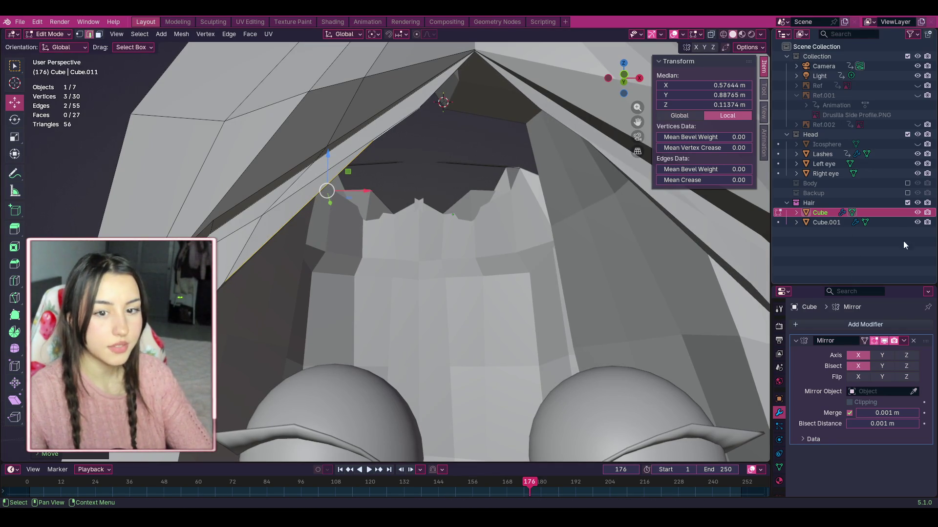
pyautogui.click(907, 183)
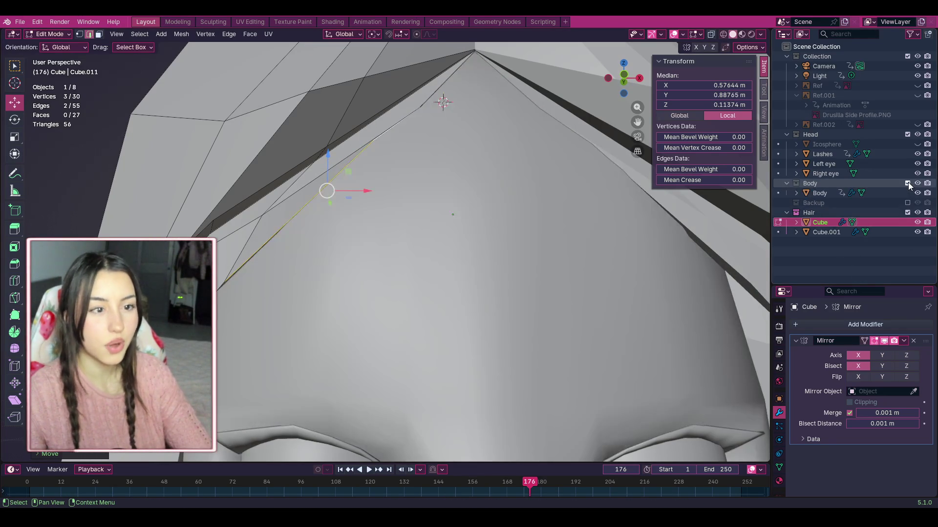
pyautogui.scroll(-5, 527, 166)
pyautogui.click(562, 101)
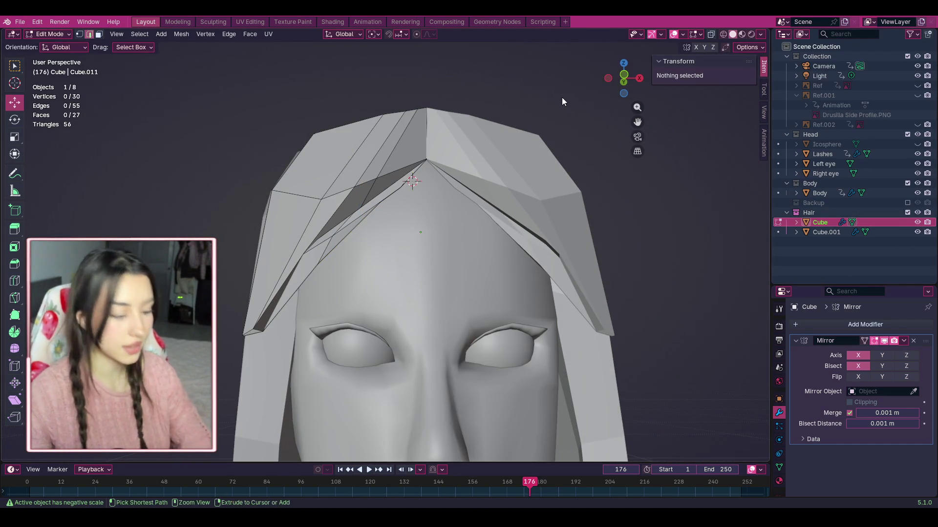
# Step: Save Drusilla.blend and orbit above the head
pyautogui.hotkey('ctrl', 's')
pyautogui.scroll(-5, 576, 188)
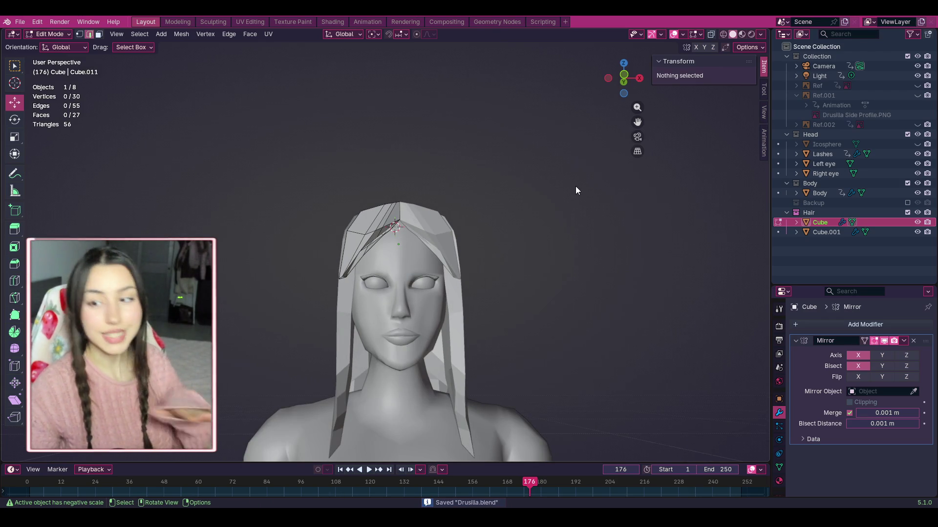
pyautogui.scroll(2, 537, 225)
pyautogui.moveTo(639, 72)
pyautogui.mouseDown()
pyautogui.moveTo(613, 80)
pyautogui.moveTo(635, 77)
pyautogui.moveTo(595, 129)
pyautogui.moveTo(667, 87)
pyautogui.moveTo(581, 79)
pyautogui.moveTo(636, 87)
pyautogui.moveTo(630, 112)
pyautogui.moveTo(625, 90)
pyautogui.mouseUp()
pyautogui.scroll(4, 636, 87)
# Step: Switch to vertex select and pick a single vertex on the bang strand
pyautogui.click(495, 316)
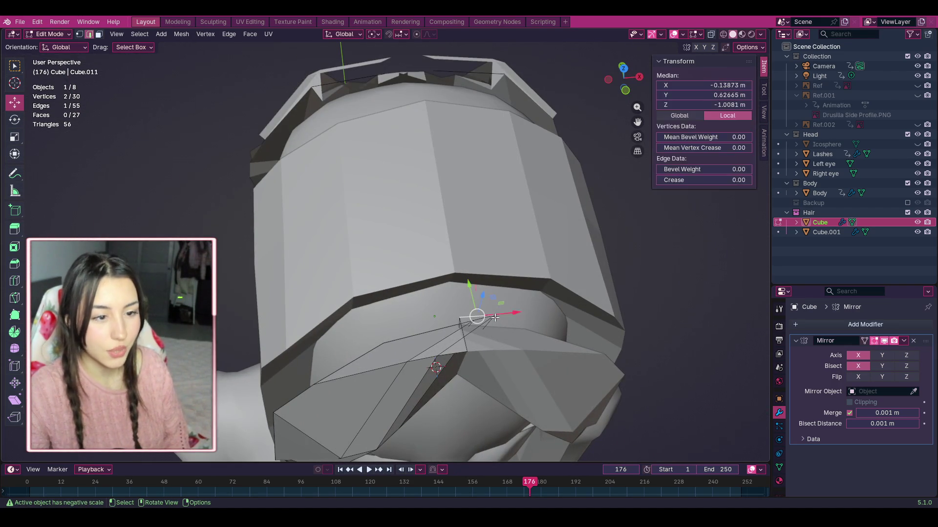
pyautogui.click(56, 34)
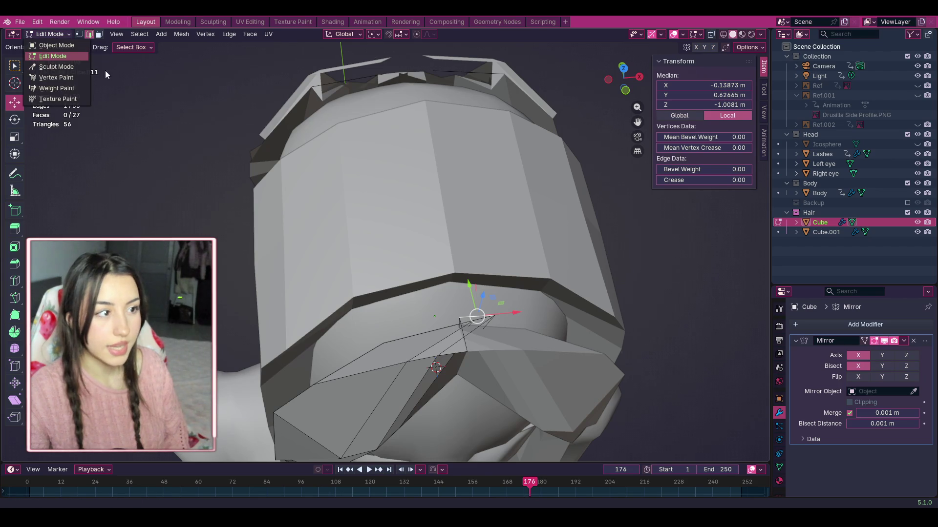
pyautogui.press('1')
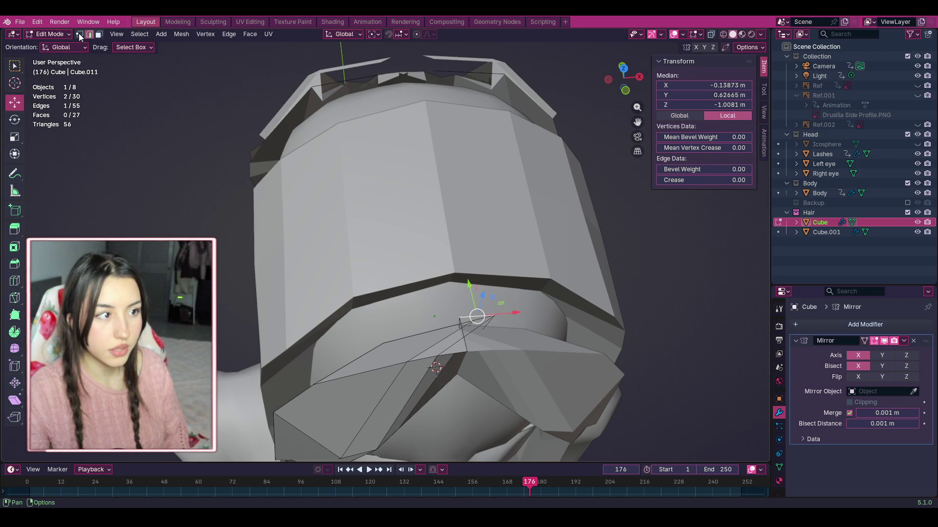
pyautogui.click(475, 330)
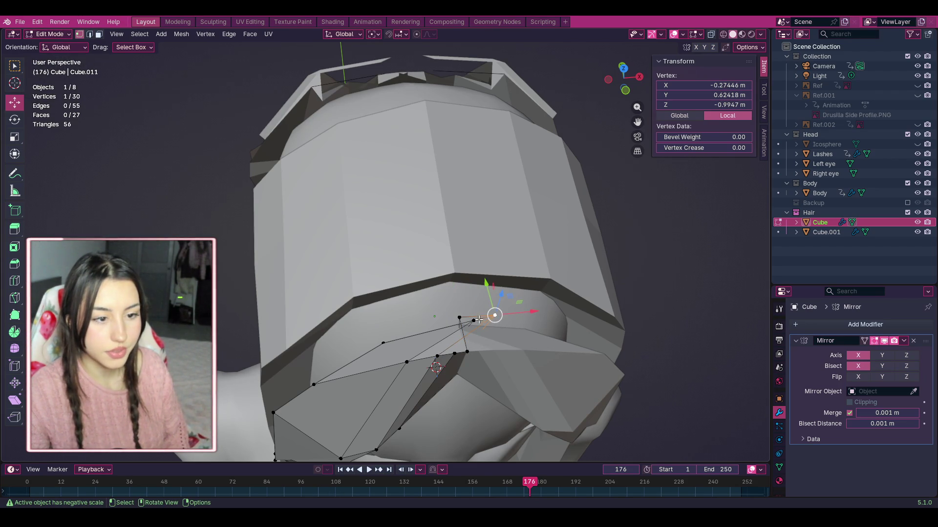
# Step: Move the strand's top vertex down-left, then drag an edge vertex down-left to close the gap
pyautogui.moveTo(459, 318)
pyautogui.mouseDown(button='middle')
pyautogui.moveTo(425, 274)
pyautogui.moveTo(397, 153)
pyautogui.moveTo(428, 221)
pyautogui.mouseUp(button='middle')
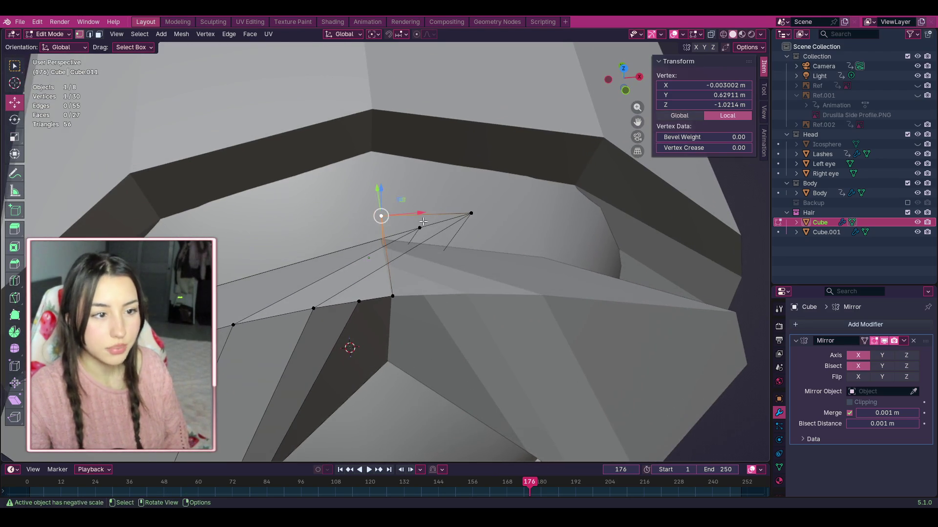
pyautogui.hotkey('alt', 'a')
pyautogui.moveTo(471, 213)
pyautogui.mouseDown()
pyautogui.moveTo(408, 223)
pyautogui.moveTo(381, 256)
pyautogui.mouseUp()
pyautogui.moveTo(419, 227); pyautogui.dragTo(419, 228)
pyautogui.click(419, 227)
pyautogui.moveTo(419, 227)
pyautogui.mouseDown(button='middle')
pyautogui.moveTo(410, 176)
pyautogui.moveTo(633, 124)
pyautogui.moveTo(547, 230)
pyautogui.moveTo(533, 283)
pyautogui.mouseUp(button='middle')
pyautogui.click(530, 288)
pyautogui.moveTo(530, 287); pyautogui.dragTo(508, 278)
pyautogui.moveTo(508, 279)
pyautogui.mouseDown(button='middle')
pyautogui.moveTo(329, 286)
pyautogui.moveTo(345, 289)
pyautogui.mouseUp(button='middle')
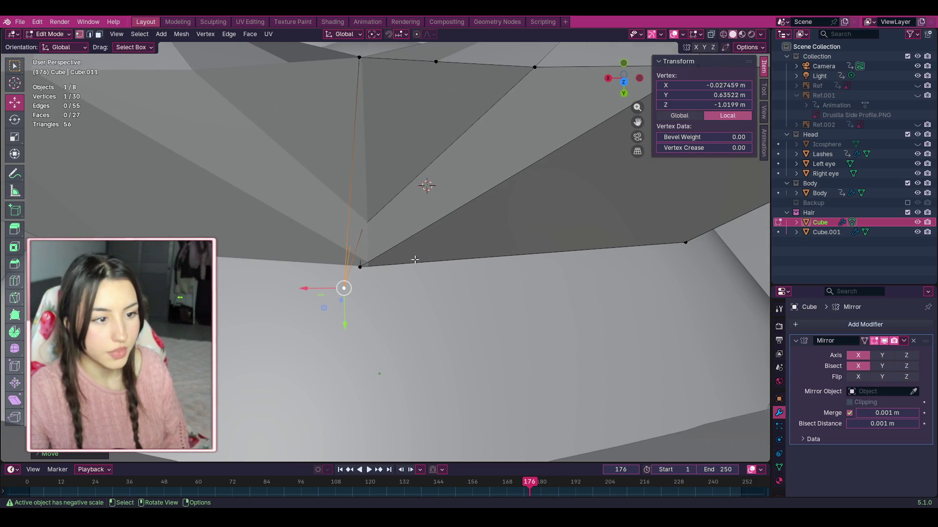
pyautogui.moveTo(361, 266)
pyautogui.mouseDown()
pyautogui.moveTo(343, 288)
pyautogui.moveTo(367, 282)
pyautogui.moveTo(371, 185)
pyautogui.mouseUp()
pyautogui.click(361, 256)
# Step: Adjust the strand's corner vertices along Y so the inner vertex sits at the centre line, then orbit to check
pyautogui.click(359, 267)
pyautogui.click(364, 259)
pyautogui.moveTo(365, 221)
pyautogui.mouseDown()
pyautogui.moveTo(366, 212)
pyautogui.moveTo(366, 256)
pyautogui.moveTo(371, 228)
pyautogui.mouseUp()
pyautogui.moveTo(370, 266)
pyautogui.mouseDown()
pyautogui.moveTo(367, 232)
pyautogui.moveTo(338, 235)
pyautogui.mouseUp()
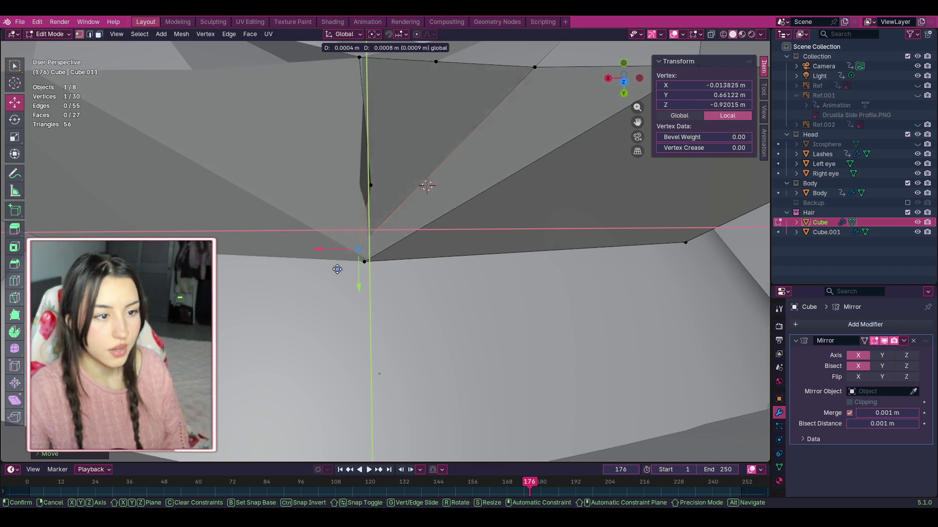
pyautogui.moveTo(345, 278); pyautogui.dragTo(349, 260)
pyautogui.moveTo(367, 195)
pyautogui.mouseDown()
pyautogui.moveTo(362, 219)
pyautogui.moveTo(348, 206)
pyautogui.moveTo(342, 214)
pyautogui.mouseUp()
pyautogui.click(508, 293)
pyautogui.scroll(-5, 507, 293)
pyautogui.moveTo(381, 330)
pyautogui.mouseDown(button='middle')
pyautogui.moveTo(308, 185)
pyautogui.moveTo(377, 88)
pyautogui.moveTo(437, 172)
pyautogui.moveTo(362, 210)
pyautogui.moveTo(390, 256)
pyautogui.moveTo(385, 205)
pyautogui.moveTo(455, 130)
pyautogui.mouseUp(button='middle')
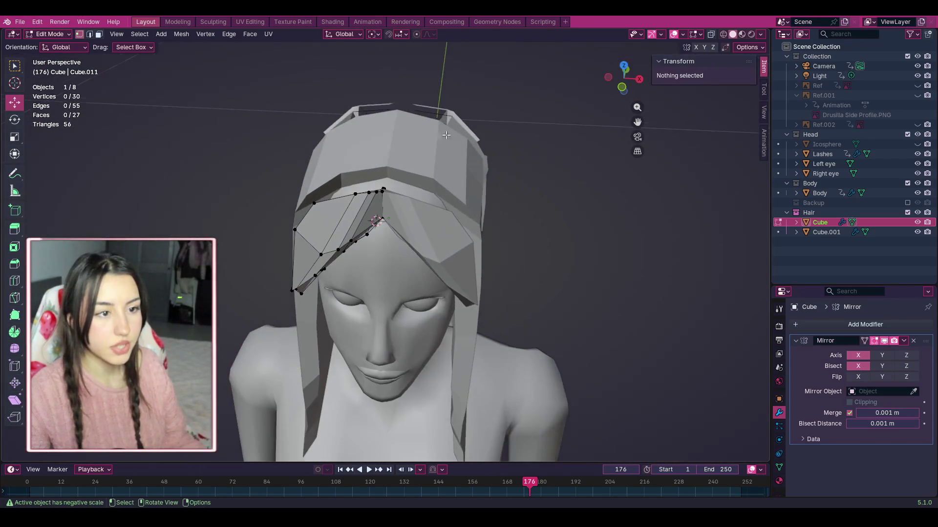
# Step: Orbit around the head to inspect the hair from the side and above, then switch to Face select mode
pyautogui.moveTo(579, 115); pyautogui.dragTo(368, 214, button='middle')
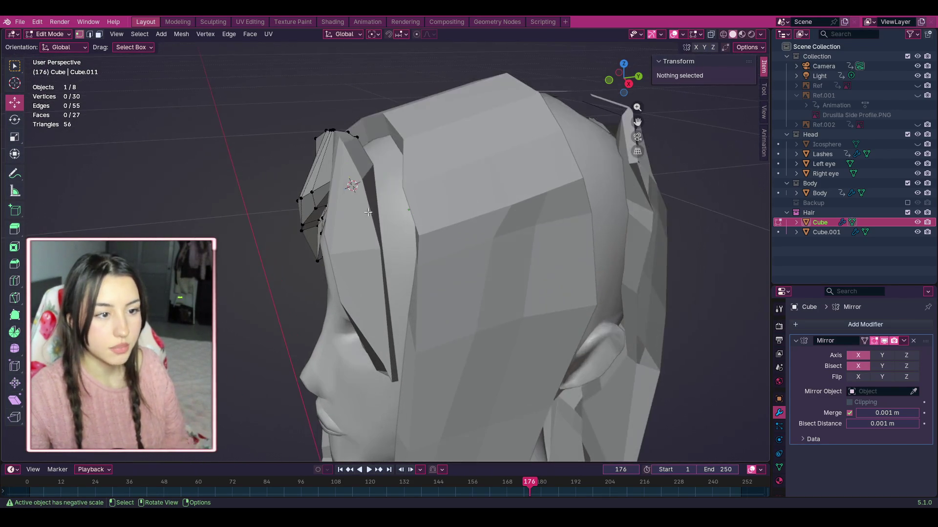
pyautogui.moveTo(629, 92); pyautogui.dragTo(586, 137)
pyautogui.scroll(4, 336, 111)
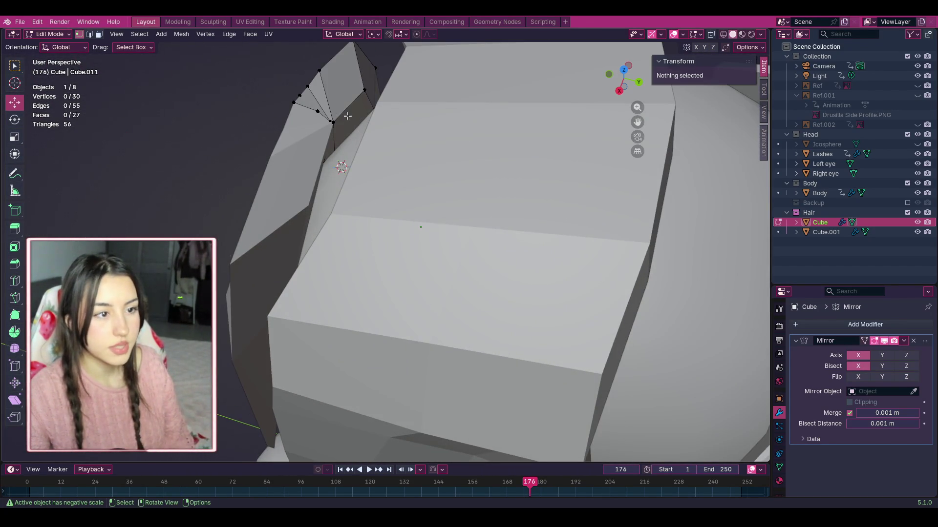
pyautogui.scroll(-5, 412, 109)
pyautogui.moveTo(624, 80)
pyautogui.mouseDown()
pyautogui.moveTo(620, 51)
pyautogui.moveTo(616, 86)
pyautogui.moveTo(603, 61)
pyautogui.moveTo(616, 63)
pyautogui.moveTo(449, 309)
pyautogui.mouseUp()
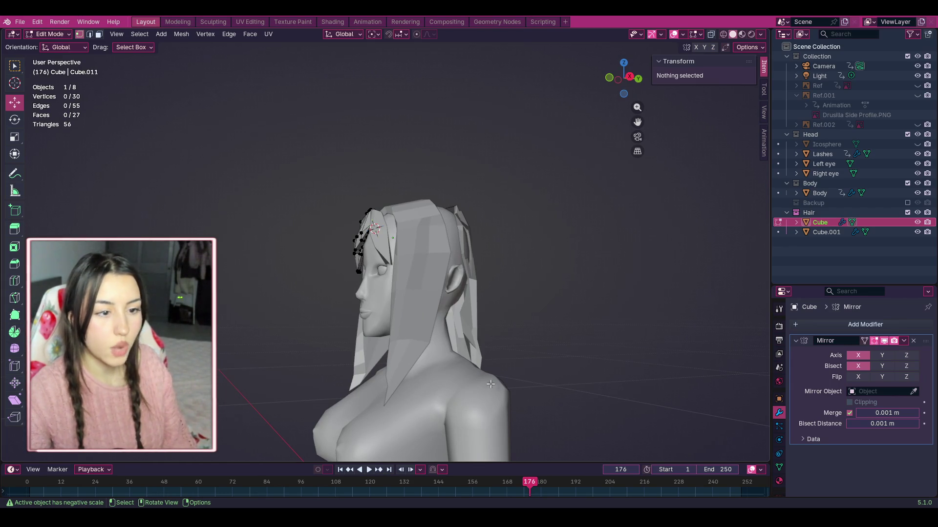
pyautogui.moveTo(637, 85)
pyautogui.mouseDown()
pyautogui.moveTo(381, 93)
pyautogui.moveTo(627, 98)
pyautogui.moveTo(566, 80)
pyautogui.moveTo(586, 88)
pyautogui.moveTo(602, 129)
pyautogui.moveTo(635, 128)
pyautogui.moveTo(638, 156)
pyautogui.mouseUp()
pyautogui.scroll(5, 595, 171)
pyautogui.scroll(3, 639, 114)
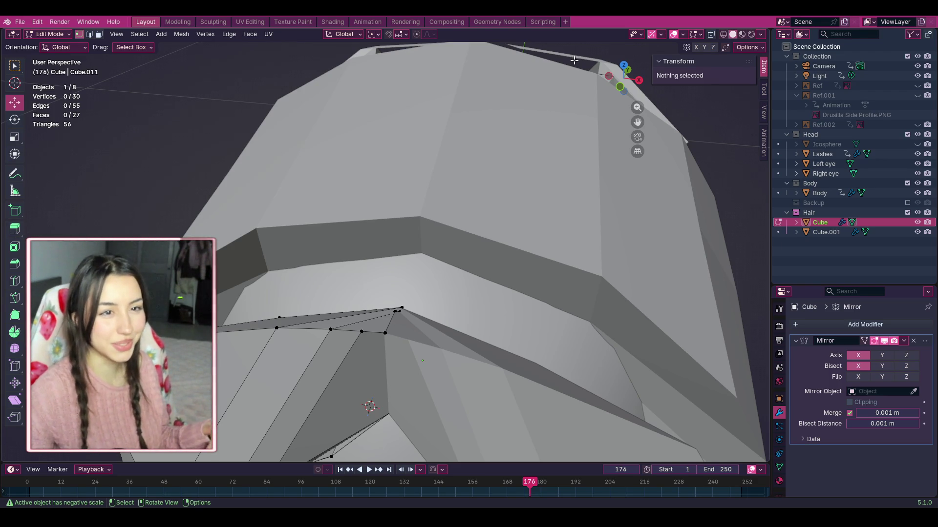
pyautogui.moveTo(637, 82)
pyautogui.mouseDown()
pyautogui.moveTo(589, 92)
pyautogui.moveTo(649, 74)
pyautogui.mouseUp()
pyautogui.click(98, 35)
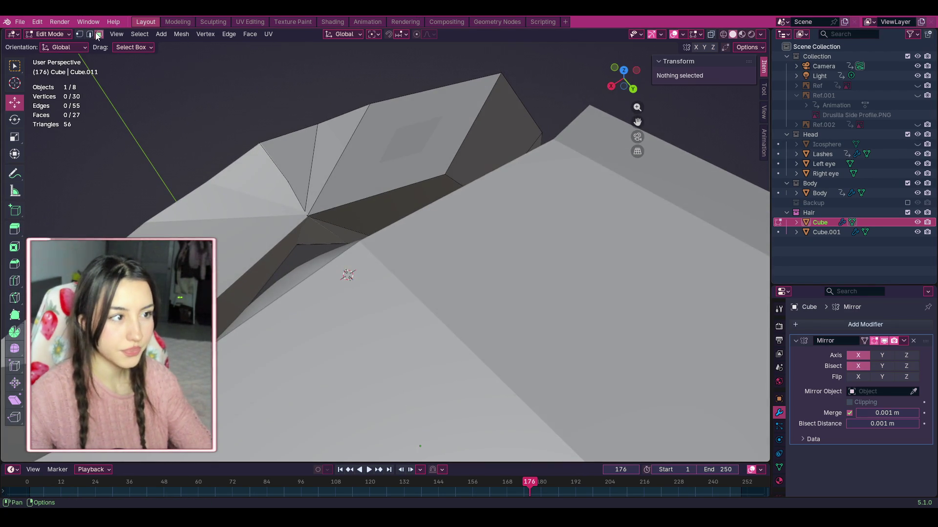
# Step: Select the dark gap strip and two neighbouring faces, then clear the selection
pyautogui.click(423, 198)
pyautogui.keyDown('shift'); pyautogui.click(336, 233); pyautogui.keyUp('shift')
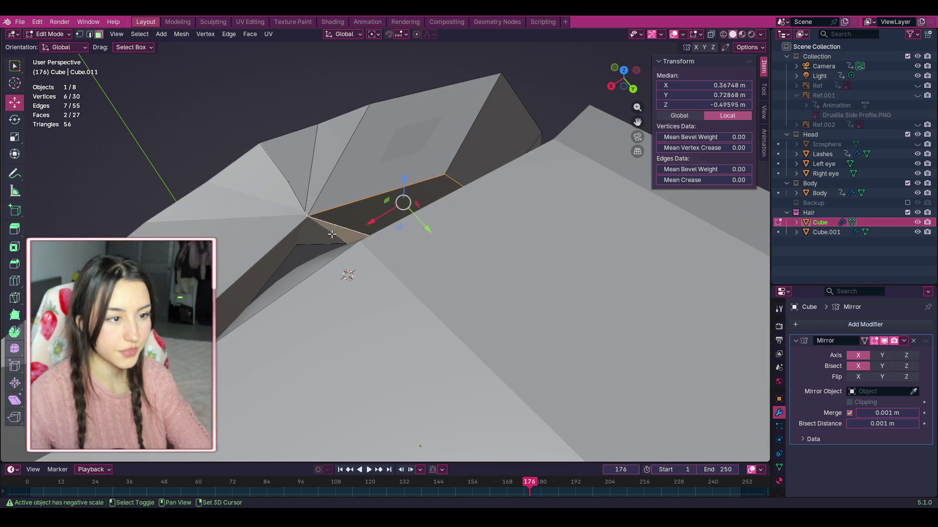
pyautogui.keyDown('shift'); pyautogui.click(305, 243); pyautogui.keyUp('shift')
pyautogui.moveTo(501, 150)
pyautogui.mouseDown(button='middle')
pyautogui.moveTo(379, 456)
pyautogui.moveTo(401, 341)
pyautogui.mouseUp(button='middle')
pyautogui.hotkey('alt', 'a')
pyautogui.moveTo(625, 81); pyautogui.dragTo(728, 174)
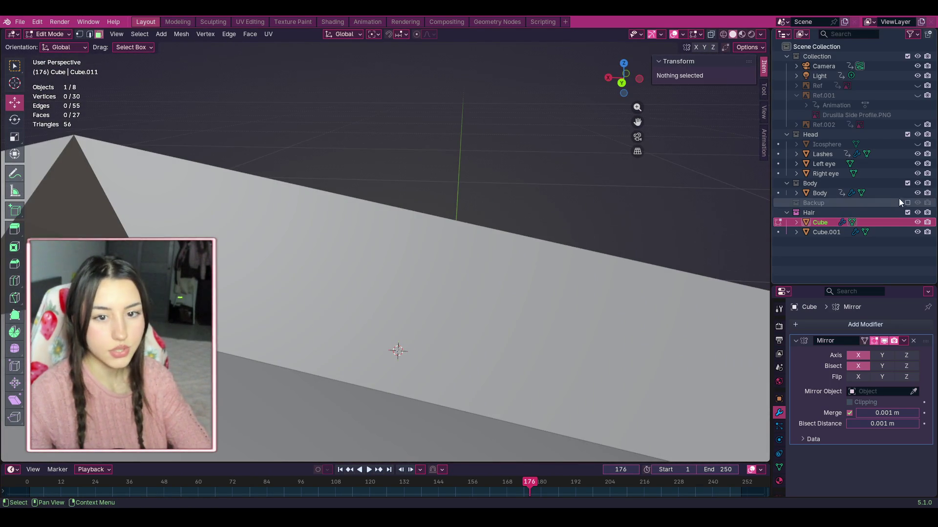
# Step: Hide the Body mesh and toggle the Cube.001 hair cap's visibility in the Outliner
pyautogui.click(918, 193)
pyautogui.moveTo(653, 224)
pyautogui.mouseDown(button='middle')
pyautogui.moveTo(469, 266)
pyautogui.moveTo(733, 195)
pyautogui.mouseUp(button='middle')
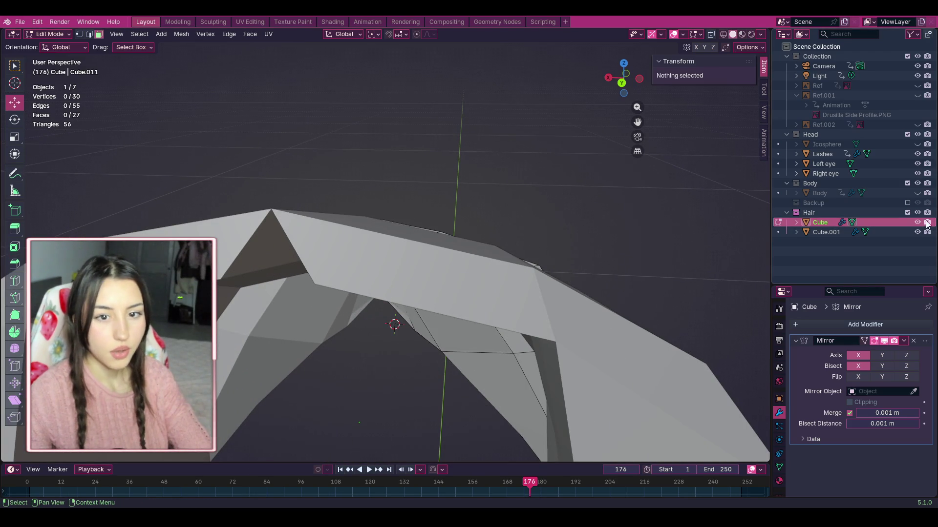
pyautogui.click(917, 232)
# Step: Select four faces on the bang strand's inner side, including two narrow left faces
pyautogui.moveTo(553, 311); pyautogui.dragTo(410, 298, button='middle')
pyautogui.click(424, 287)
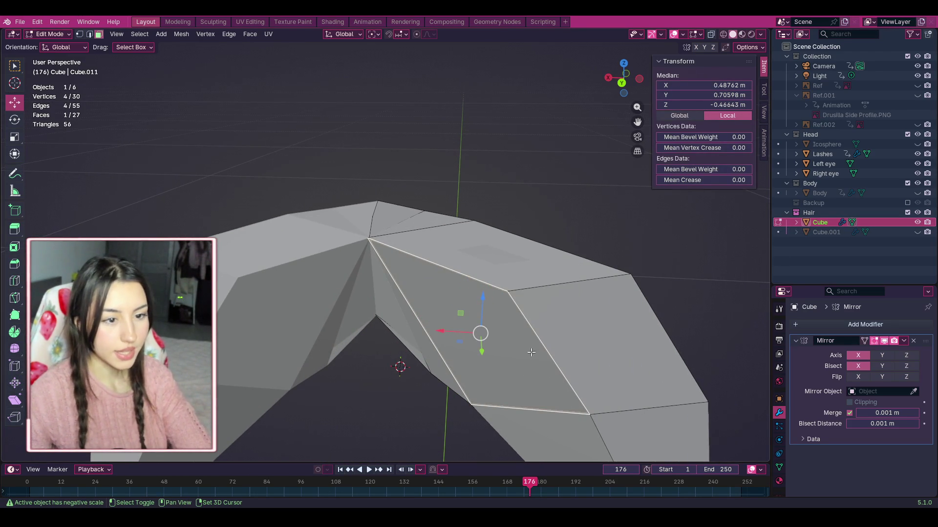
pyautogui.moveTo(474, 372)
pyautogui.mouseDown(button='middle')
pyautogui.moveTo(481, 367)
pyautogui.moveTo(421, 327)
pyautogui.mouseUp(button='middle')
pyautogui.keyDown('shift'); pyautogui.click(481, 367); pyautogui.keyUp('shift')
pyautogui.keyDown('shift'); pyautogui.click(420, 326); pyautogui.keyUp('shift')
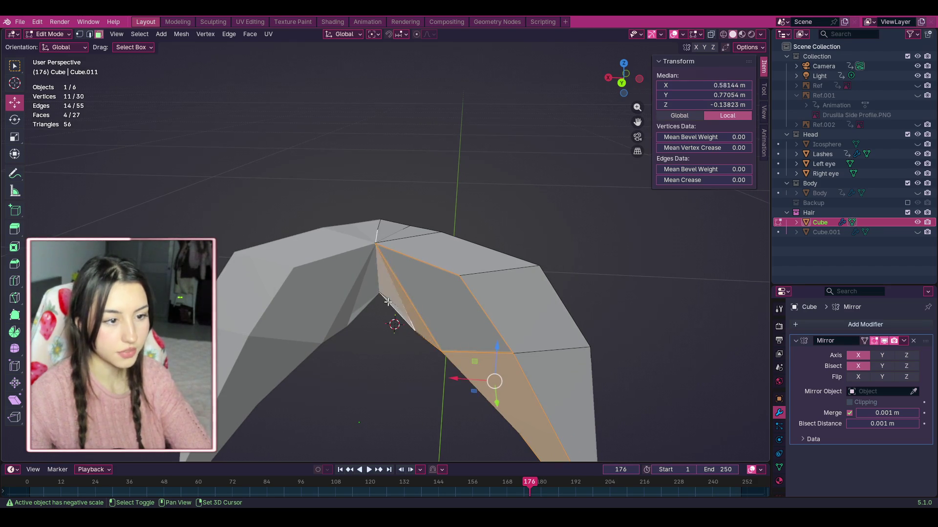
pyautogui.keyDown('shift'); pyautogui.click(388, 292); pyautogui.keyUp('shift')
pyautogui.scroll(-3, 389, 292)
pyautogui.scroll(3, 420, 271)
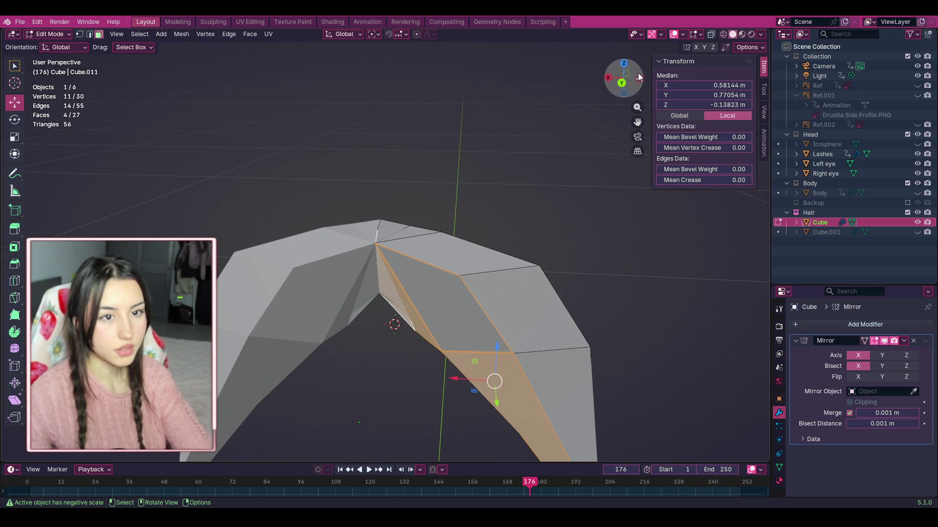
pyautogui.moveTo(642, 83); pyautogui.dragTo(606, 116)
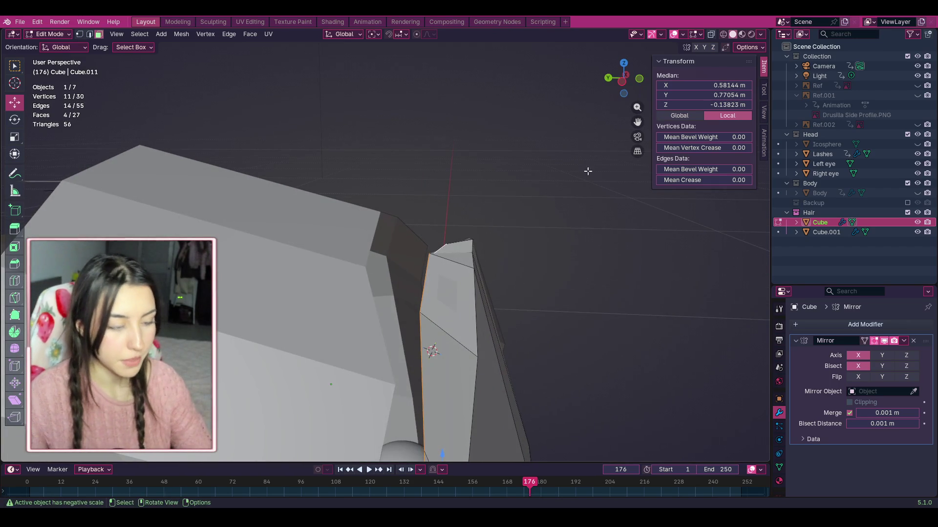
pyautogui.press('e')
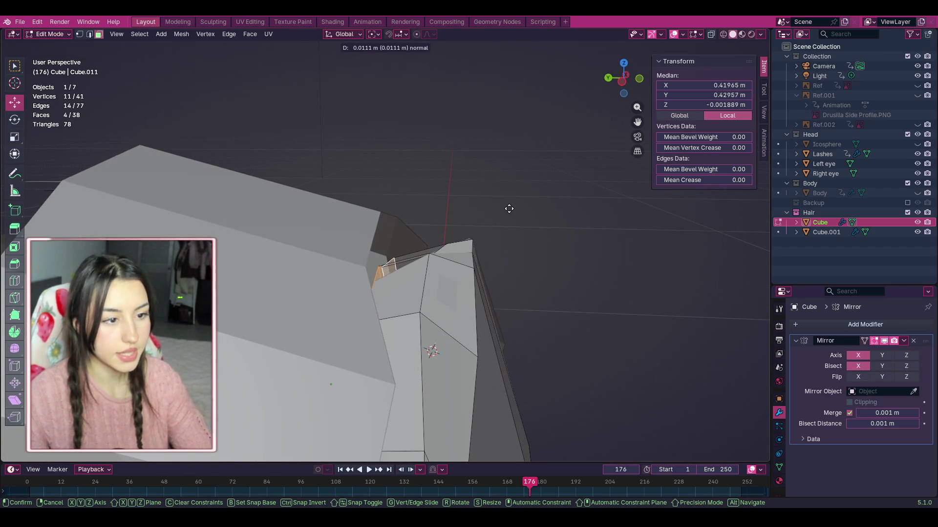
pyautogui.click(493, 207)
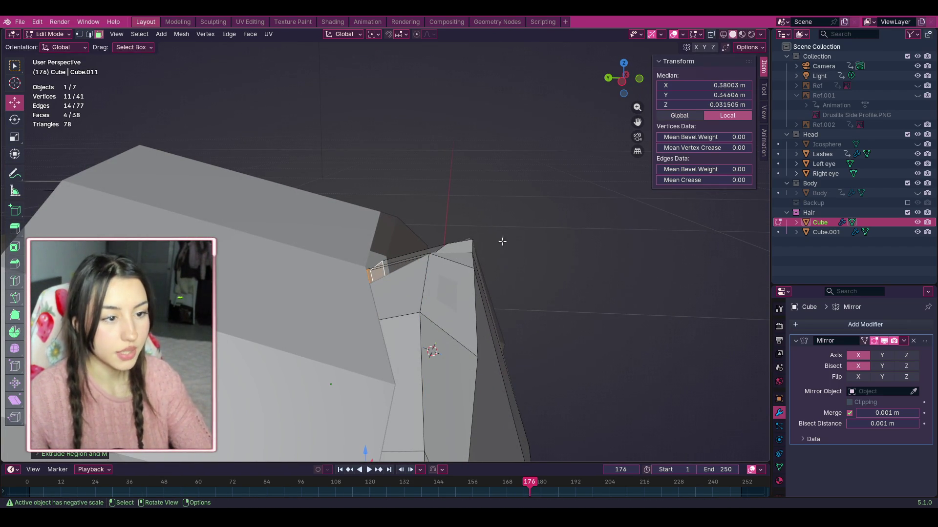
pyautogui.moveTo(623, 79); pyautogui.dragTo(614, 86)
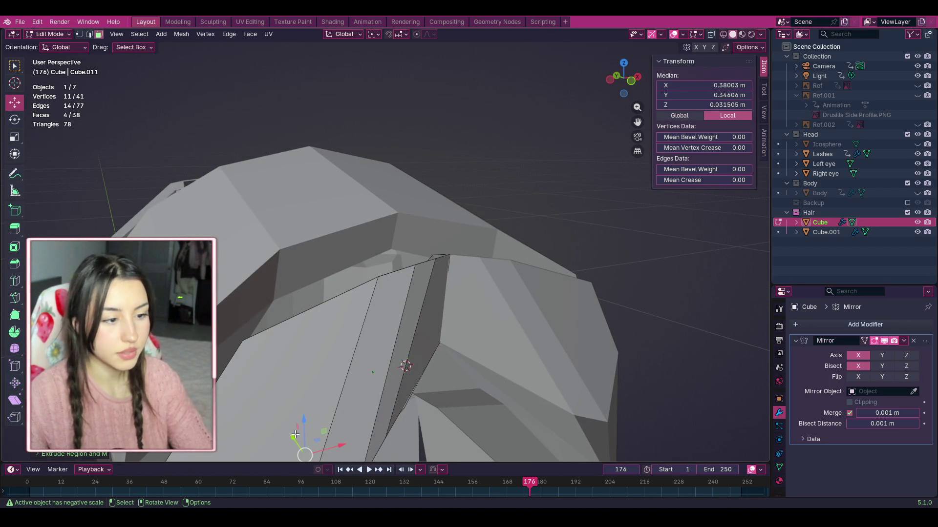
pyautogui.press('g')
pyautogui.press('z')
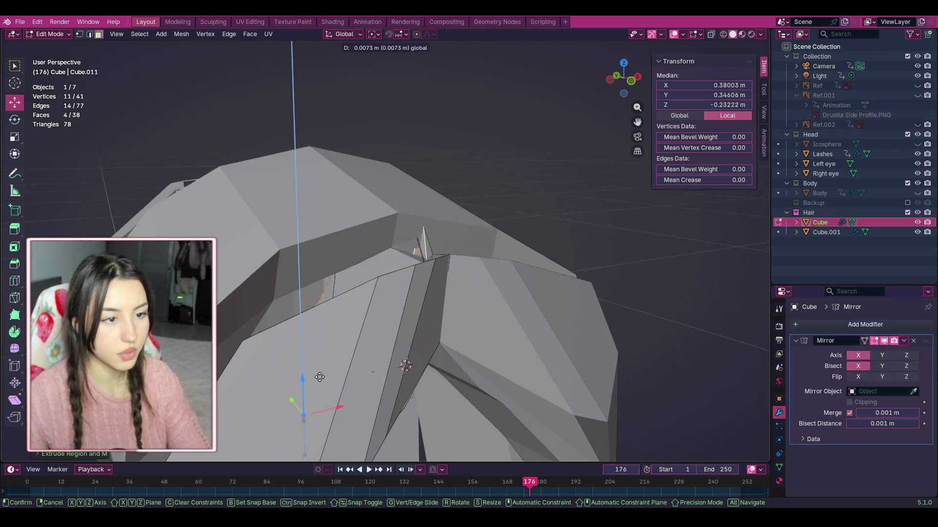
pyautogui.press('Escape')
pyautogui.hotkey('ctrl', 'z')
pyautogui.moveTo(645, 79); pyautogui.dragTo(630, 79)
pyautogui.keyDown('shift'); pyautogui.click(487, 400); pyautogui.keyUp('shift')
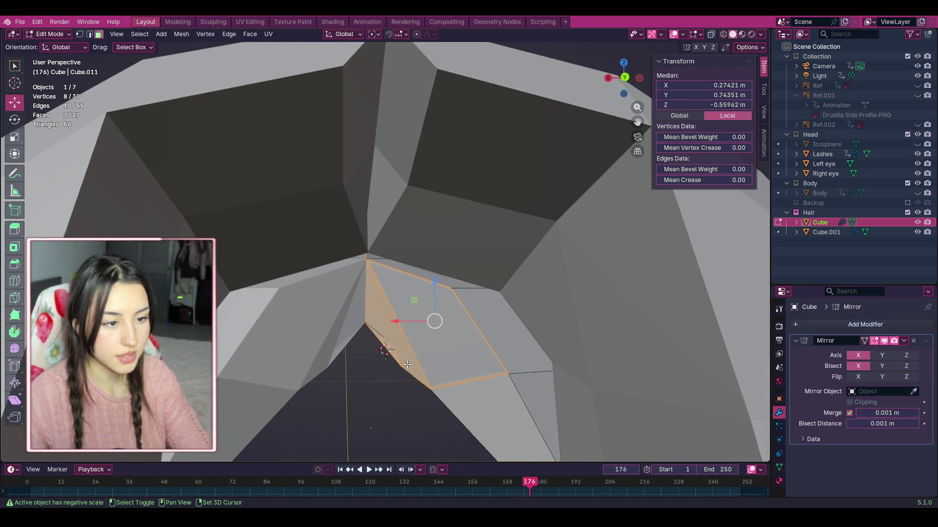
pyautogui.keyDown('shift'); pyautogui.click(375, 307); pyautogui.keyUp('shift')
pyautogui.moveTo(632, 84); pyautogui.dragTo(432, 293)
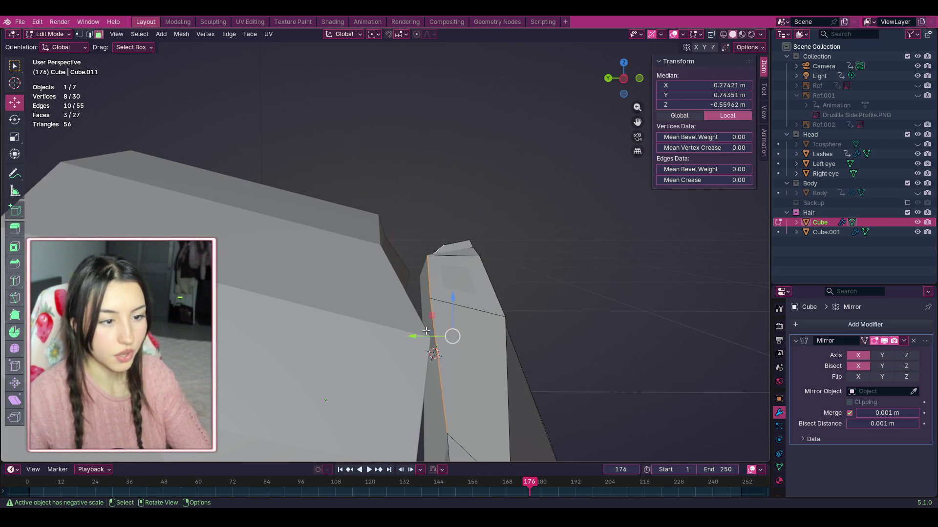
pyautogui.press('e')
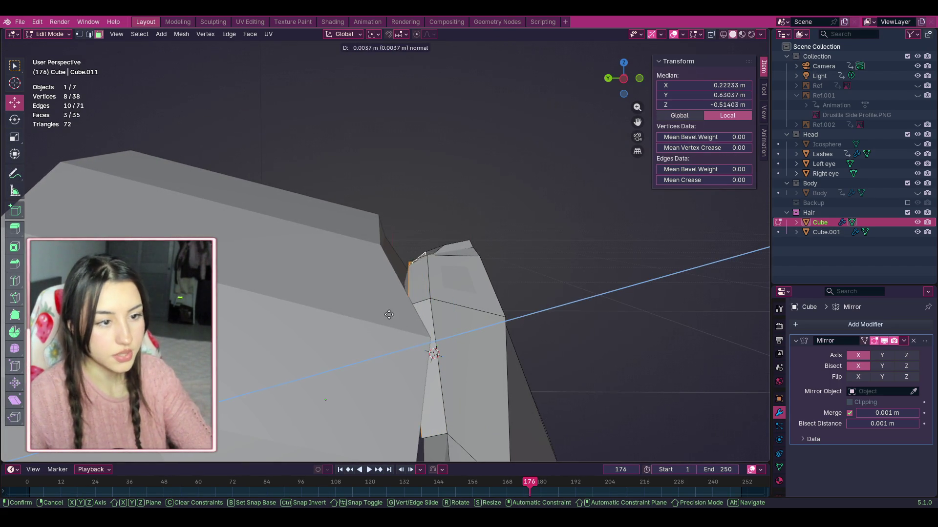
pyautogui.click(379, 305)
pyautogui.moveTo(418, 310); pyautogui.dragTo(409, 280)
pyautogui.moveTo(400, 321); pyautogui.dragTo(371, 320)
pyautogui.moveTo(401, 275)
pyautogui.mouseDown()
pyautogui.moveTo(403, 262)
pyautogui.moveTo(397, 303)
pyautogui.mouseUp()
pyautogui.moveTo(398, 303)
pyautogui.mouseDown(button='middle')
pyautogui.moveTo(391, 283)
pyautogui.moveTo(446, 401)
pyautogui.moveTo(464, 83)
pyautogui.mouseUp(button='middle')
pyautogui.moveTo(368, 254)
pyautogui.mouseDown()
pyautogui.moveTo(368, 211)
pyautogui.moveTo(367, 219)
pyautogui.mouseUp()
pyautogui.hotkey('ctrl', 'z')
pyautogui.hotkey('ctrl', 'z')
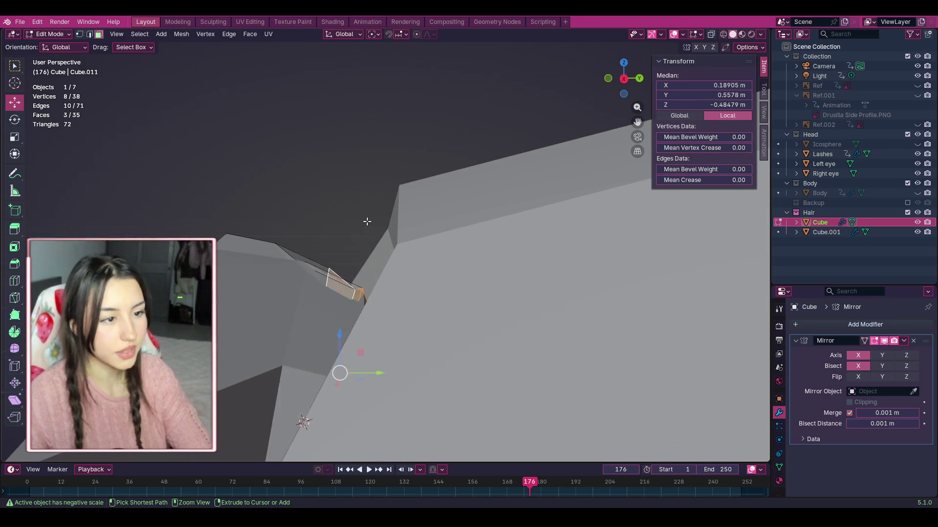
pyautogui.moveTo(638, 79)
pyautogui.mouseDown()
pyautogui.moveTo(537, 127)
pyautogui.moveTo(510, 120)
pyautogui.moveTo(879, 207)
pyautogui.mouseUp()
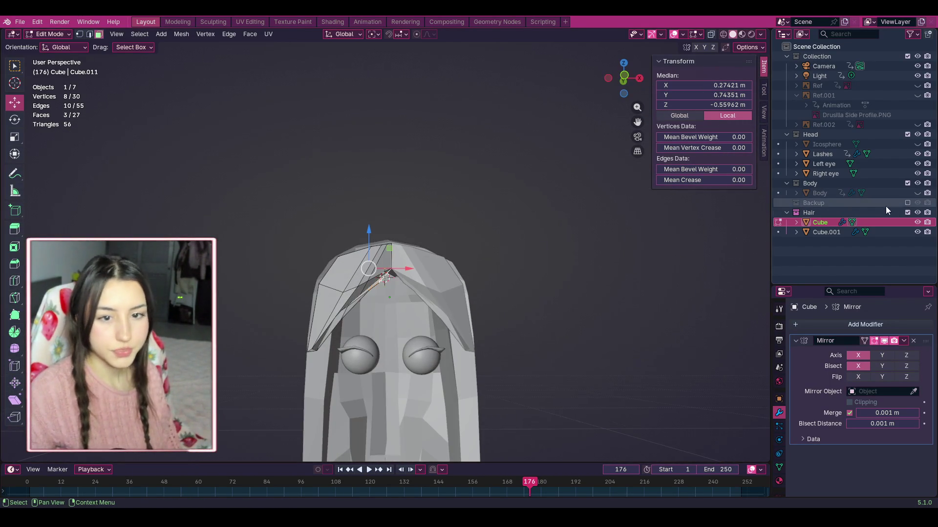
# Step: Unhide the Body mesh, clear the hair selection, and return the Cube to Object Mode
pyautogui.click(918, 193)
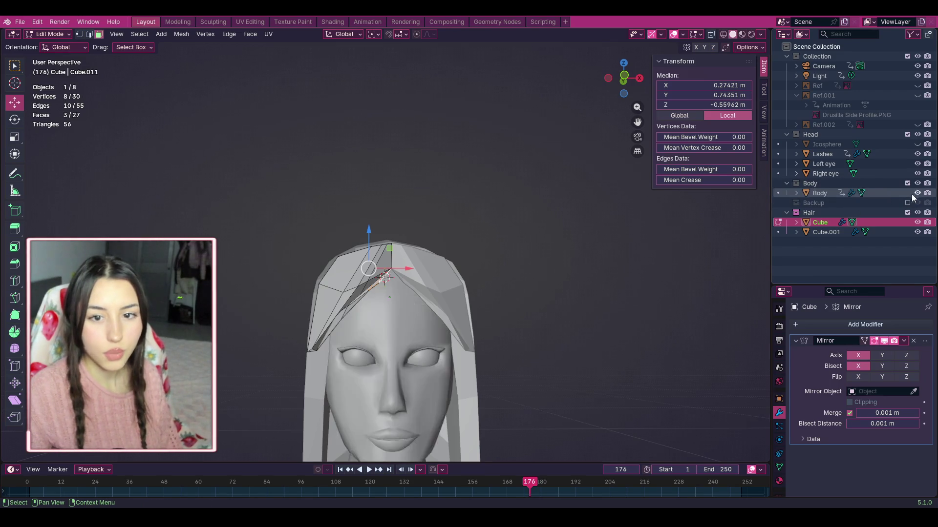
pyautogui.click(551, 236)
pyautogui.moveTo(623, 79)
pyautogui.mouseDown()
pyautogui.moveTo(655, 78)
pyautogui.moveTo(619, 78)
pyautogui.moveTo(629, 80)
pyautogui.moveTo(627, 94)
pyautogui.mouseUp()
pyautogui.scroll(5, 500, 156)
pyautogui.scroll(-2, 501, 156)
pyautogui.scroll(2, 409, 341)
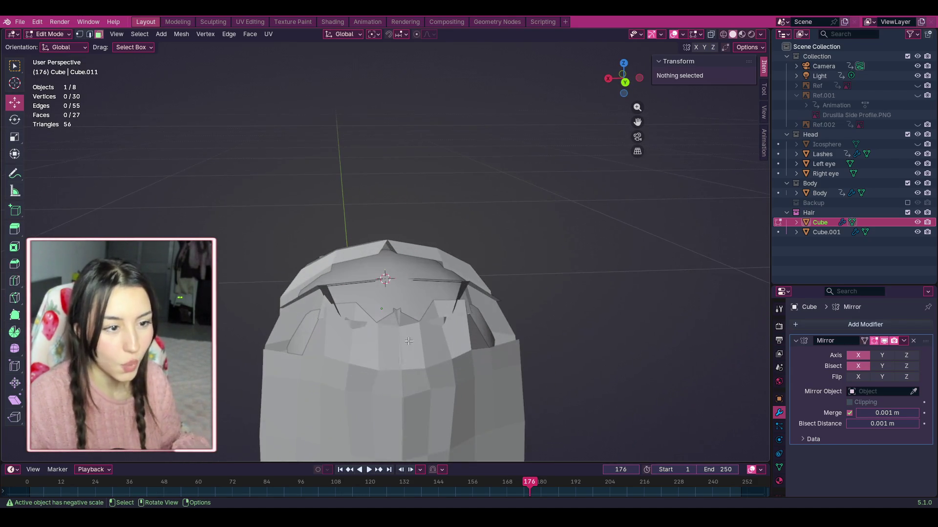
pyautogui.click(56, 34)
pyautogui.click(58, 46)
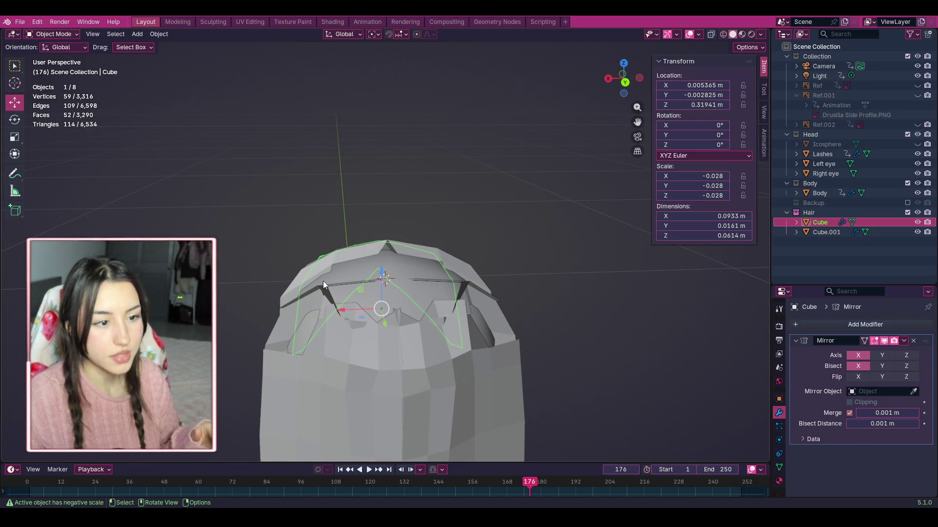
# Step: Deselect the Cube hair, select the Cube.001 hair cap, and switch it into Edit Mode
pyautogui.click(643, 247)
pyautogui.moveTo(626, 86); pyautogui.dragTo(500, 289)
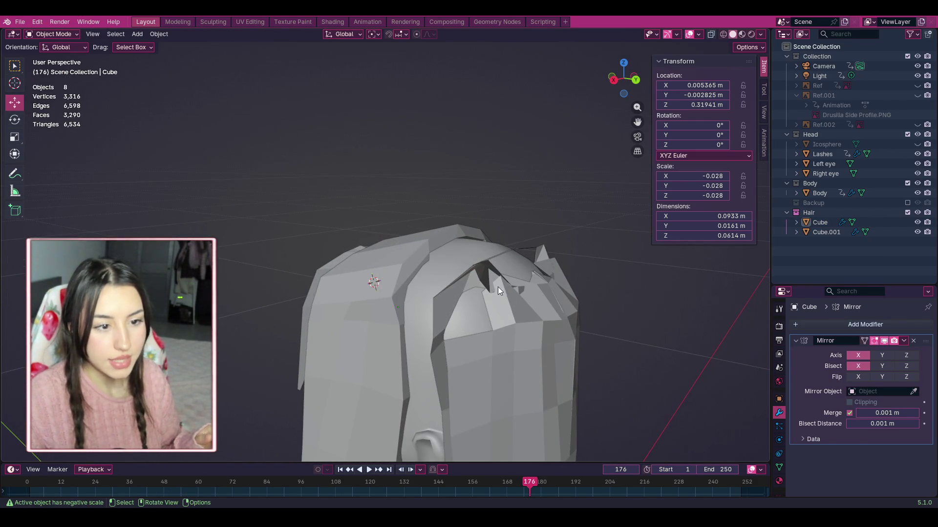
pyautogui.click(60, 21)
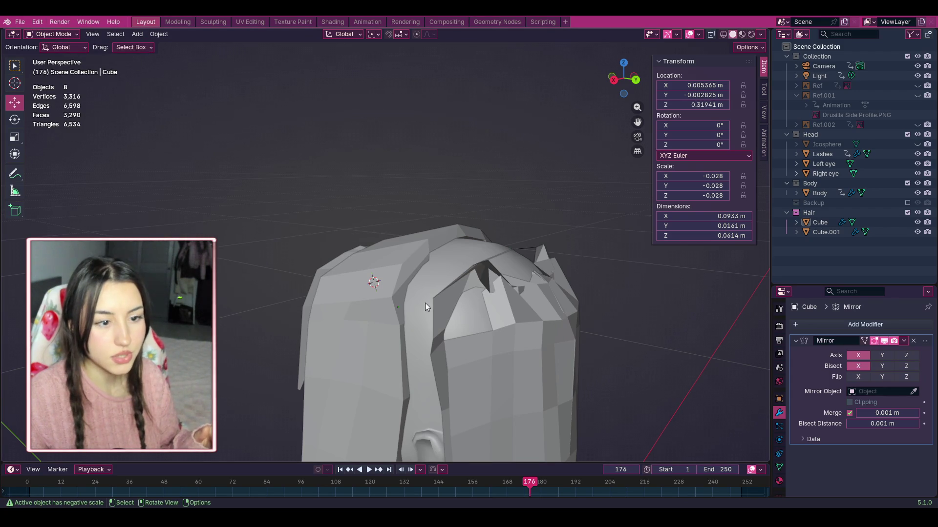
pyautogui.click(516, 364)
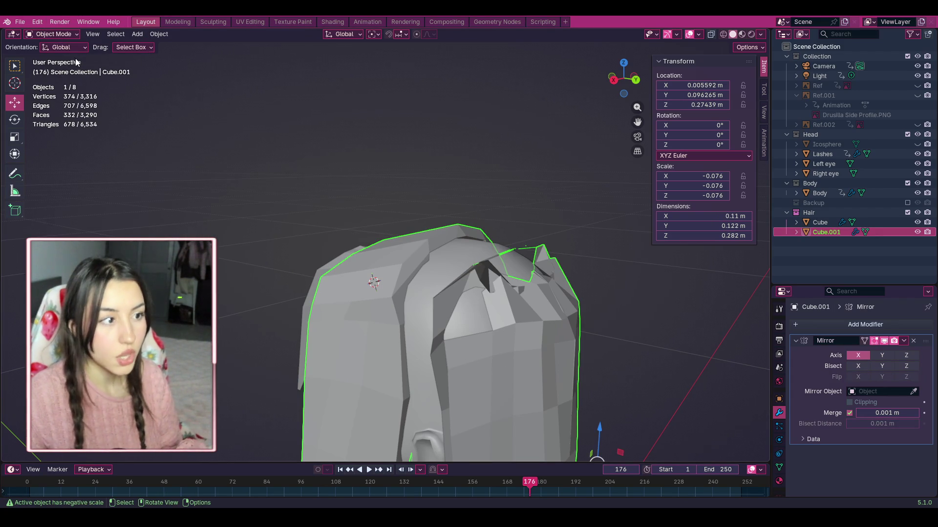
pyautogui.scroll(-2, 435, 217)
pyautogui.scroll(-2, 472, 396)
pyautogui.moveTo(622, 93); pyautogui.dragTo(287, 283)
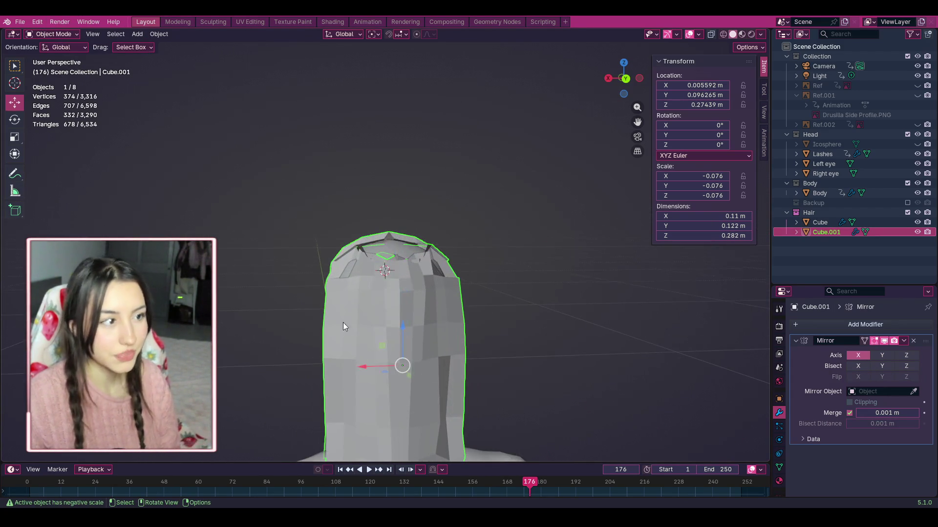
pyautogui.click(51, 34)
pyautogui.click(56, 57)
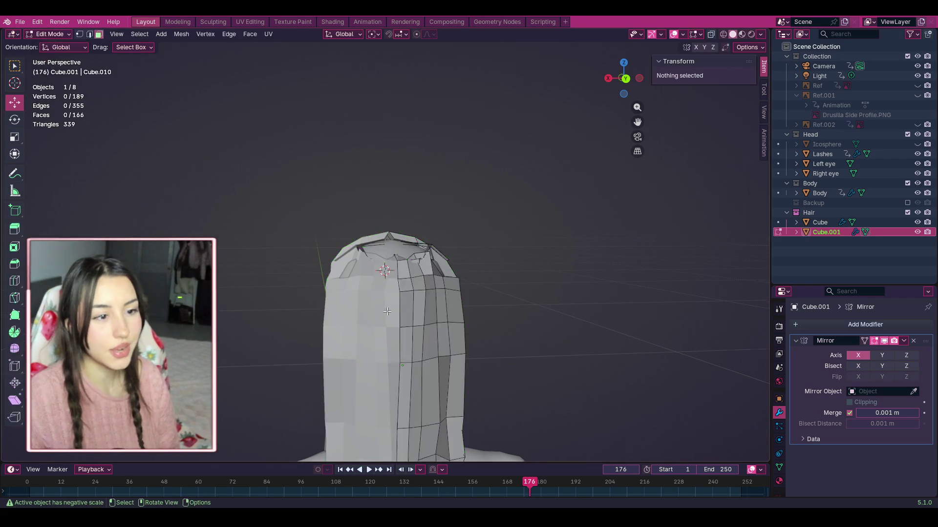
# Step: Select a hair cap face below the fringe plus five neighbours, including the triangle above
pyautogui.scroll(5, 395, 315)
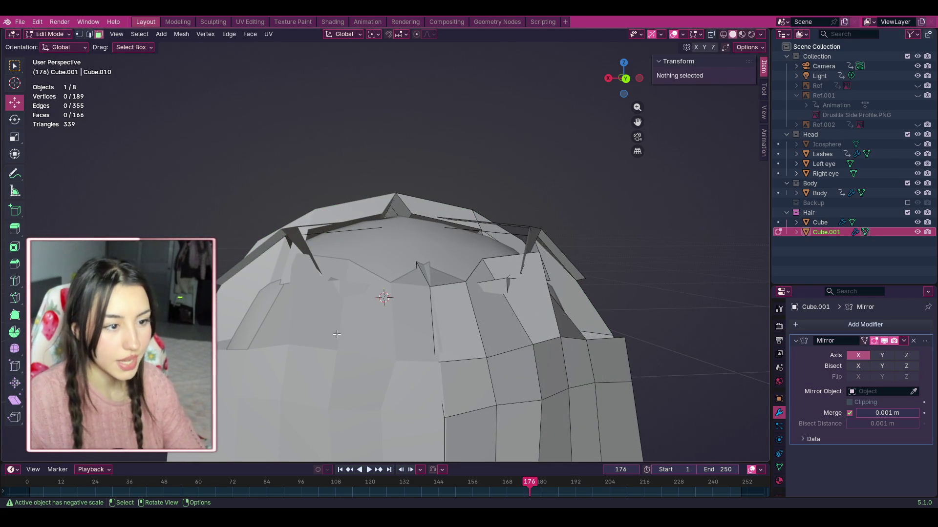
pyautogui.moveTo(625, 78); pyautogui.dragTo(610, 92)
pyautogui.click(272, 377)
pyautogui.keyDown('shift'); pyautogui.click(293, 328); pyautogui.keyUp('shift')
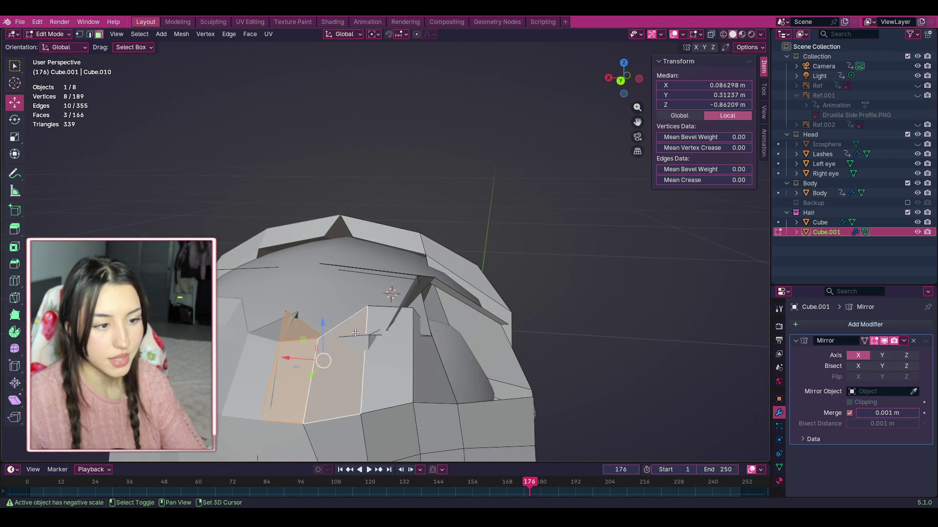
pyautogui.keyDown('shift'); pyautogui.click(381, 359); pyautogui.keyUp('shift')
pyautogui.keyDown('shift'); pyautogui.click(337, 371); pyautogui.keyUp('shift')
pyautogui.keyDown('shift'); pyautogui.click(366, 356); pyautogui.keyUp('shift')
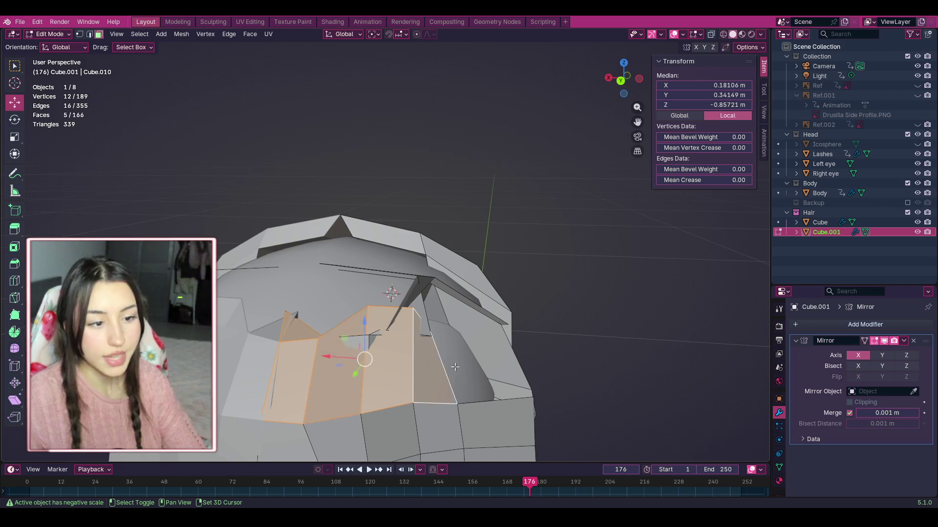
pyautogui.keyDown('shift'); pyautogui.click(430, 367); pyautogui.keyUp('shift')
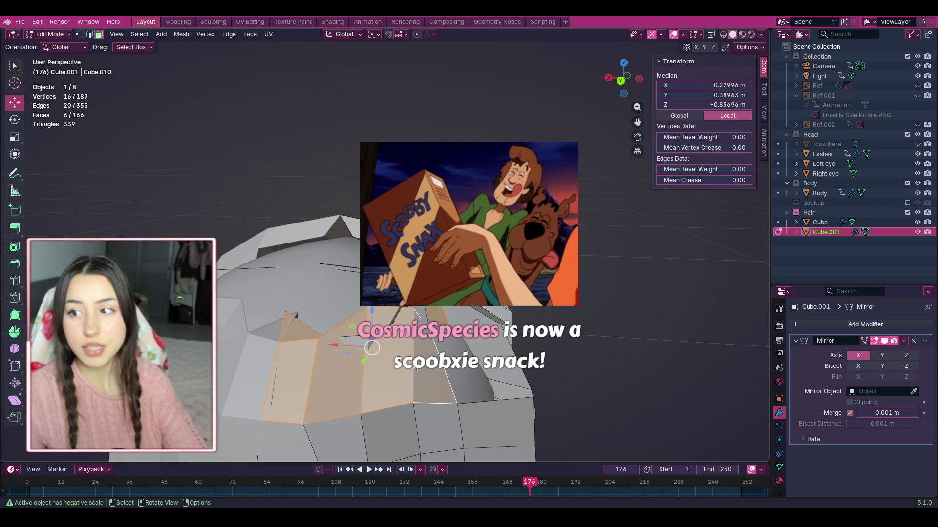
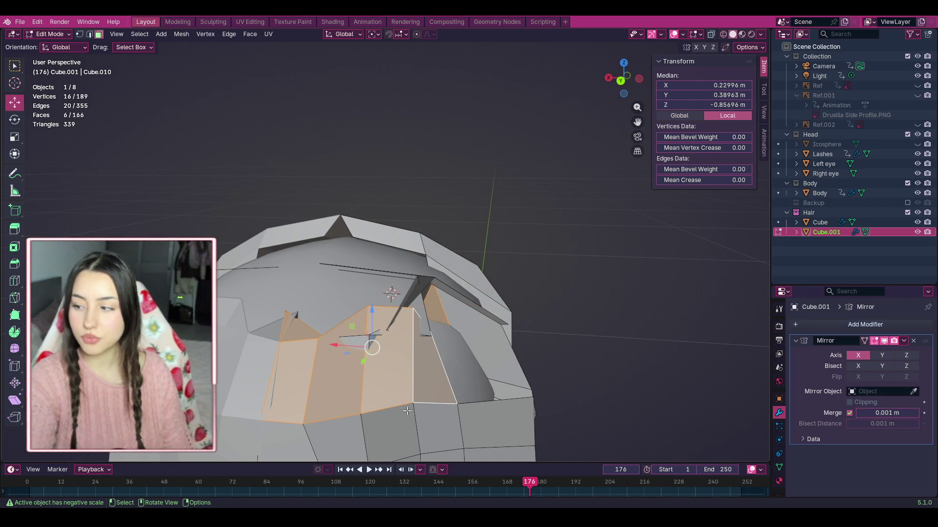
# Step: Delete the first batch of sliver, triangular and leftover faces on the hair cap
pyautogui.rightClick(391, 385)
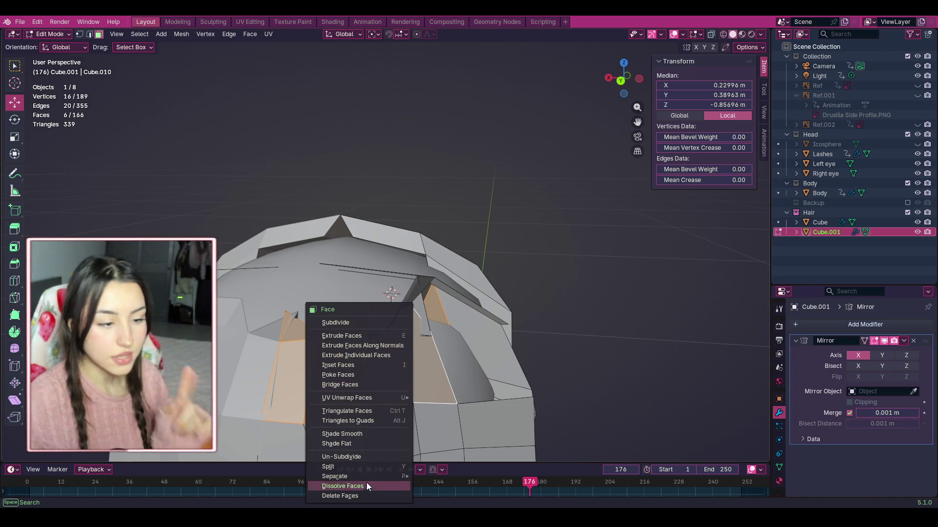
pyautogui.click(367, 494)
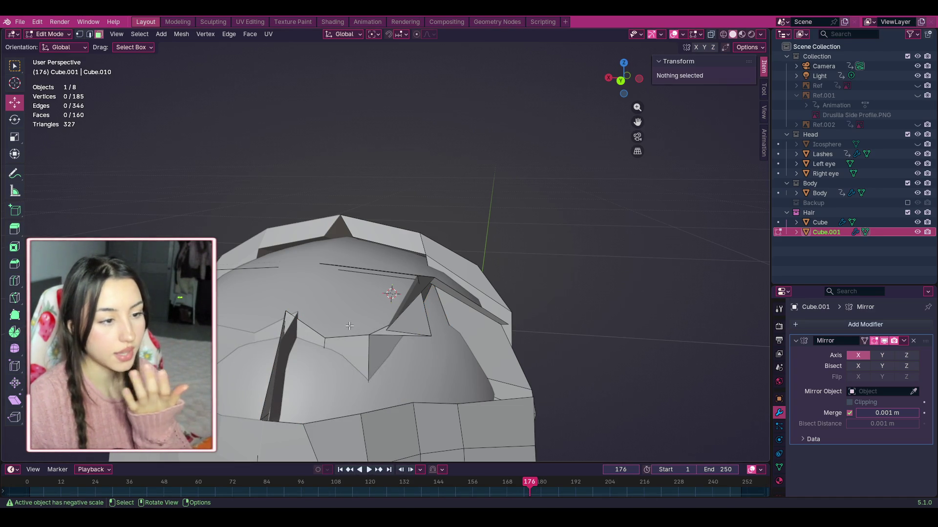
pyautogui.click(338, 350)
pyautogui.rightClick(338, 350)
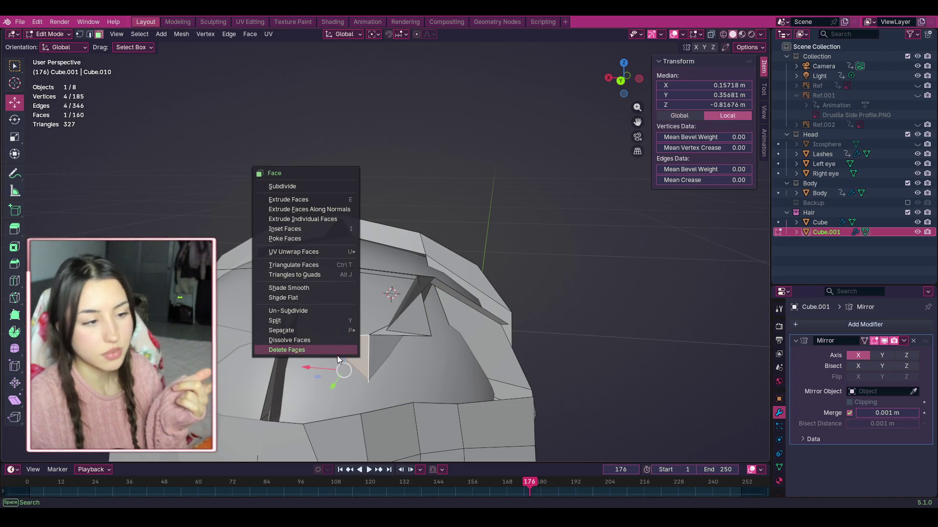
pyautogui.click(338, 350)
pyautogui.click(315, 338)
pyautogui.rightClick(313, 338)
pyautogui.click(312, 338)
pyautogui.click(284, 349)
pyautogui.rightClick(275, 357)
pyautogui.click(275, 357)
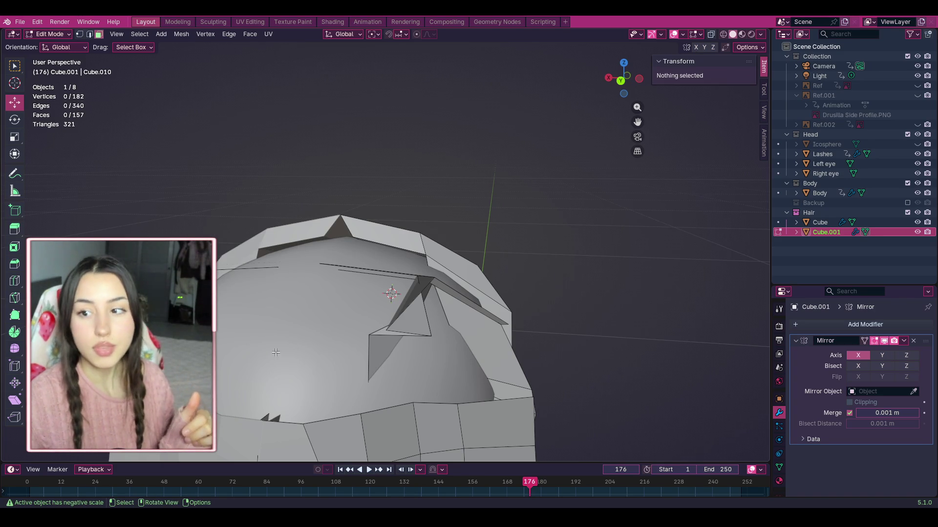
pyautogui.click(389, 342)
pyautogui.rightClick(385, 342)
pyautogui.click(385, 342)
pyautogui.click(401, 327)
pyautogui.rightClick(399, 327)
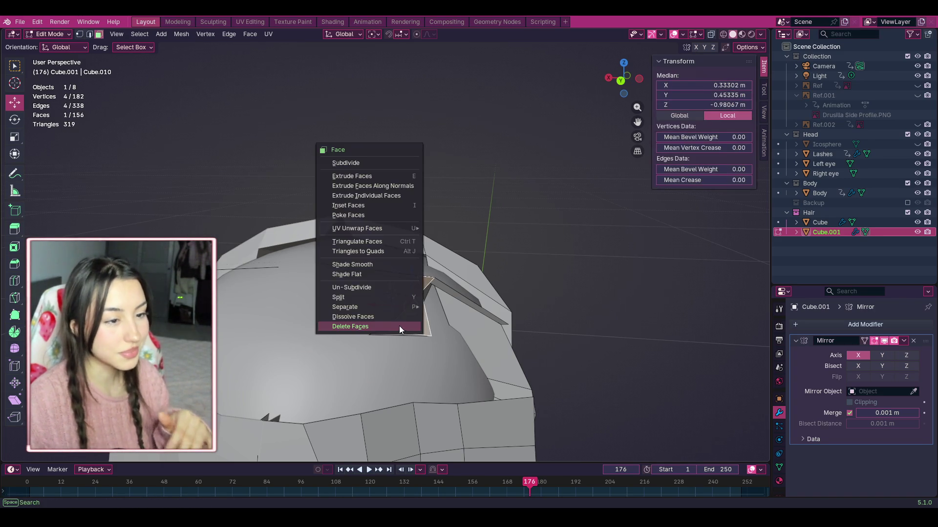
pyautogui.click(399, 326)
pyautogui.click(406, 328)
pyautogui.rightClick(406, 328)
pyautogui.click(406, 328)
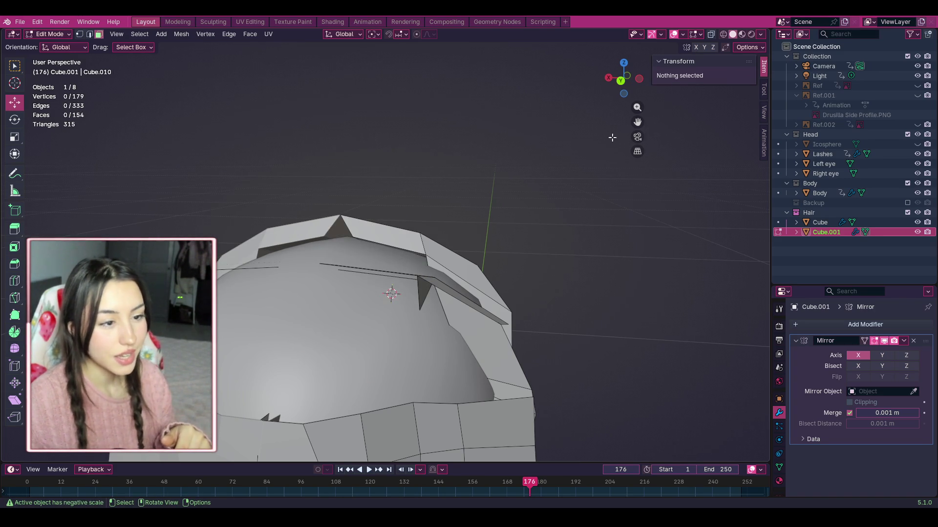
# Step: From a new angle, delete the remaining thin sliver and stray faces, leaving 150 faces
pyautogui.moveTo(642, 88)
pyautogui.mouseDown()
pyautogui.moveTo(623, 91)
pyautogui.moveTo(632, 89)
pyautogui.mouseUp()
pyautogui.click(298, 306)
pyautogui.press('x')
pyautogui.click(297, 307)
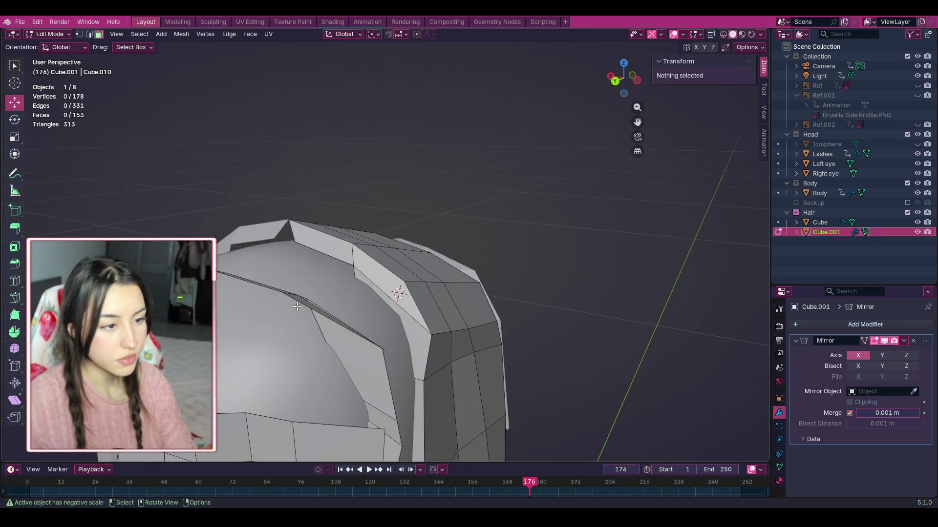
pyautogui.click(279, 294)
pyautogui.rightClick(283, 294)
pyautogui.click(283, 294)
pyautogui.click(278, 293)
pyautogui.rightClick(277, 293)
pyautogui.click(277, 293)
pyautogui.click(326, 329)
pyautogui.rightClick(327, 330)
pyautogui.click(326, 329)
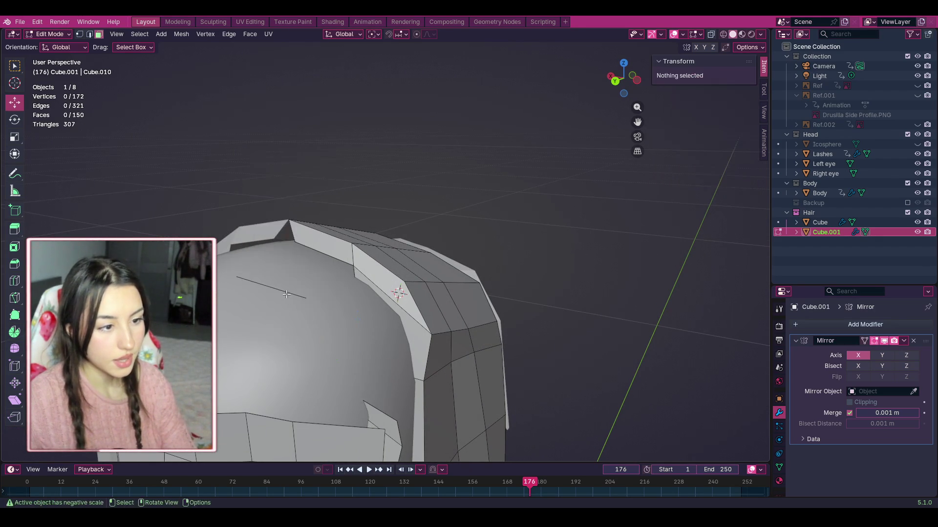
pyautogui.scroll(2, 283, 293)
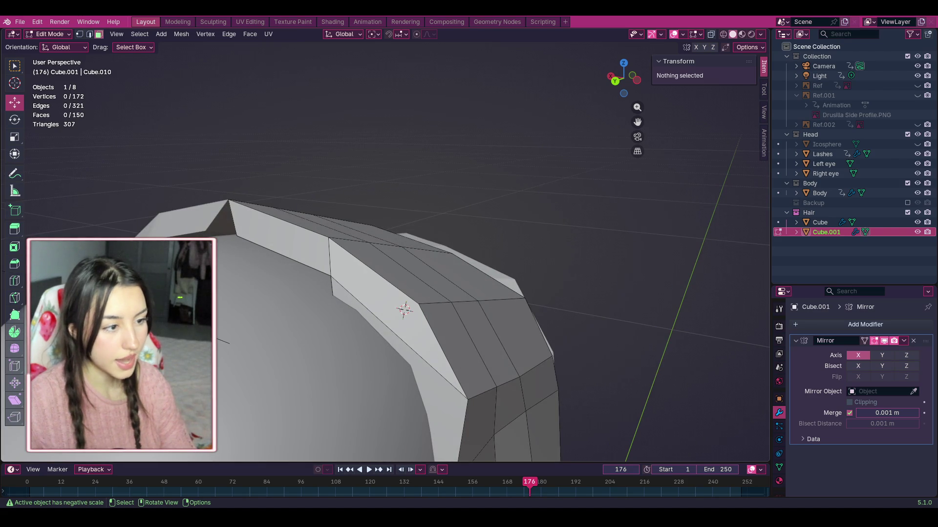
# Step: In Edge select mode, delete the loose stray edge and frame the whole hair mesh
pyautogui.click(90, 34)
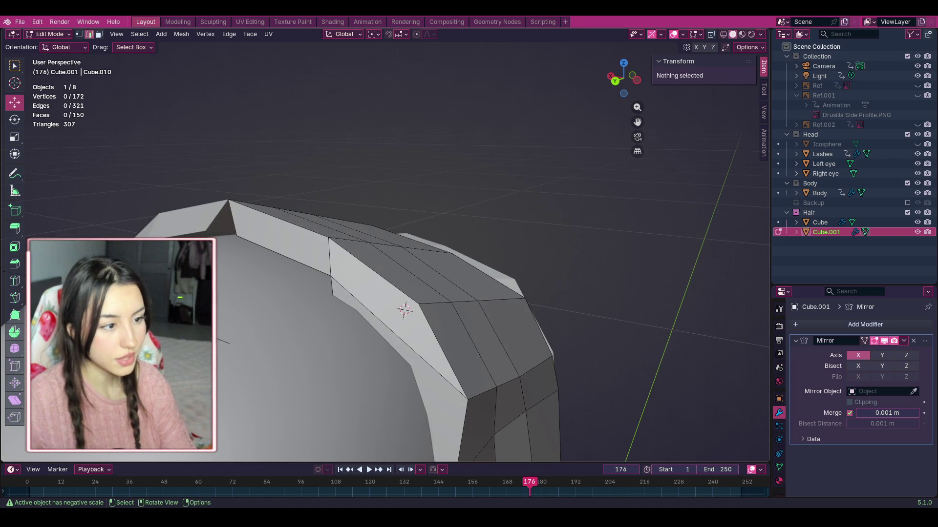
pyautogui.click(143, 342)
pyautogui.rightClick(143, 342)
pyautogui.click(170, 496)
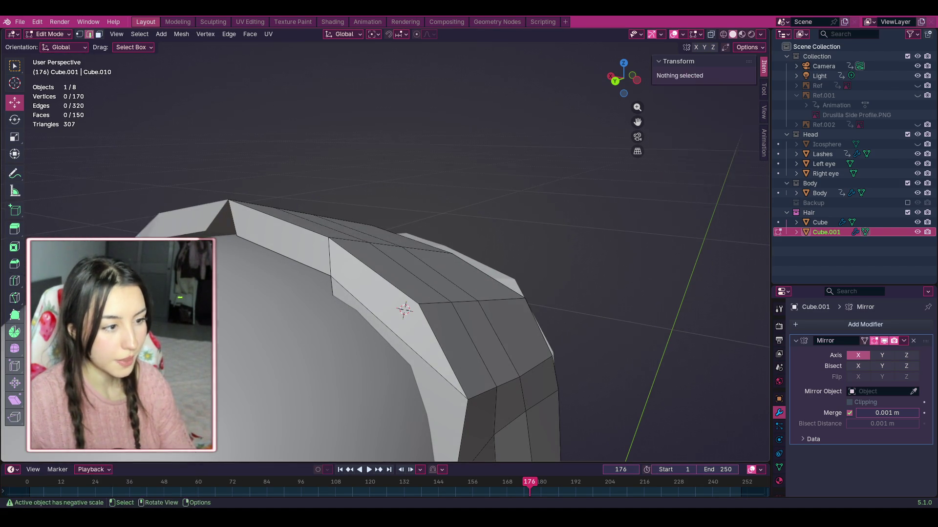
pyautogui.press('Home')
pyautogui.moveTo(620, 79)
pyautogui.mouseDown()
pyautogui.moveTo(704, 86)
pyautogui.moveTo(713, 105)
pyautogui.moveTo(615, 123)
pyautogui.mouseUp()
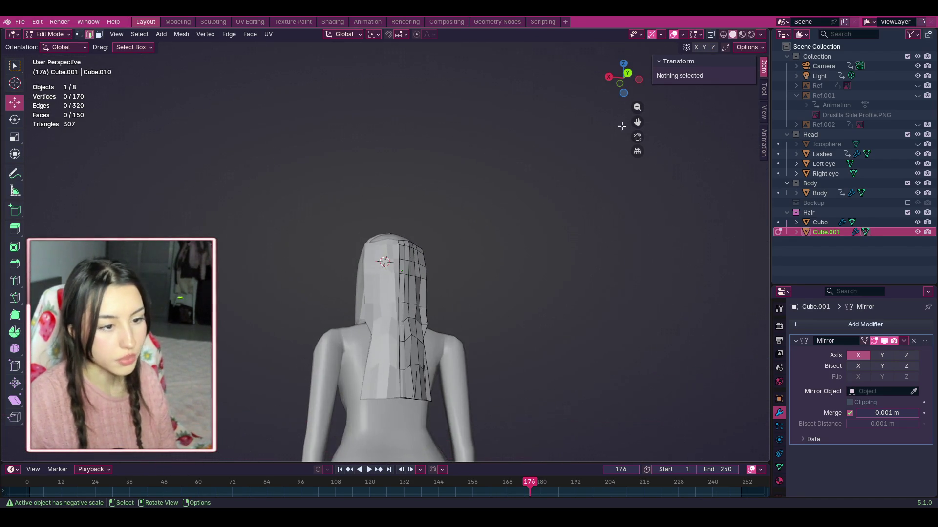
pyautogui.moveTo(638, 85)
pyautogui.mouseDown()
pyautogui.moveTo(703, 89)
pyautogui.moveTo(635, 86)
pyautogui.moveTo(606, 125)
pyautogui.mouseUp()
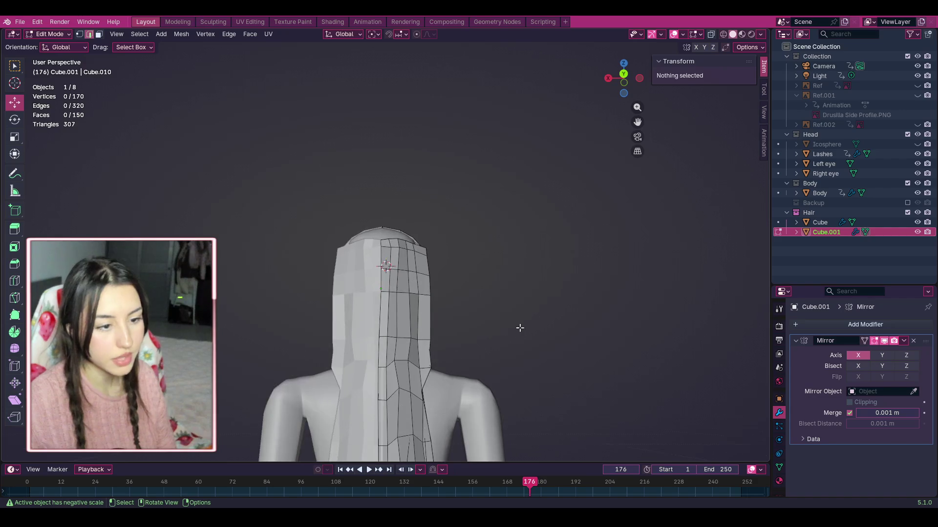
pyautogui.scroll(3, 546, 225)
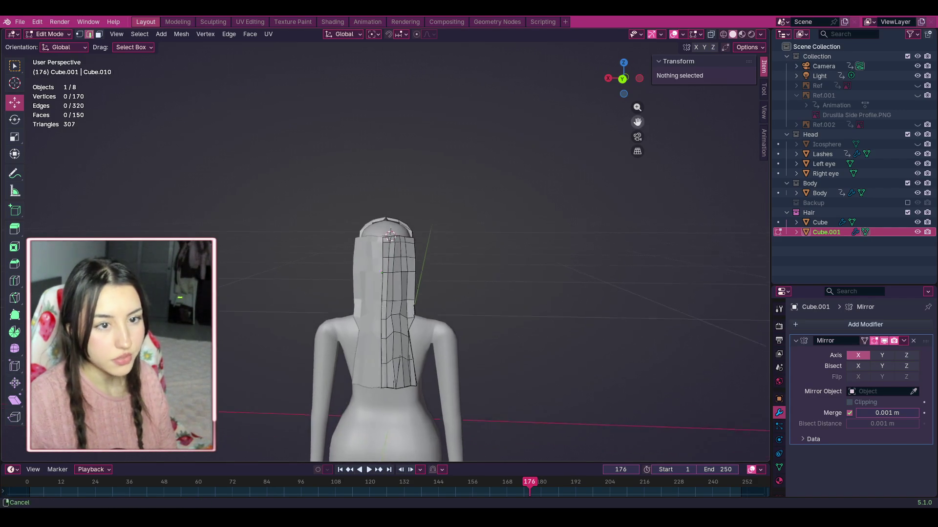
pyautogui.moveTo(637, 120); pyautogui.dragTo(628, 130)
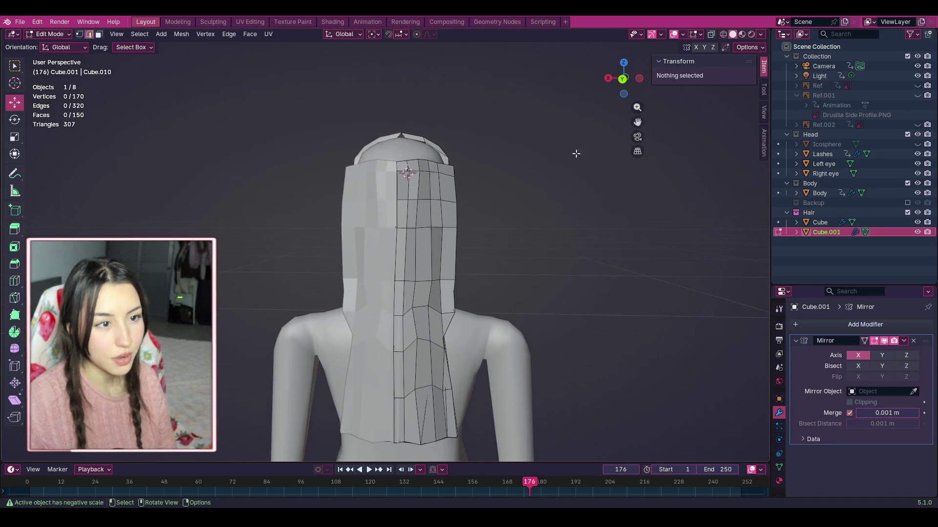
pyautogui.moveTo(336, 161); pyautogui.dragTo(436, 321)
pyautogui.moveTo(373, 360); pyautogui.dragTo(374, 360)
pyautogui.moveTo(623, 78); pyautogui.dragTo(399, 202)
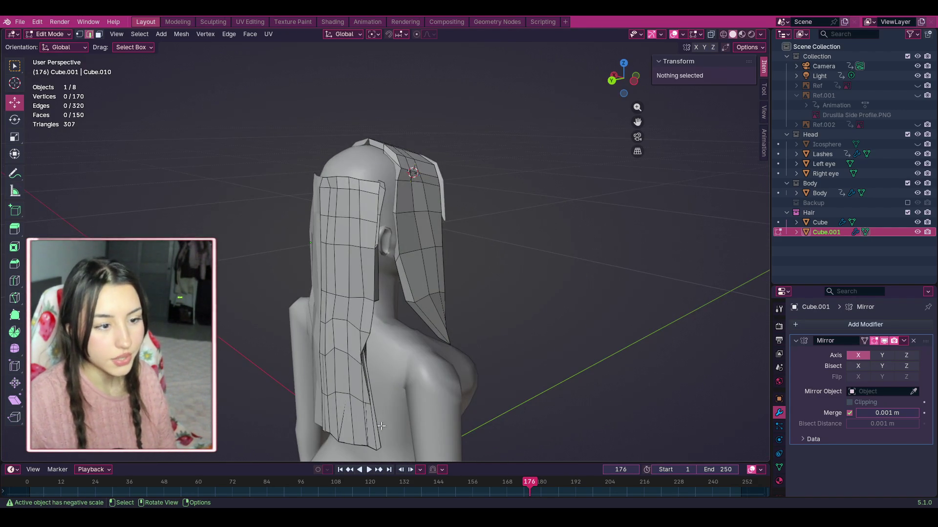
pyautogui.scroll(-1, 387, 412)
pyautogui.moveTo(324, 278); pyautogui.dragTo(376, 408)
pyautogui.rightClick(355, 312)
# Step: Box-select and delete the hanging hair strand faces, including the ones at the back
pyautogui.click(345, 326)
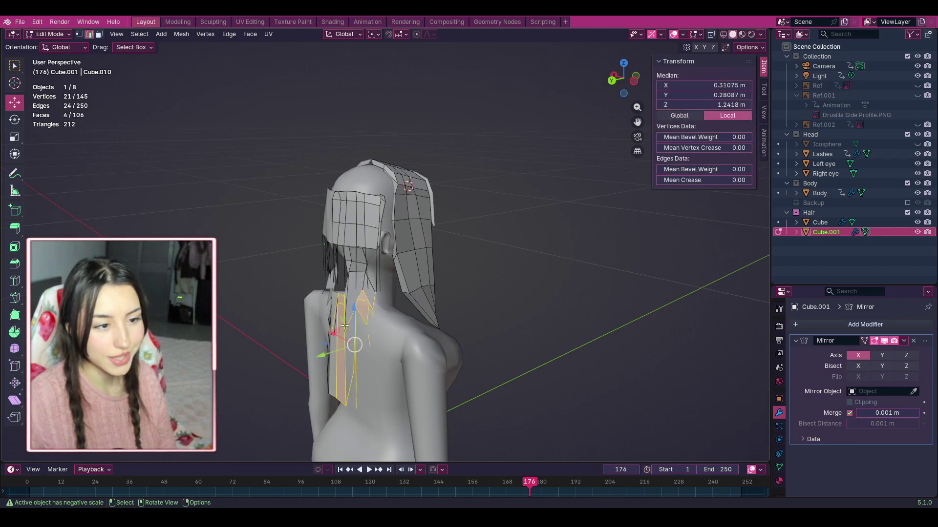
pyautogui.rightClick(349, 329)
pyautogui.click(350, 330)
pyautogui.moveTo(313, 251); pyautogui.dragTo(362, 333)
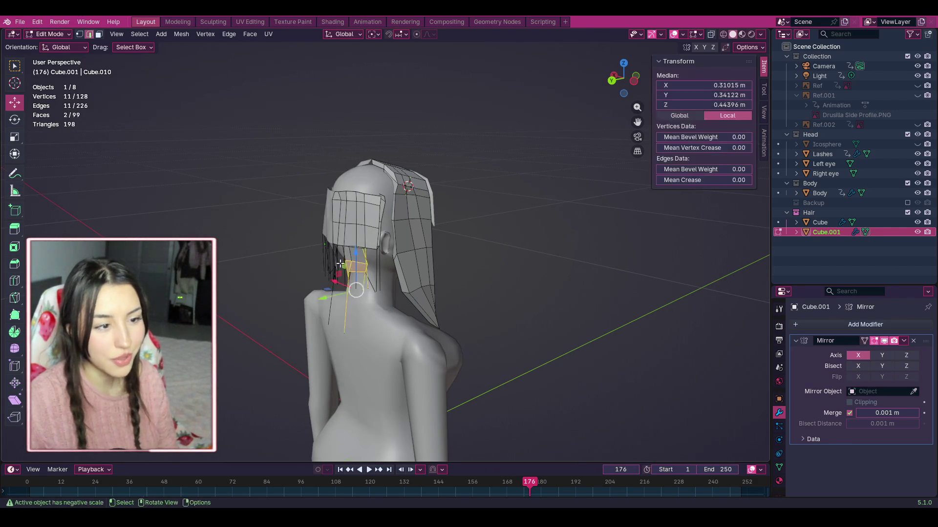
pyautogui.rightClick(330, 326)
pyautogui.click(329, 326)
pyautogui.moveTo(385, 301); pyautogui.dragTo(336, 211)
pyautogui.moveTo(336, 180); pyautogui.dragTo(336, 179)
pyautogui.rightClick(346, 255)
pyautogui.click(346, 255)
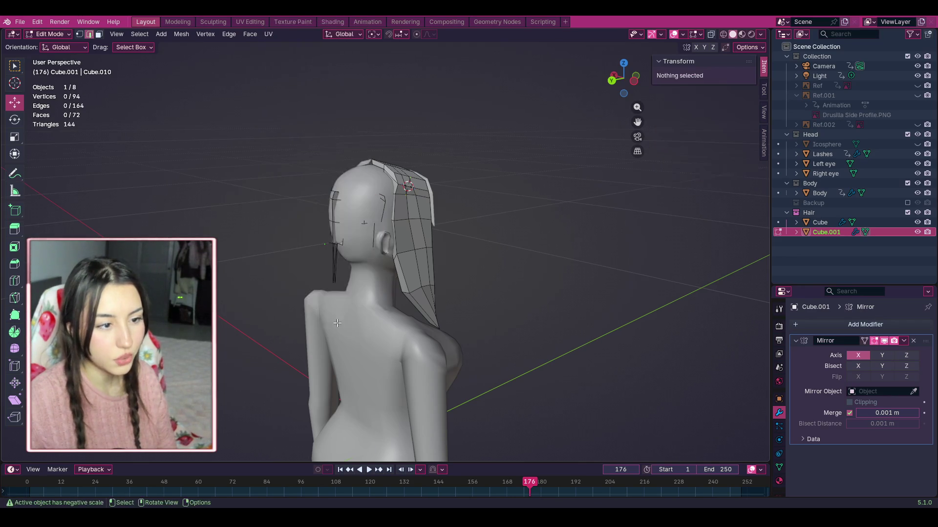
# Step: Delete the stray edges near the head and on the front of the face
pyautogui.moveTo(362, 272); pyautogui.dragTo(363, 259, button='middle')
pyautogui.hotkey('ctrl', 'e')
pyautogui.moveTo(345, 182)
pyautogui.mouseDown()
pyautogui.moveTo(378, 206)
pyautogui.moveTo(382, 192)
pyautogui.mouseUp()
pyautogui.click(337, 325)
pyautogui.hotkey('ctrl', 'e')
pyautogui.click(349, 326)
pyautogui.hotkey('ctrl', 'e')
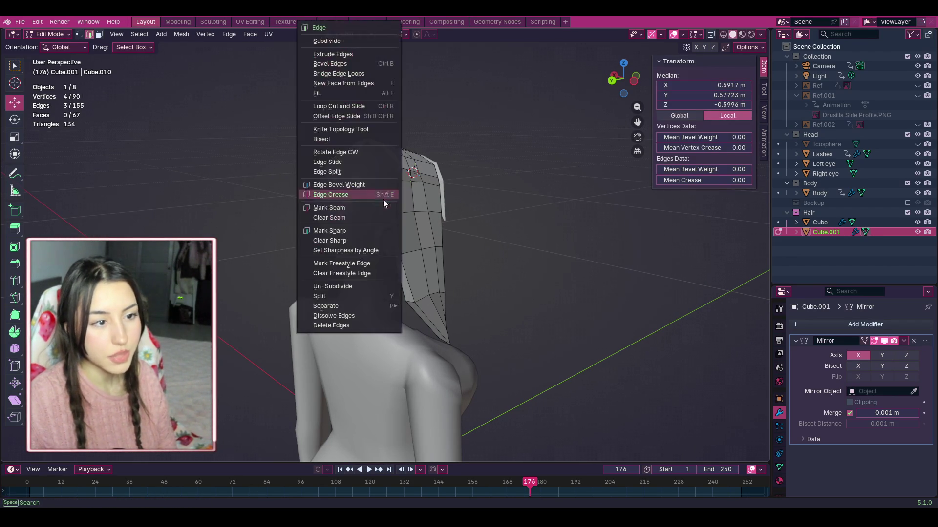
pyautogui.click(375, 319)
pyautogui.moveTo(623, 78); pyautogui.dragTo(596, 82)
pyautogui.keyDown('alt'); pyautogui.click(389, 157); pyautogui.keyUp('alt')
pyautogui.click(429, 186)
pyautogui.moveTo(390, 251); pyautogui.dragTo(390, 250)
pyautogui.hotkey('ctrl', 'e')
pyautogui.click(400, 284)
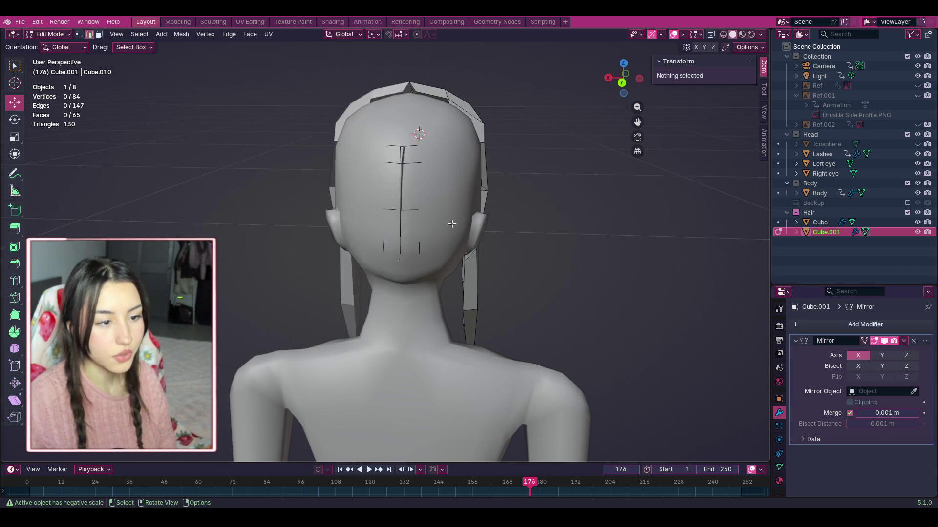
# Step: From a rear three-quarter view, delete the ring of stray edges and other leftovers
pyautogui.moveTo(622, 93)
pyautogui.mouseDown()
pyautogui.moveTo(562, 107)
pyautogui.moveTo(615, 123)
pyautogui.moveTo(491, 205)
pyautogui.mouseUp()
pyautogui.keyDown('ctrl'); pyautogui.keyDown('alt'); pyautogui.click(366, 251); pyautogui.keyUp('alt'); pyautogui.keyUp('ctrl')
pyautogui.hotkey('ctrl', 'e')
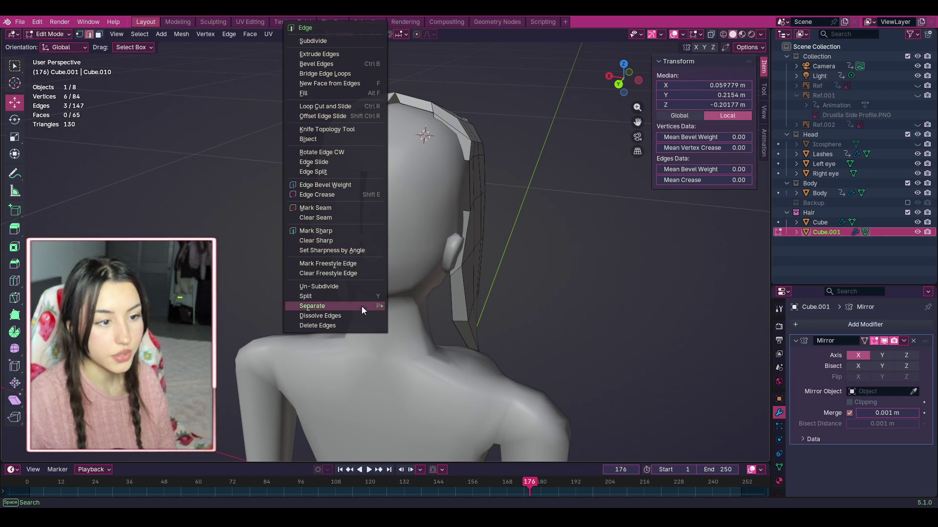
pyautogui.click(346, 327)
pyautogui.click(360, 178)
pyautogui.hotkey('ctrl', 'e')
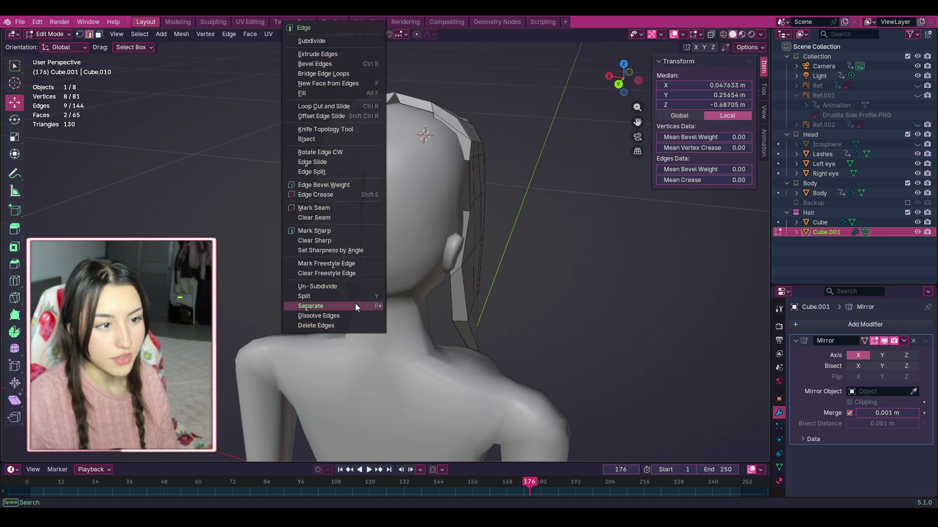
pyautogui.click(349, 325)
pyautogui.click(354, 216)
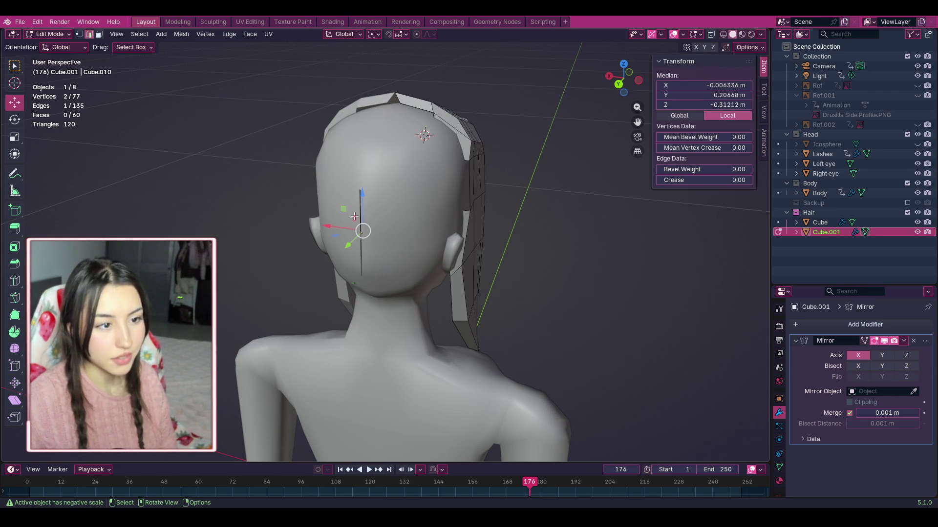
pyautogui.hotkey('alt', 'a')
pyautogui.click(363, 258)
pyautogui.hotkey('ctrl', 'e')
pyautogui.click(352, 314)
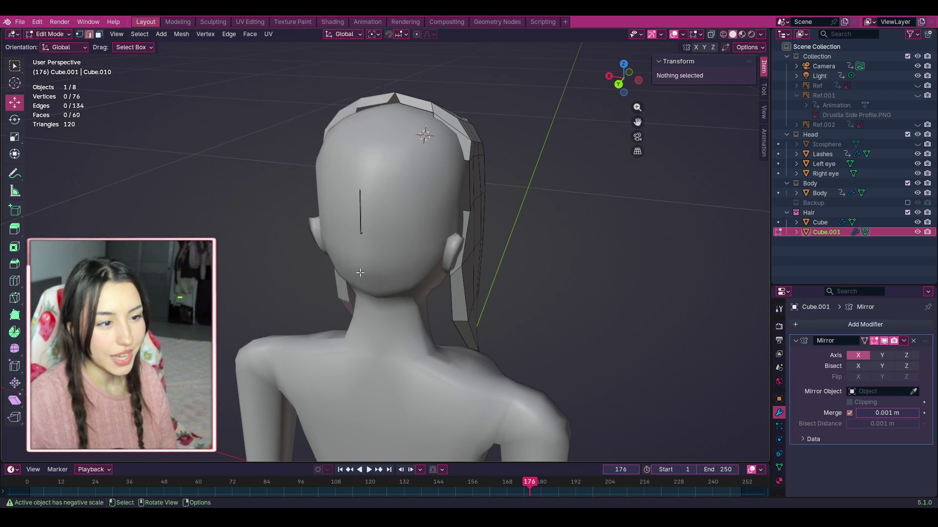
# Step: Dissolve the last stray edges and hide the Body collection, leaving hair and eyes
pyautogui.scroll(2, 344, 204)
pyautogui.click(342, 204)
pyautogui.hotkey('ctrl', 'e')
pyautogui.click(338, 292)
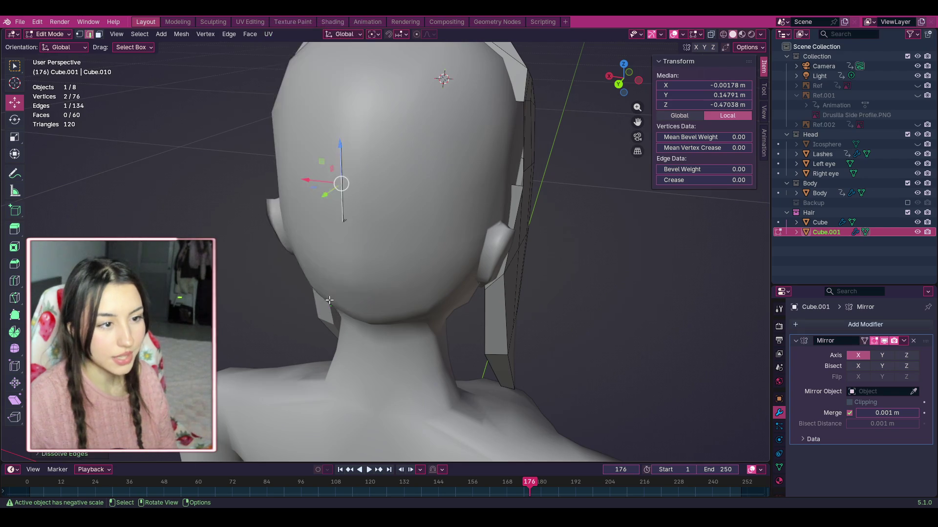
pyautogui.hotkey('ctrl', 'e')
pyautogui.click(329, 306)
pyautogui.click(345, 201)
pyautogui.hotkey('ctrl', 'e')
pyautogui.click(332, 306)
pyautogui.scroll(-3, 332, 295)
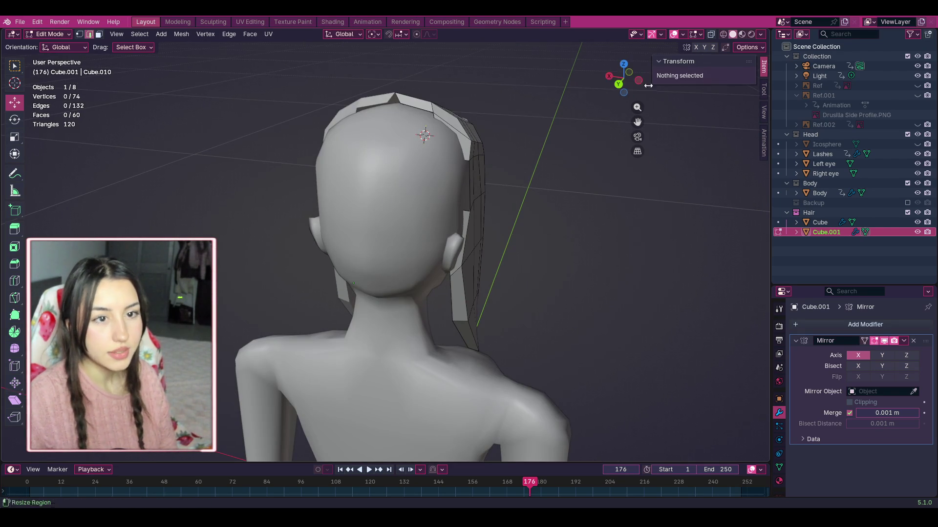
pyautogui.click(907, 183)
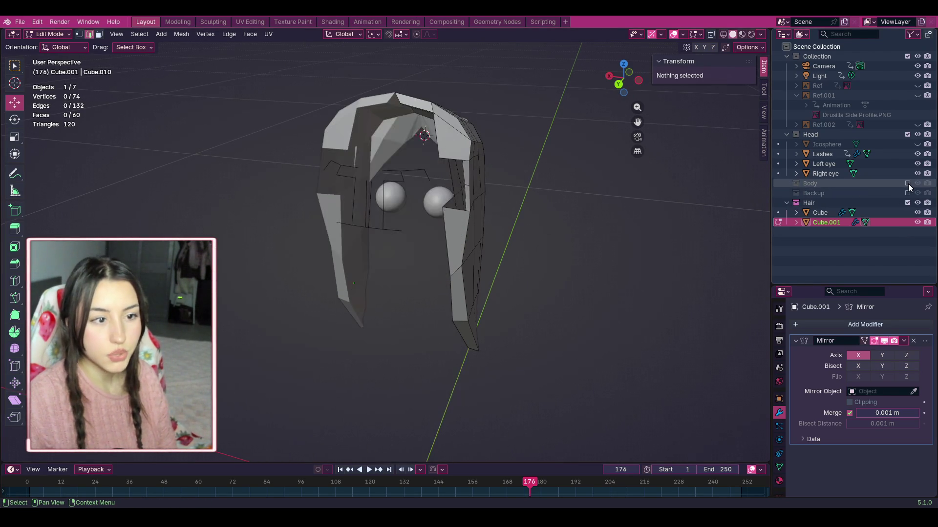
# Step: Delete the stray horizontal, bottom and vertical edges along with their loose vertices
pyautogui.scroll(2, 399, 245)
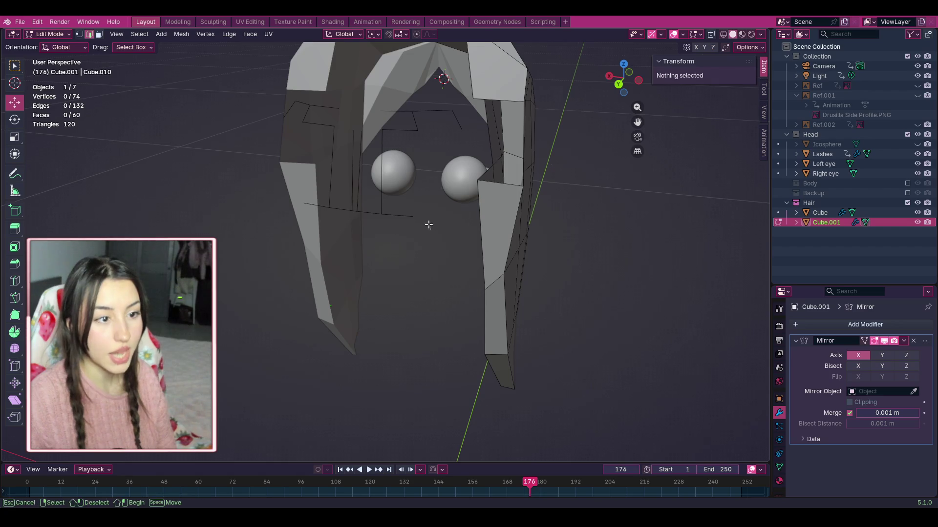
pyautogui.click(397, 210)
pyautogui.rightClick(396, 210)
pyautogui.click(366, 305)
pyautogui.click(364, 211)
pyautogui.rightClick(365, 208)
pyautogui.click(366, 306)
pyautogui.press('b')
pyautogui.moveTo(362, 203)
pyautogui.mouseDown()
pyautogui.moveTo(352, 170)
pyautogui.moveTo(371, 197)
pyautogui.mouseUp()
pyautogui.rightClick(351, 169)
pyautogui.click(347, 307)
pyautogui.press('b')
pyautogui.rightClick(372, 197)
pyautogui.click(364, 296)
# Step: Box-select the remaining stray edges and delete them, leaving 123 edges
pyautogui.moveTo(412, 123); pyautogui.dragTo(417, 139)
pyautogui.hotkey('ctrl', 'e')
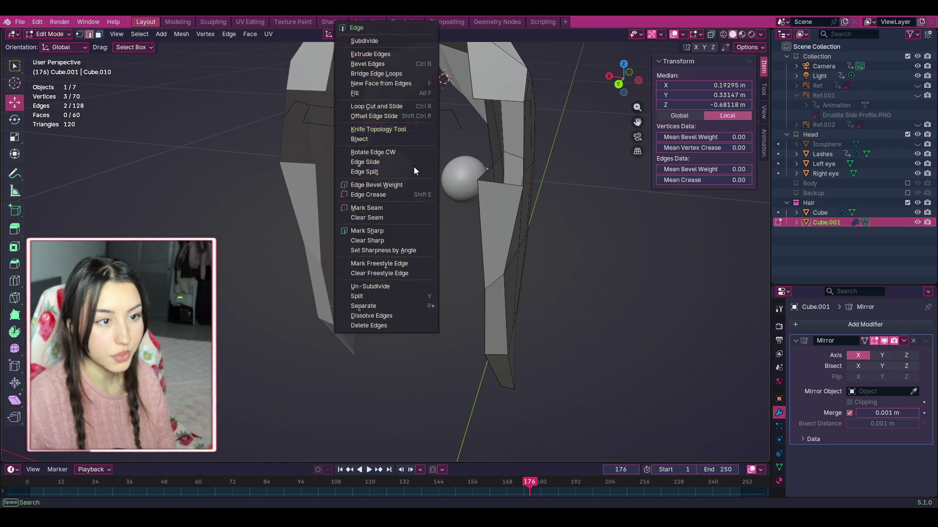
pyautogui.click(389, 326)
pyautogui.moveTo(438, 105); pyautogui.dragTo(452, 138)
pyautogui.hotkey('ctrl', 'e')
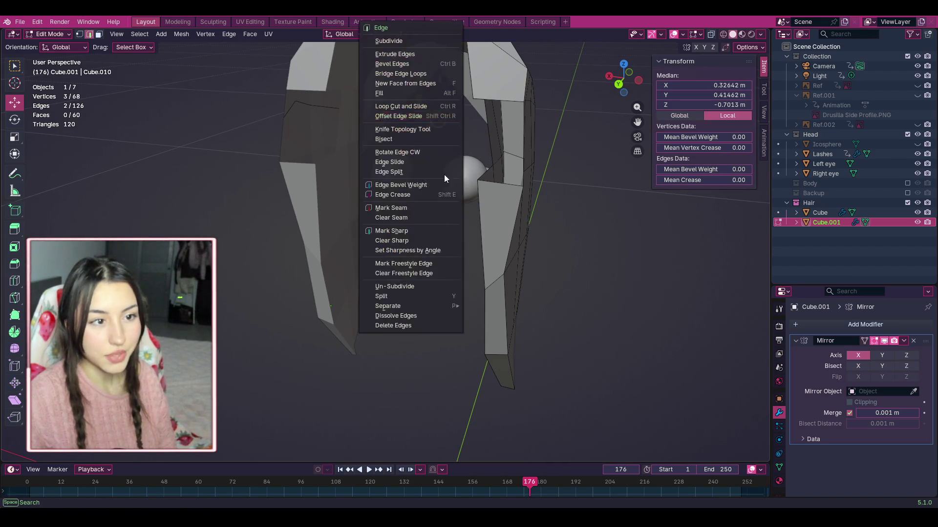
pyautogui.click(421, 325)
pyautogui.click(393, 109)
pyautogui.hotkey('ctrl', 'e')
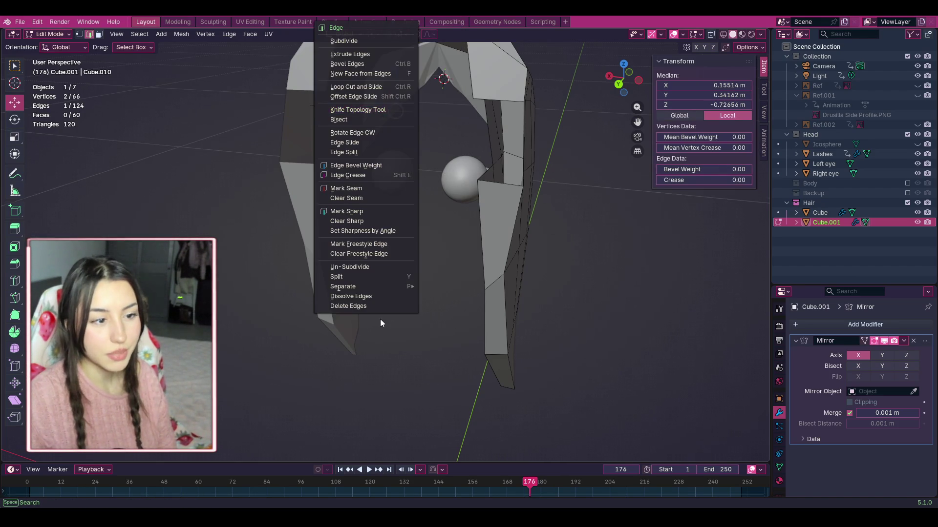
pyautogui.click(380, 313)
# Step: Zoom, orbit and pan the viewport onto the gaps in the hair mesh
pyautogui.moveTo(638, 107); pyautogui.dragTo(653, 122)
pyautogui.scroll(3, 507, 152)
pyautogui.moveTo(624, 78)
pyautogui.mouseDown()
pyautogui.moveTo(645, 81)
pyautogui.moveTo(616, 79)
pyautogui.moveTo(626, 78)
pyautogui.mouseUp()
pyautogui.scroll(3, 439, 219)
pyautogui.moveTo(637, 122); pyautogui.dragTo(655, 127)
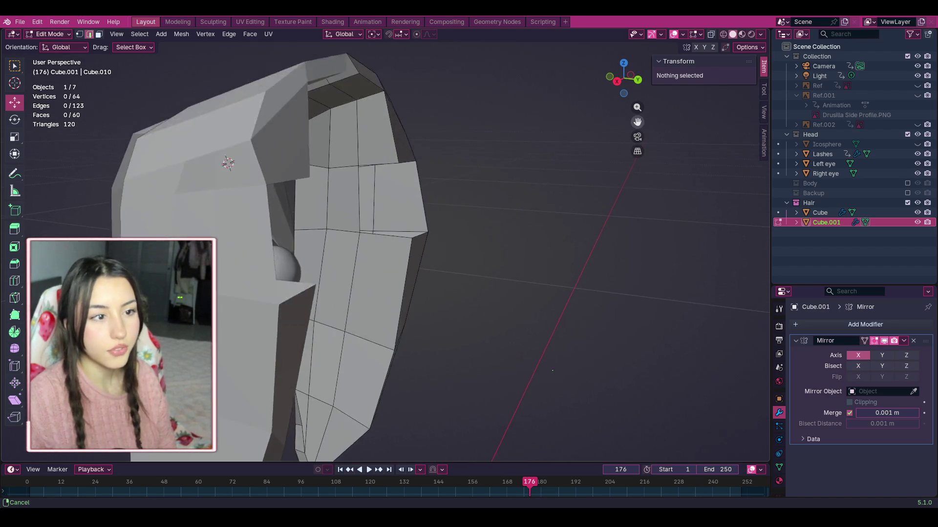
pyautogui.scroll(3, 442, 175)
pyautogui.moveTo(352, 111); pyautogui.dragTo(23, 160, button='middle')
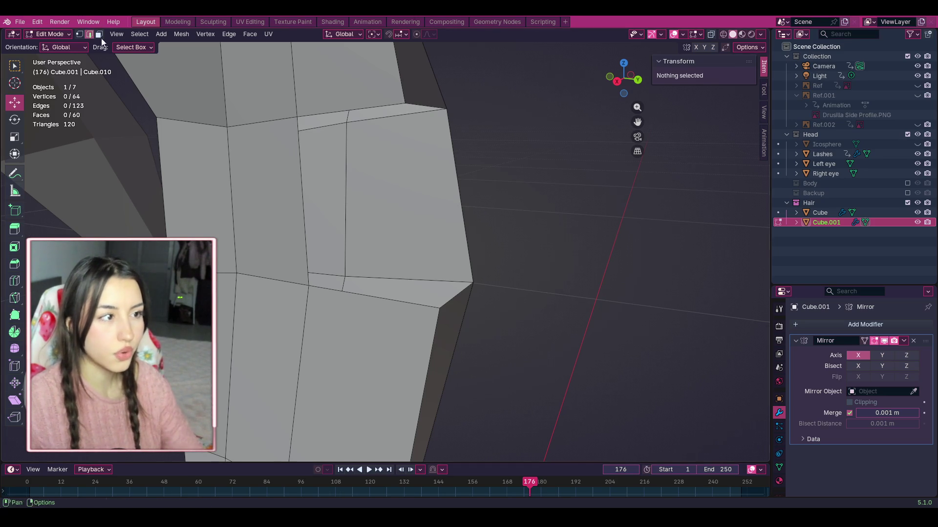
# Step: Select the six edges bounding the hair gap and fill it with a face, then pick Loop Cut and Knife
pyautogui.click(298, 136)
pyautogui.keyDown('shift'); pyautogui.click(352, 110); pyautogui.keyUp('shift')
pyautogui.keyDown('shift'); pyautogui.click(384, 296); pyautogui.keyUp('shift')
pyautogui.keyDown('shift'); pyautogui.click(419, 130); pyautogui.keyUp('shift')
pyautogui.keyDown('shift'); pyautogui.click(427, 108); pyautogui.keyUp('shift')
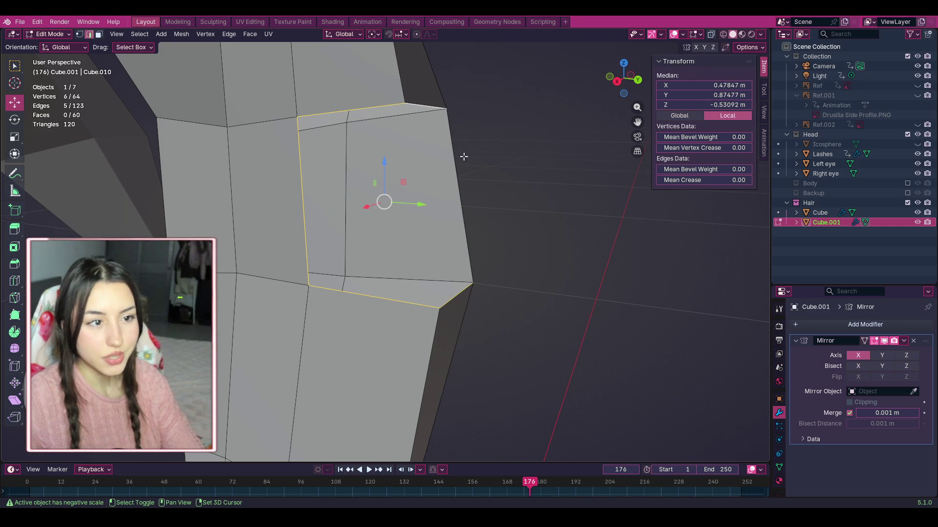
pyautogui.keyDown('shift'); pyautogui.click(456, 166); pyautogui.keyUp('shift')
pyautogui.press('f')
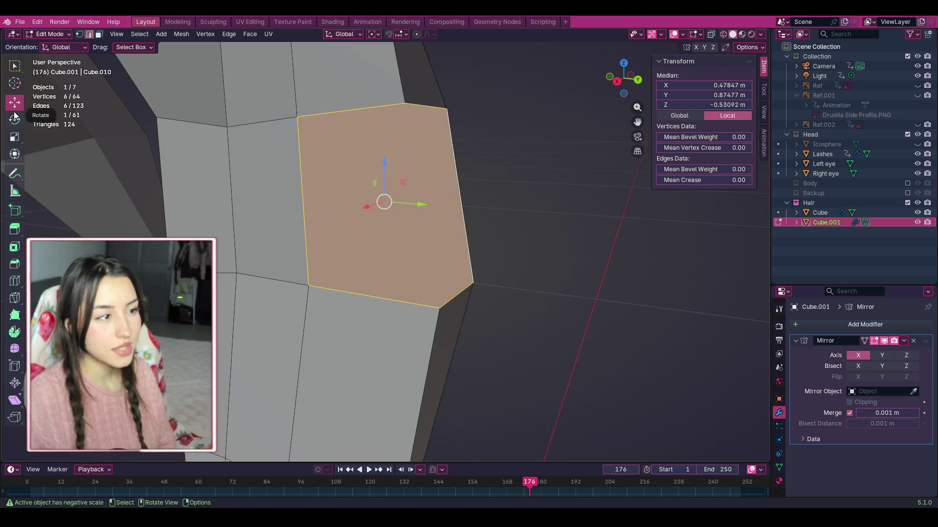
pyautogui.click(21, 283)
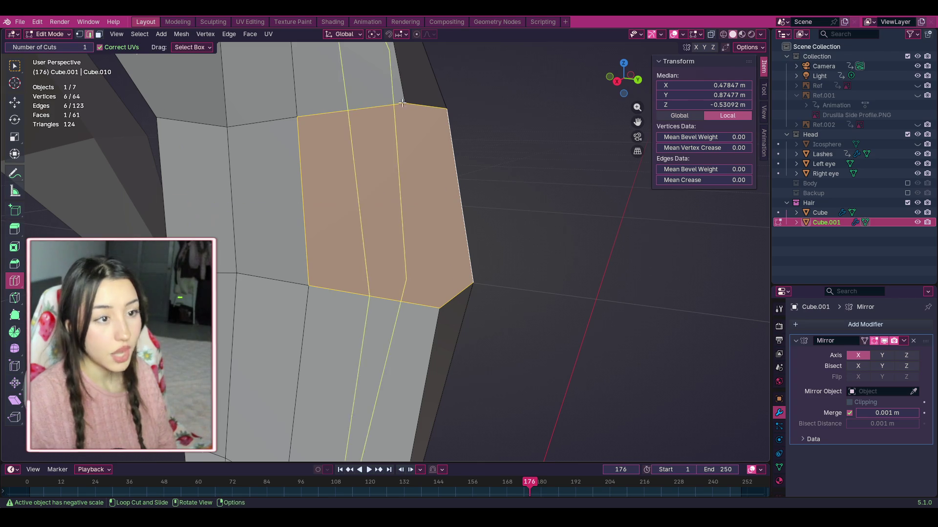
pyautogui.click(21, 297)
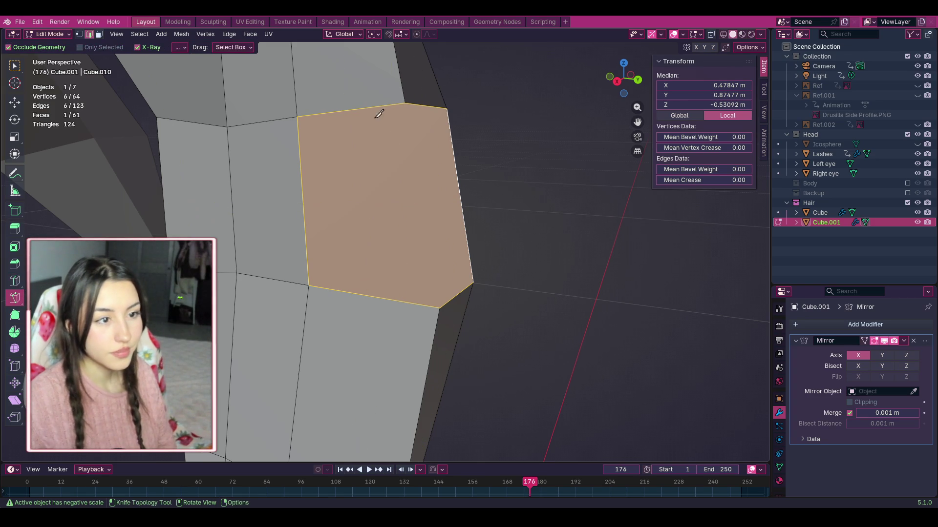
# Step: Try several Knife cuts from the face's top vertex, cancelling each without adding edges
pyautogui.click(405, 103)
pyautogui.press('Escape')
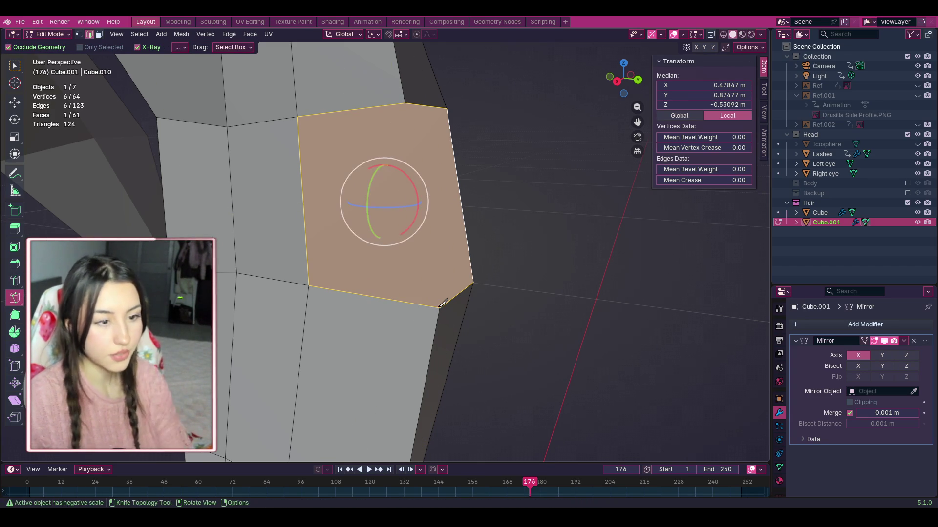
pyautogui.click(405, 104)
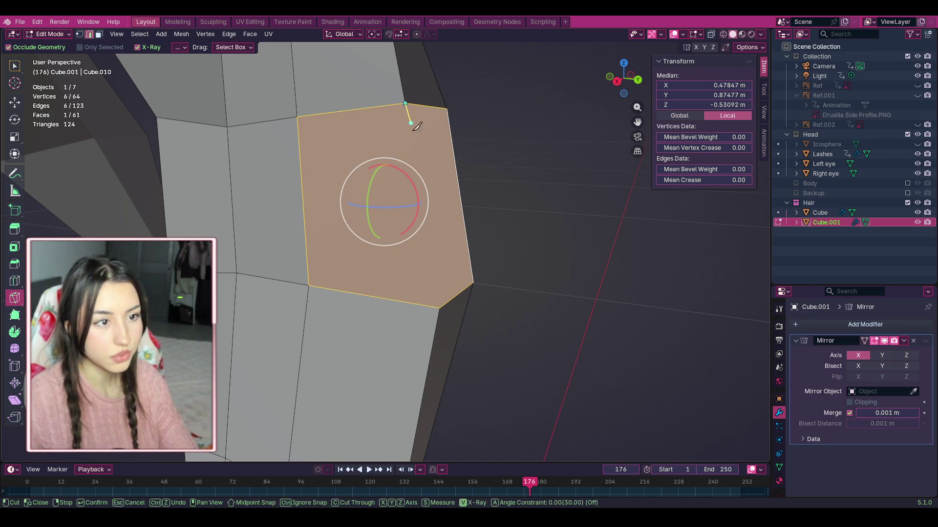
pyautogui.click(440, 308)
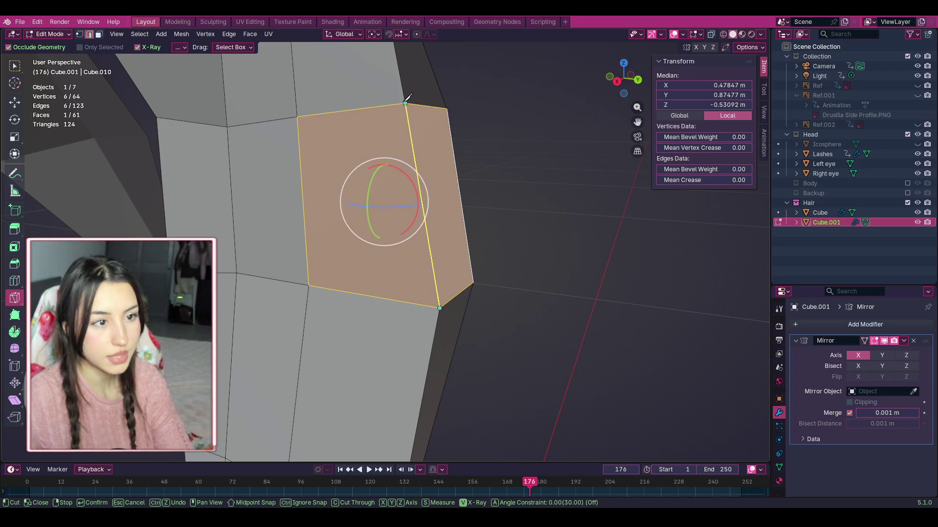
pyautogui.rightClick(445, 289)
pyautogui.click(538, 179)
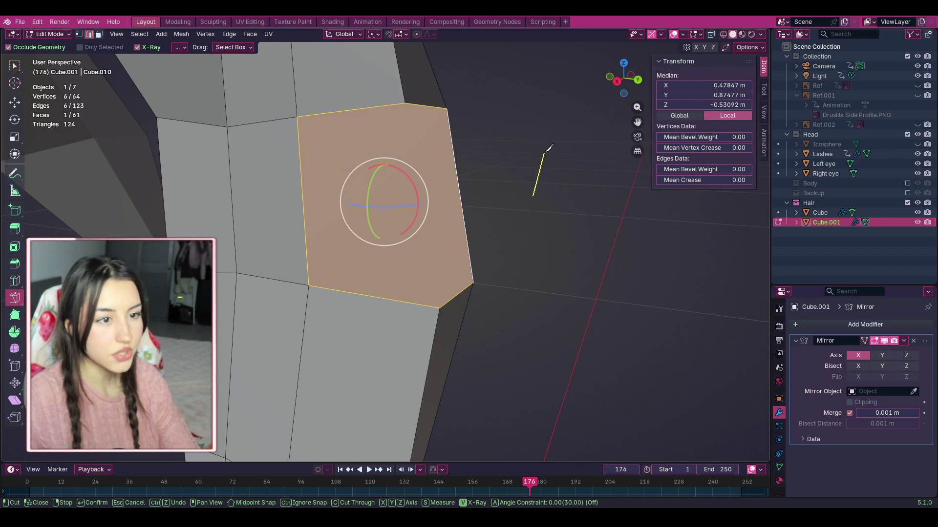
pyautogui.press('Escape')
# Step: Delete the six-sided fill face, returning the hair mesh to 60 faces
pyautogui.moveTo(549, 148)
pyautogui.mouseDown(button='middle')
pyautogui.moveTo(541, 149)
pyautogui.moveTo(561, 130)
pyautogui.mouseUp(button='middle')
pyautogui.moveTo(630, 80)
pyautogui.mouseDown()
pyautogui.moveTo(621, 72)
pyautogui.moveTo(606, 85)
pyautogui.moveTo(639, 83)
pyautogui.mouseUp()
pyautogui.press('Delete')
pyautogui.moveTo(640, 83); pyautogui.dragTo(206, 155, button='middle')
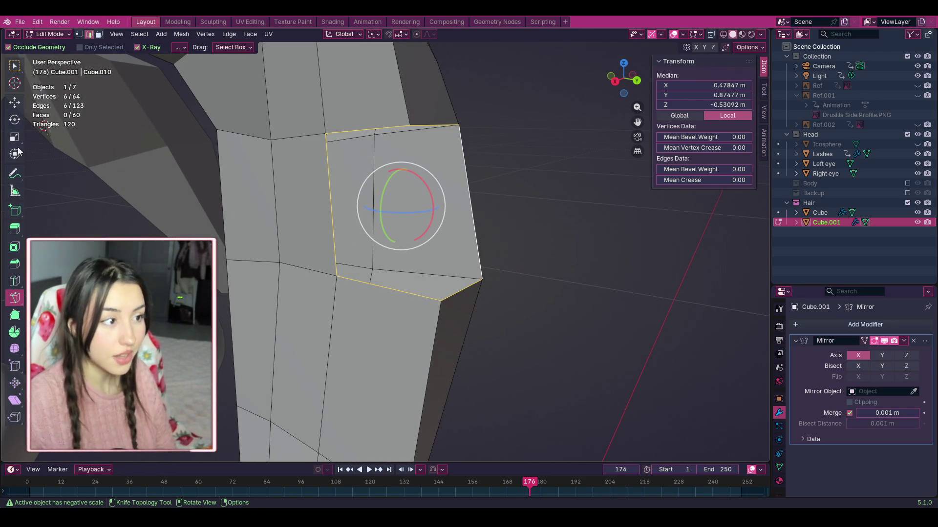
# Step: With the Move tool in vertex select mode, select the gap's top and bottom corner vertices
pyautogui.click(15, 103)
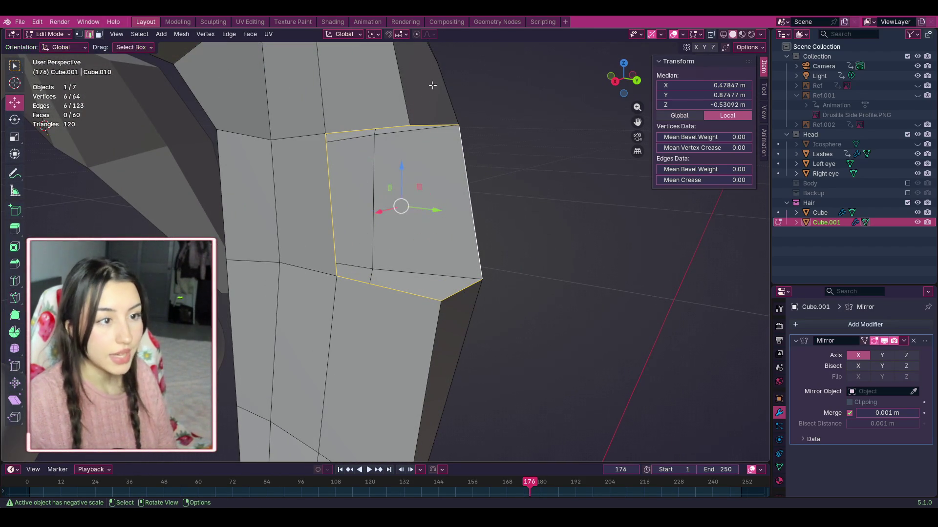
pyautogui.click(414, 124)
pyautogui.click(409, 127)
pyautogui.click(408, 128)
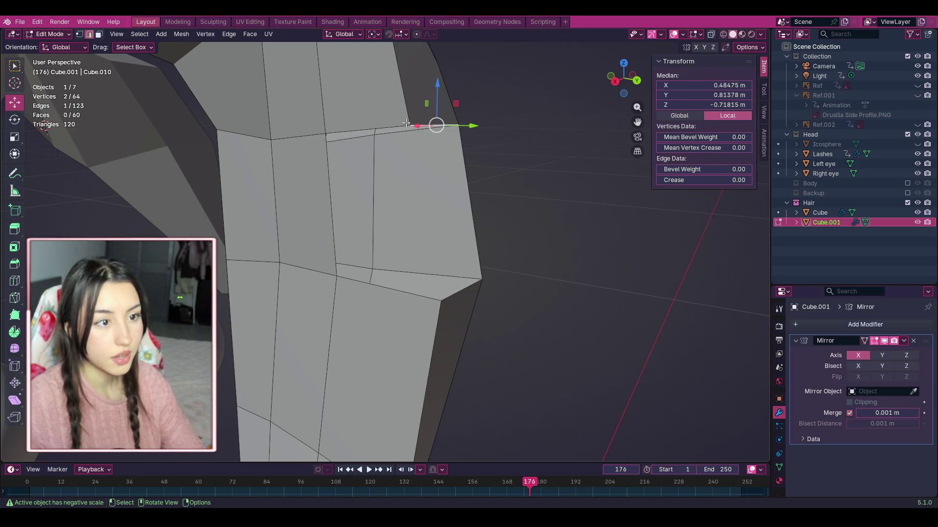
pyautogui.click(79, 33)
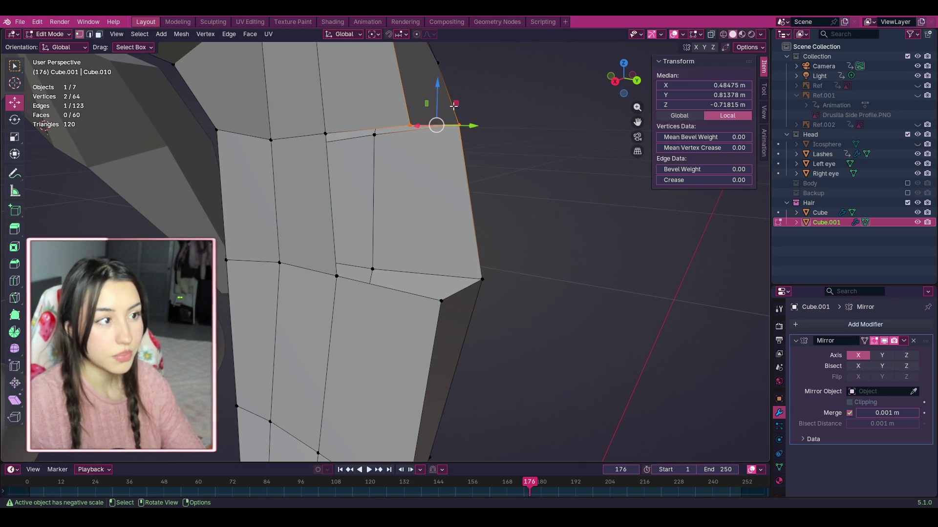
pyautogui.click(410, 126)
pyautogui.keyDown('shift'); pyautogui.click(441, 301); pyautogui.keyUp('shift')
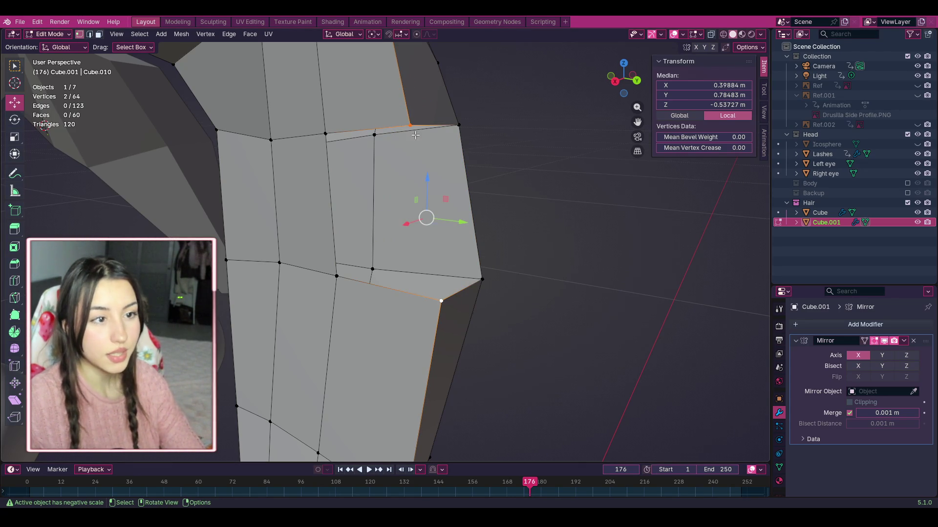
# Step: Merge the two gap vertices At Center, leaving 63 vertices, and orbit to check the result
pyautogui.rightClick(445, 297)
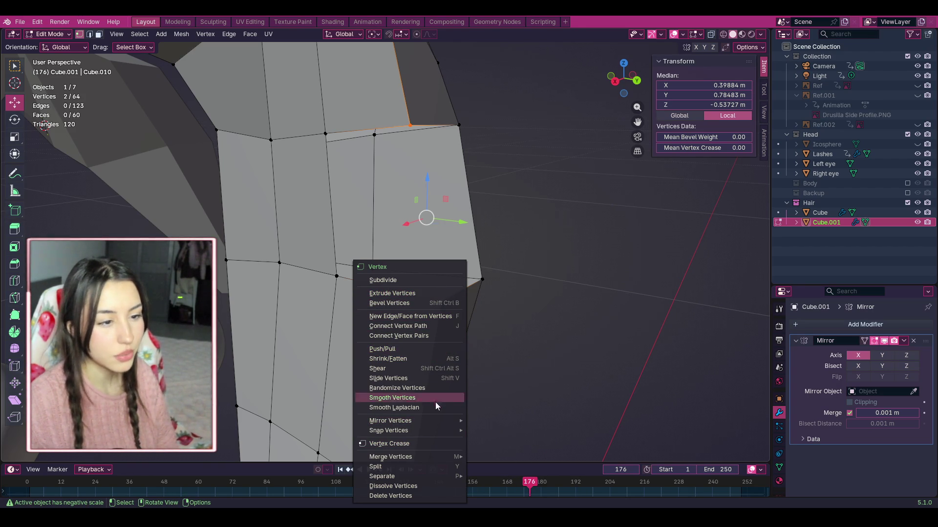
pyautogui.moveTo(435, 420)
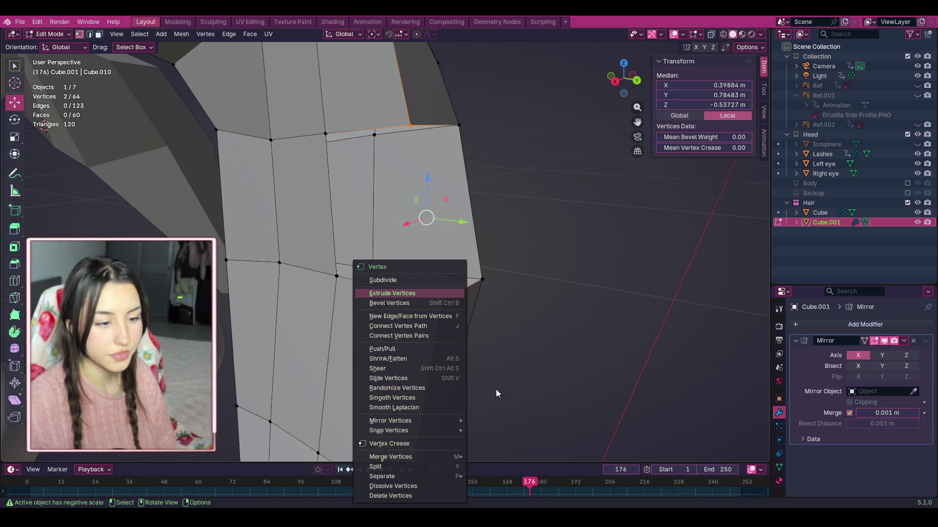
pyautogui.moveTo(461, 457)
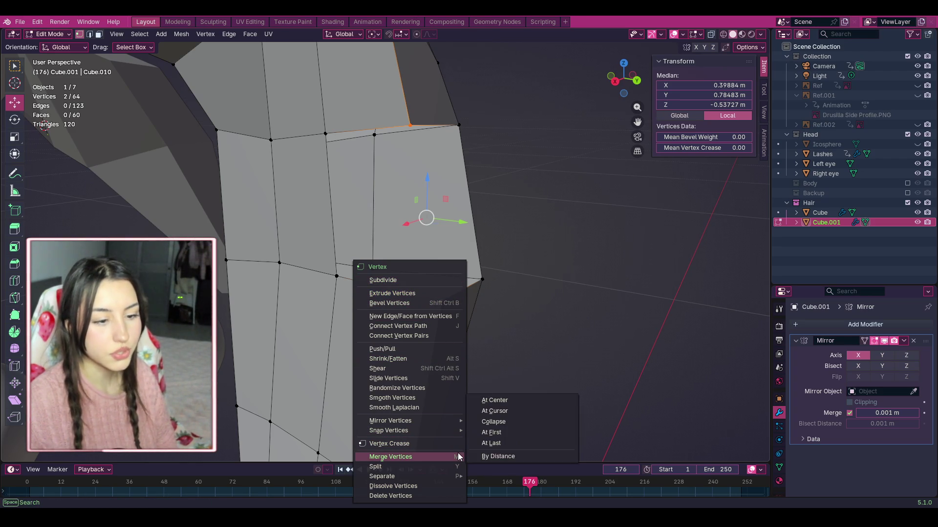
pyautogui.click(523, 401)
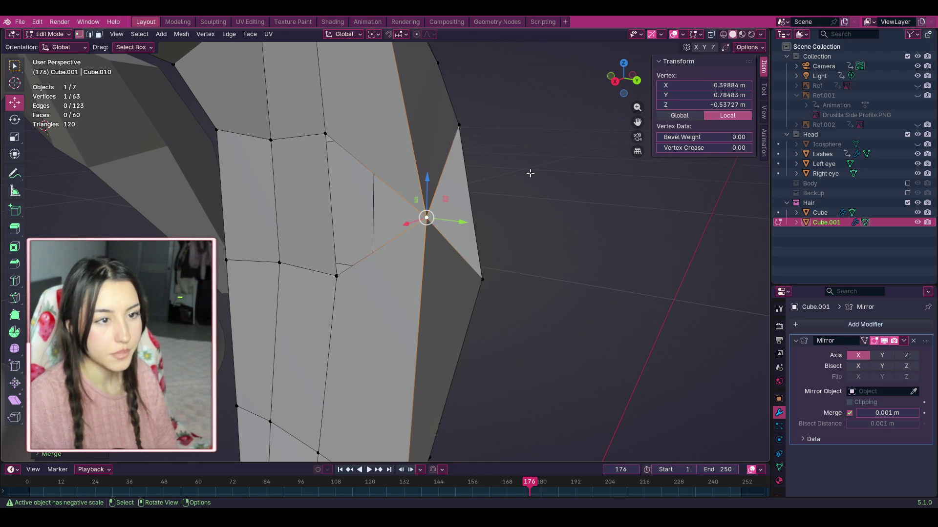
pyautogui.moveTo(630, 85)
pyautogui.mouseDown()
pyautogui.moveTo(596, 78)
pyautogui.moveTo(619, 82)
pyautogui.mouseUp()
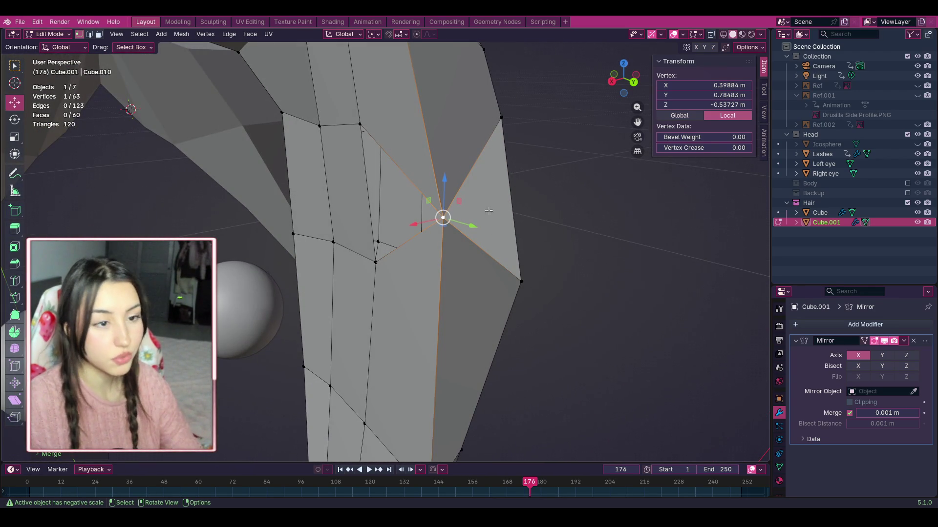
pyautogui.keyDown('shift'); pyautogui.click(501, 118); pyautogui.keyUp('shift')
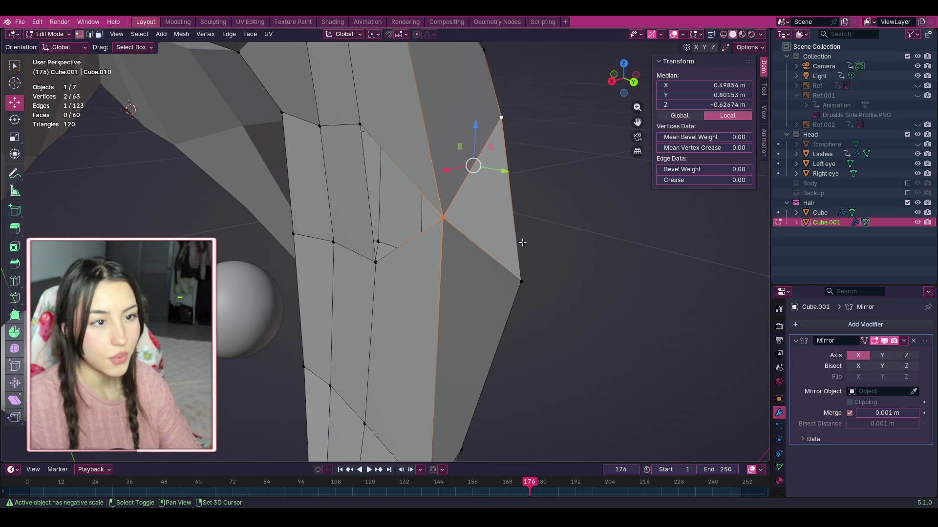
# Step: Drag the merged vertex higher up the hair strand
pyautogui.keyDown('shift'); pyautogui.click(521, 280); pyautogui.keyUp('shift')
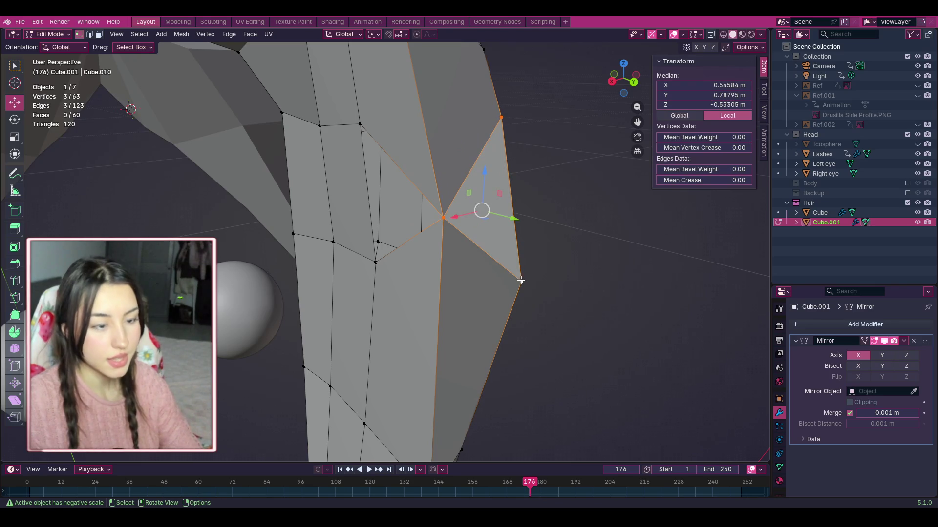
pyautogui.click(440, 216)
pyautogui.keyDown('shift'); pyautogui.click(377, 257); pyautogui.keyUp('shift')
pyautogui.keyDown('shift'); pyautogui.click(362, 126); pyautogui.keyUp('shift')
pyautogui.click(609, 147)
pyautogui.moveTo(624, 78)
pyautogui.mouseDown()
pyautogui.moveTo(635, 73)
pyautogui.moveTo(626, 77)
pyautogui.mouseUp()
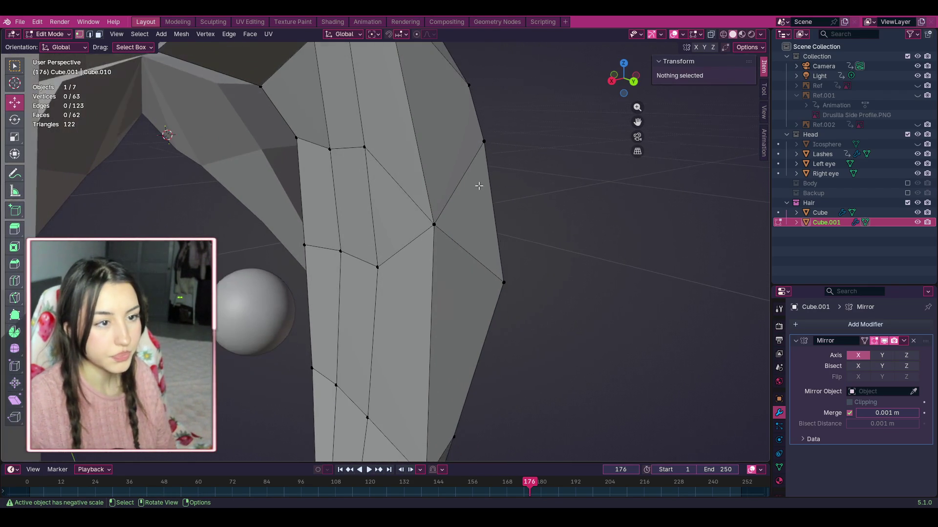
pyautogui.click(434, 223)
pyautogui.moveTo(434, 224); pyautogui.dragTo(426, 143)
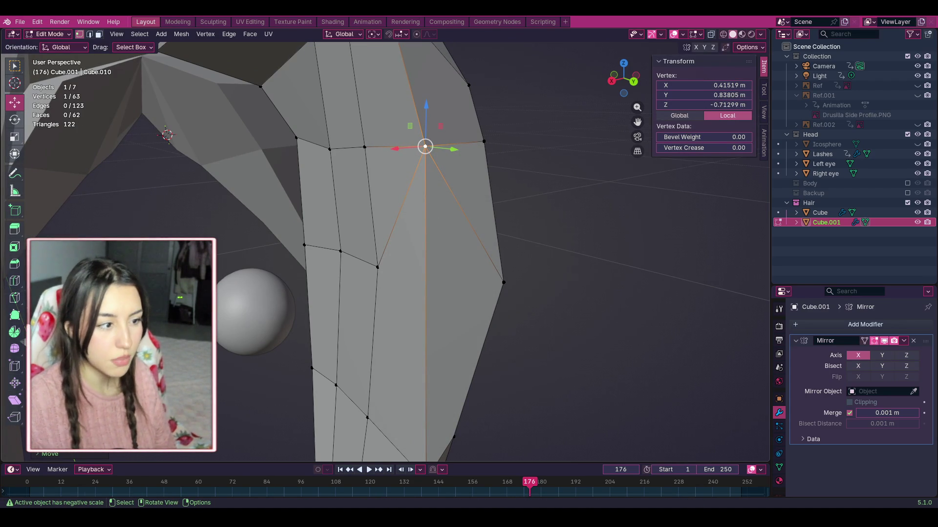
# Step: Knife-cut a crosswise edge between the left and right vertices of the face below
pyautogui.click(16, 300)
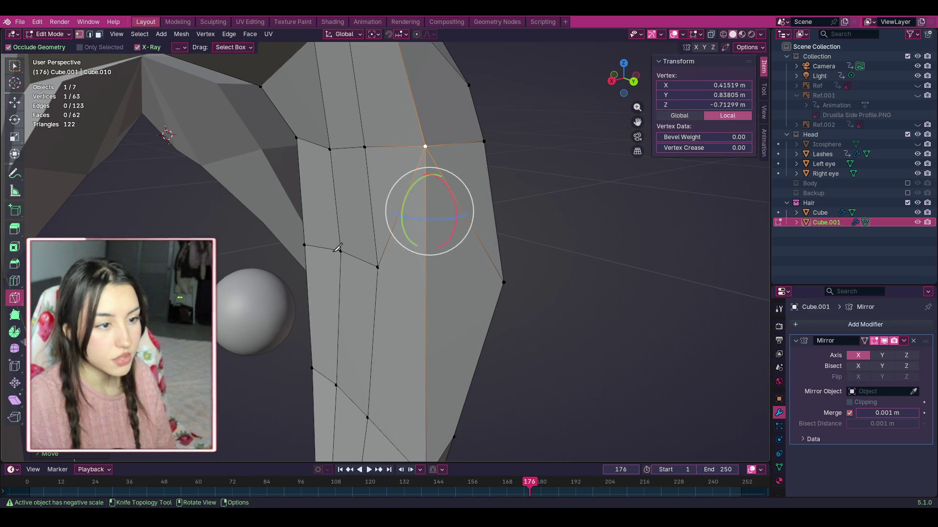
pyautogui.click(378, 267)
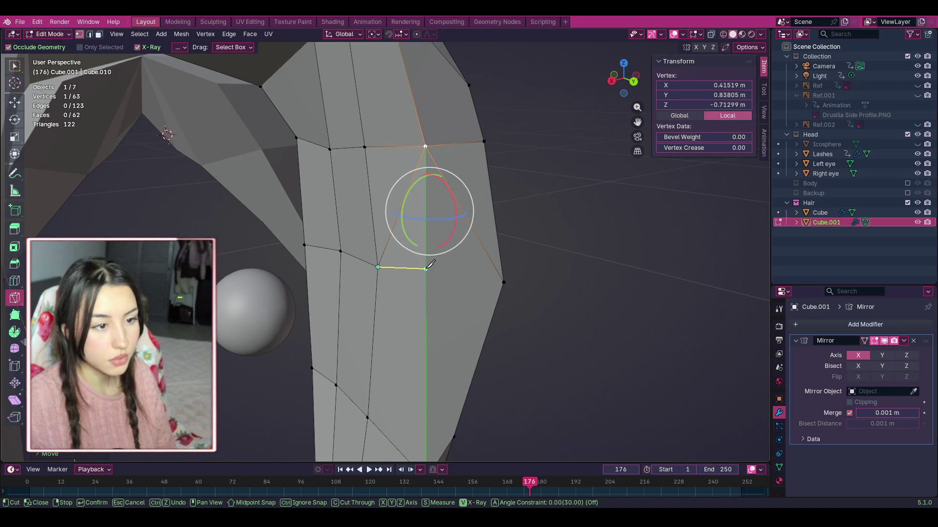
pyautogui.click(503, 282)
pyautogui.press('Return')
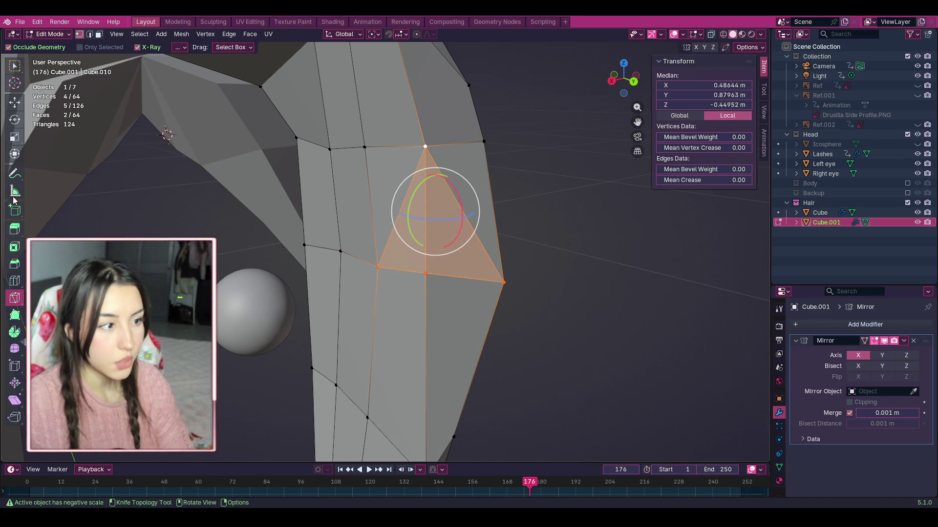
# Step: Select the diagonal edge and delete it, then undo the deletion
pyautogui.press('2')
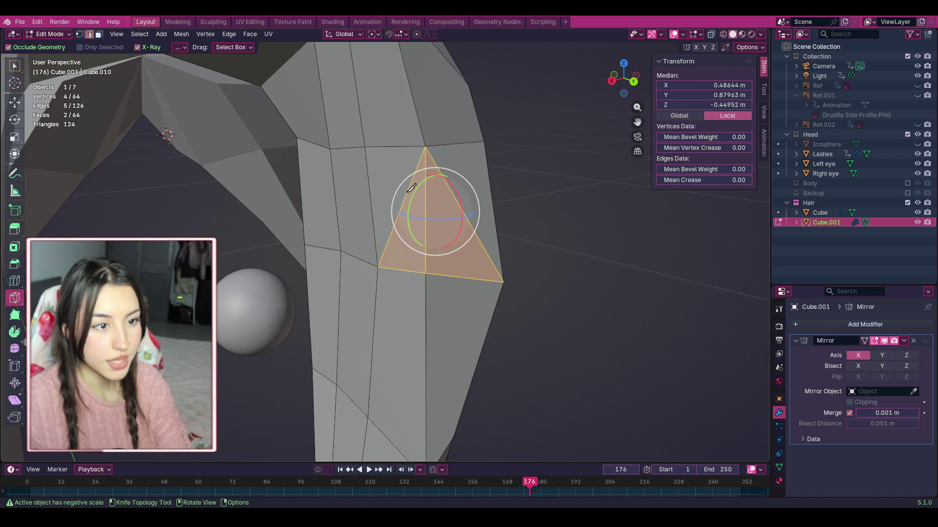
pyautogui.hotkey('shift', 'space')
pyautogui.press('g')
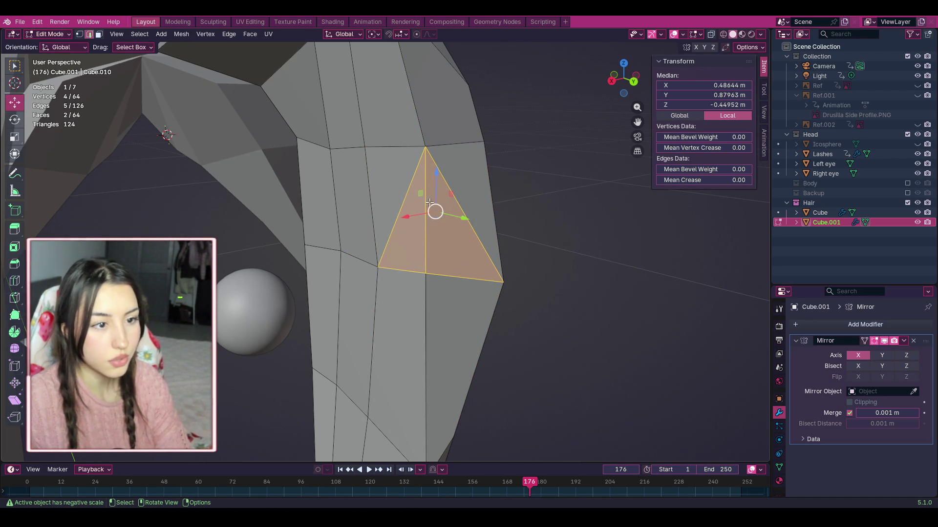
pyautogui.click(406, 193)
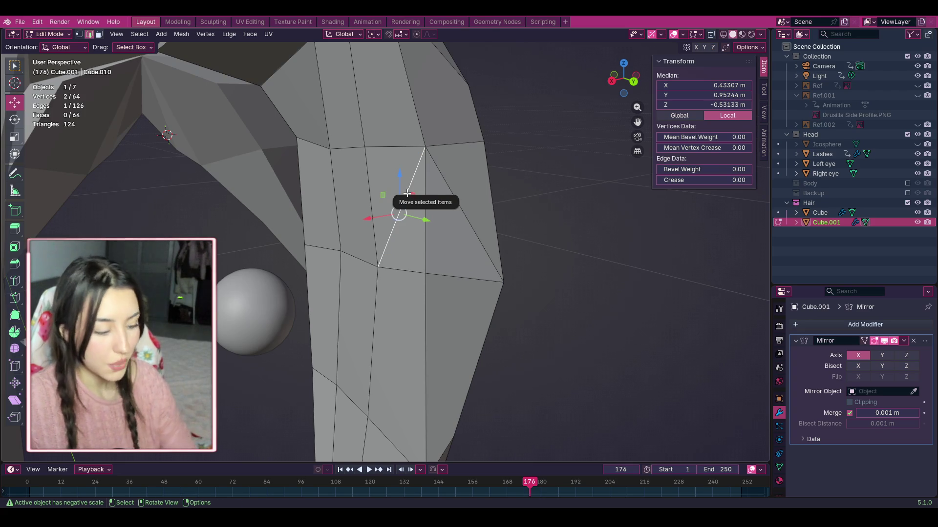
pyautogui.press('x')
pyautogui.click(414, 484)
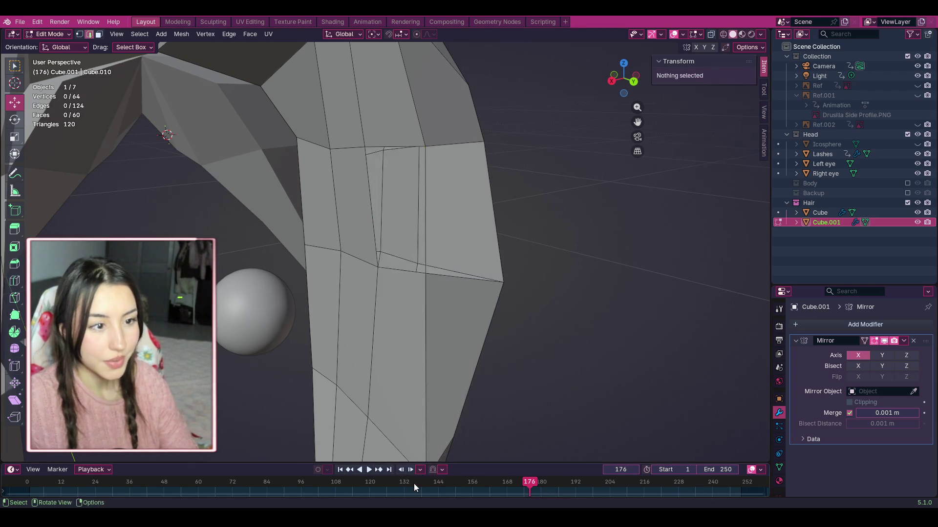
pyautogui.hotkey('ctrl', 'z')
pyautogui.hotkey('ctrl', 'e')
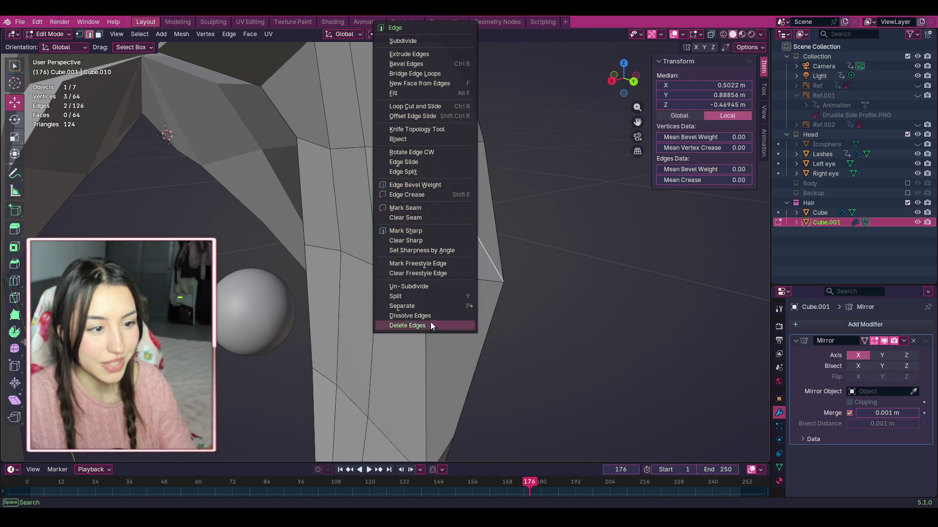
pyautogui.click(433, 325)
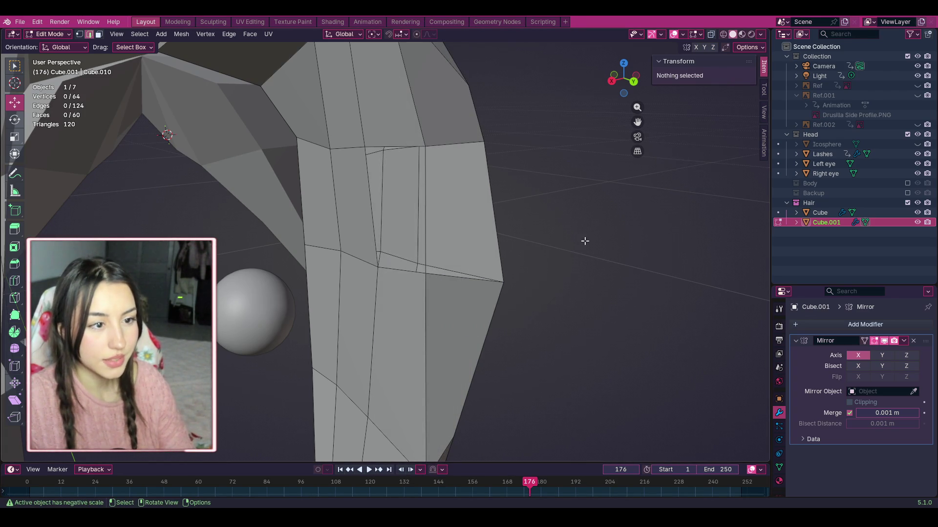
pyautogui.moveTo(628, 85)
pyautogui.mouseDown()
pyautogui.moveTo(621, 81)
pyautogui.moveTo(630, 80)
pyautogui.mouseUp()
pyautogui.hotkey('ctrl', 'z')
pyautogui.click(539, 200)
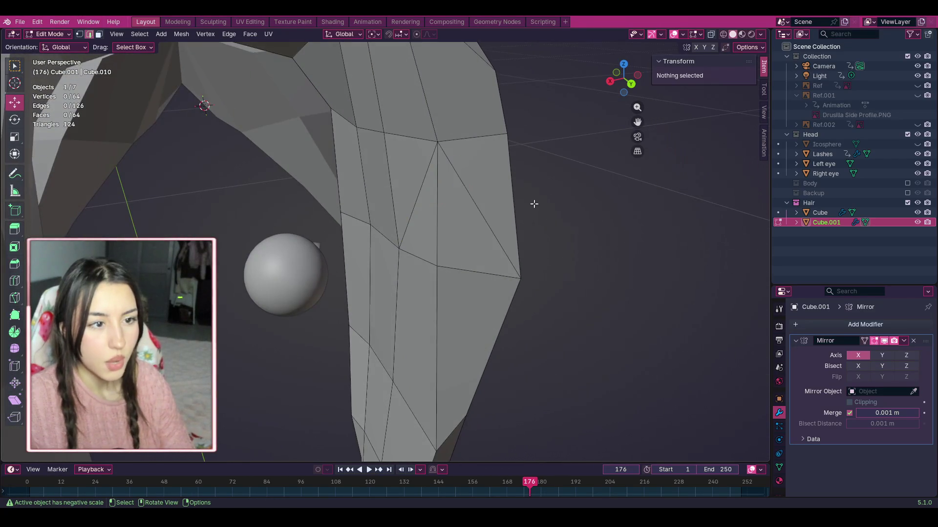
pyautogui.moveTo(540, 201); pyautogui.dragTo(508, 215, button='middle')
pyautogui.click(506, 217)
pyautogui.hotkey('ctrl', 'e')
pyautogui.press('Escape')
pyautogui.moveTo(637, 121); pyautogui.dragTo(557, 115)
pyautogui.moveTo(624, 78)
pyautogui.mouseDown()
pyautogui.moveTo(666, 105)
pyautogui.moveTo(635, 95)
pyautogui.moveTo(645, 88)
pyautogui.moveTo(628, 103)
pyautogui.mouseUp()
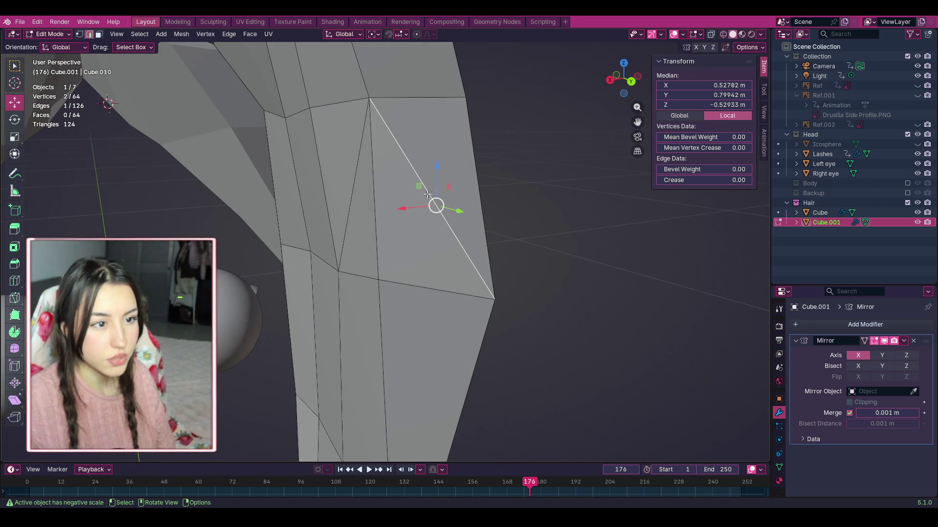
pyautogui.keyDown('shift'); pyautogui.click(404, 285); pyautogui.keyUp('shift')
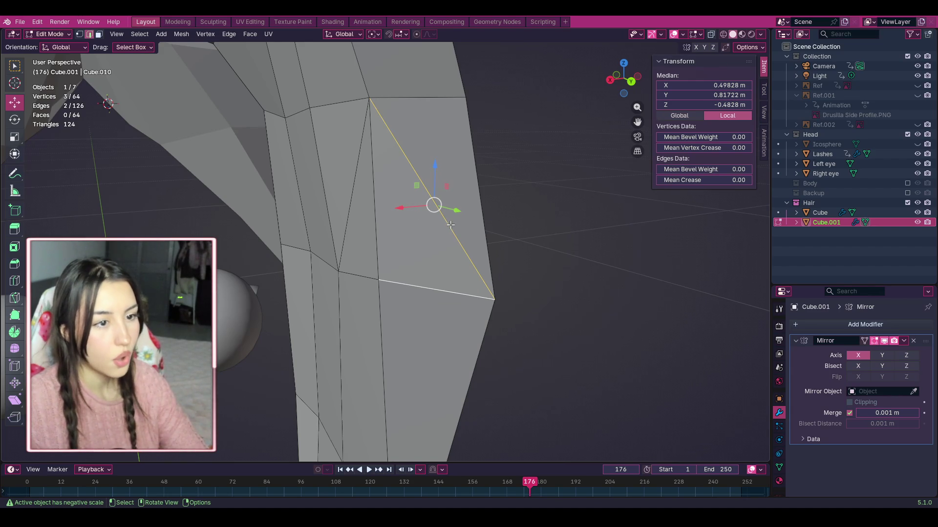
pyautogui.keyDown('shift'); pyautogui.click(480, 232); pyautogui.keyUp('shift')
pyautogui.hotkey('ctrl', 'e')
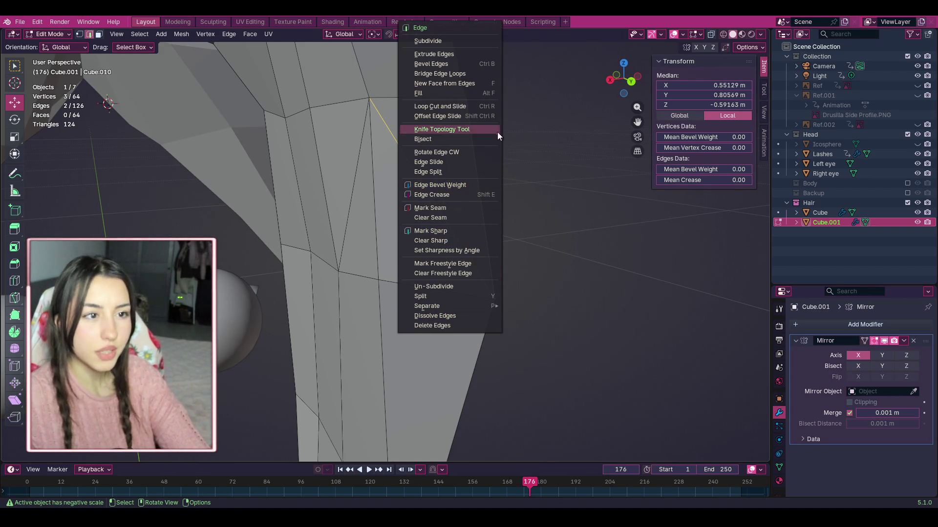
pyautogui.click(62, 34)
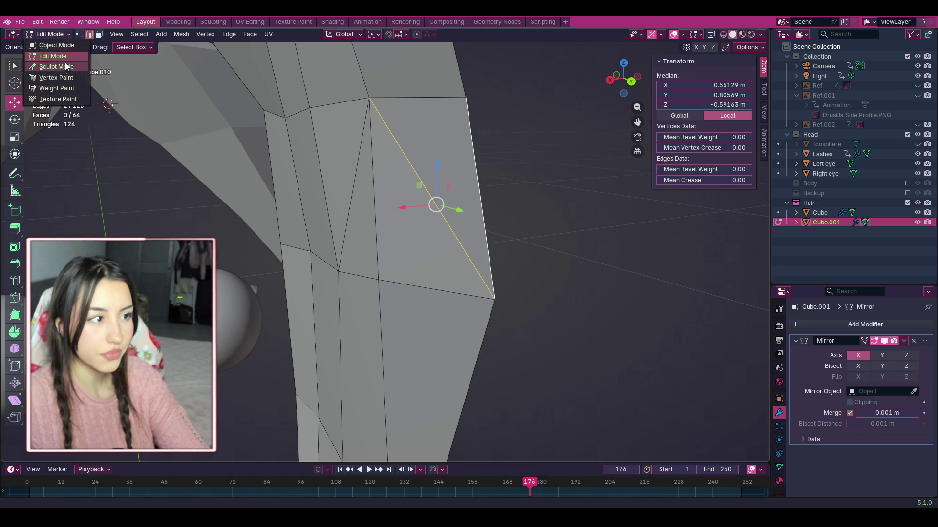
pyautogui.click(79, 34)
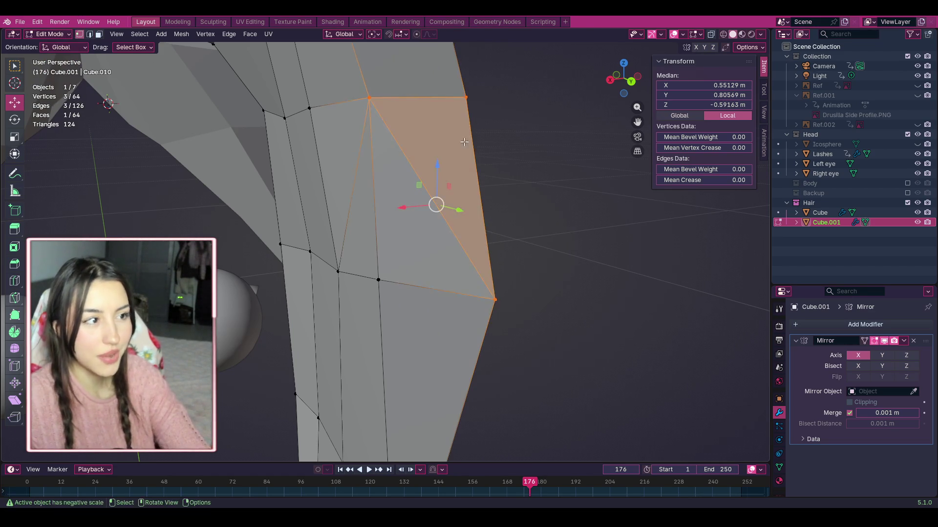
pyautogui.click(407, 106)
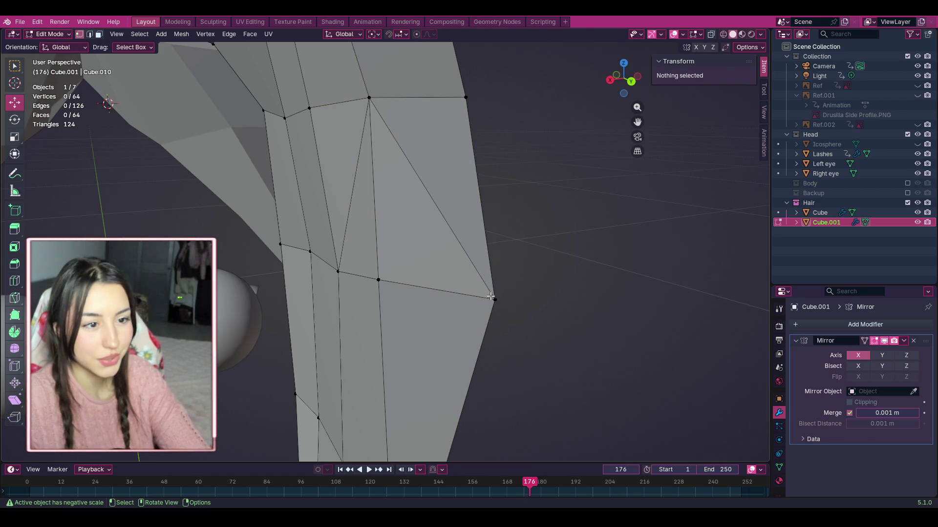
pyautogui.moveTo(624, 78); pyautogui.dragTo(635, 84)
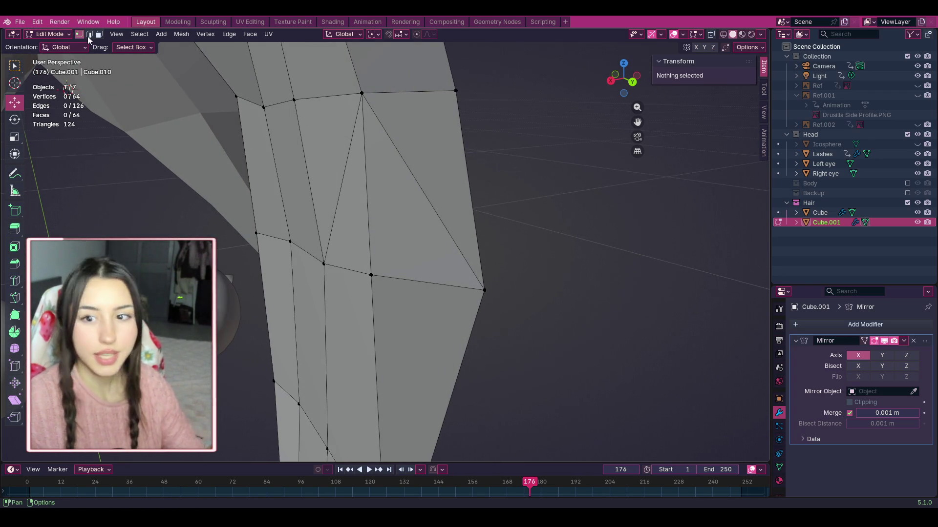
# Step: Dissolve both diagonal edges on the hair strand with Dissolve Edges
pyautogui.click(418, 184)
pyautogui.rightClick(418, 184)
pyautogui.click(409, 292)
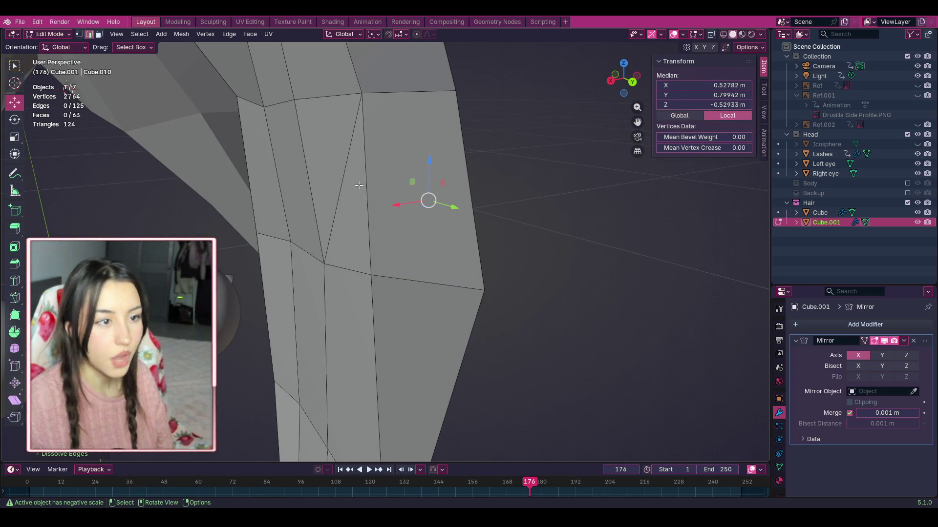
pyautogui.click(341, 181)
pyautogui.rightClick(341, 181)
pyautogui.click(323, 296)
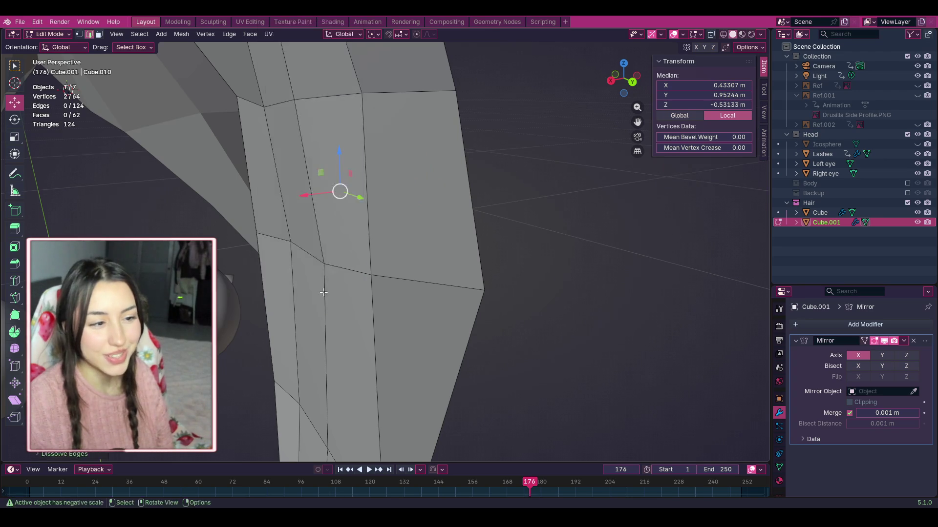
# Step: Move the vertex at the hair's top edge upward with G, then deselect it
pyautogui.moveTo(626, 79)
pyautogui.mouseDown()
pyautogui.moveTo(598, 93)
pyautogui.moveTo(615, 98)
pyautogui.moveTo(542, 103)
pyautogui.moveTo(561, 167)
pyautogui.mouseUp()
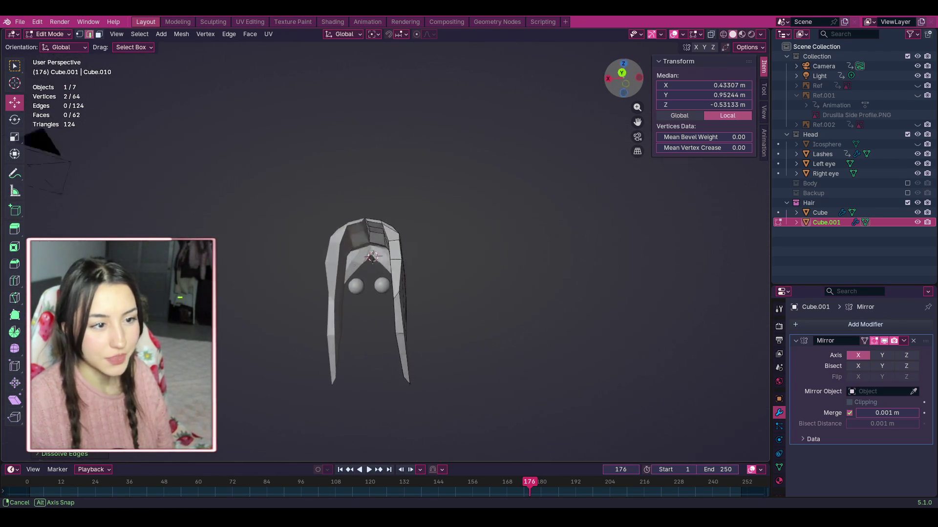
pyautogui.scroll(6, 561, 167)
pyautogui.moveTo(630, 83); pyautogui.dragTo(615, 95)
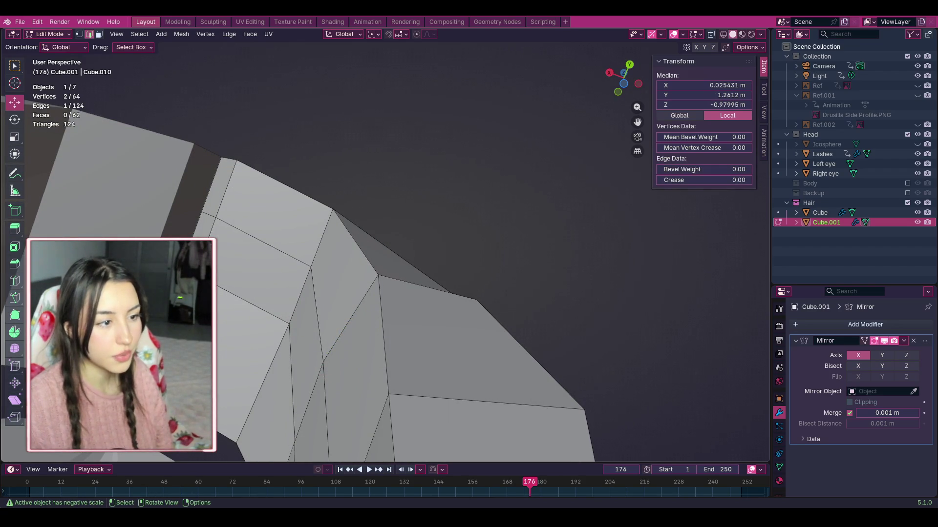
pyautogui.click(79, 33)
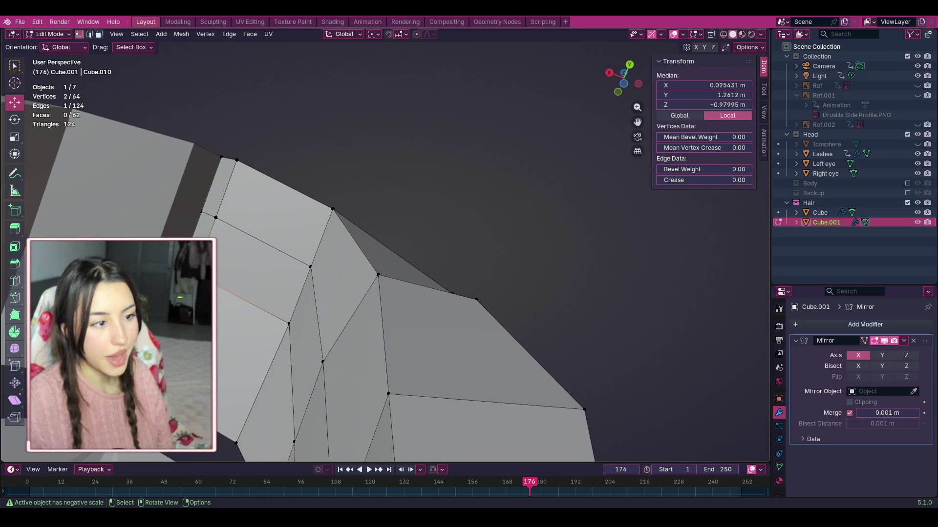
pyautogui.click(204, 235)
pyautogui.press('g')
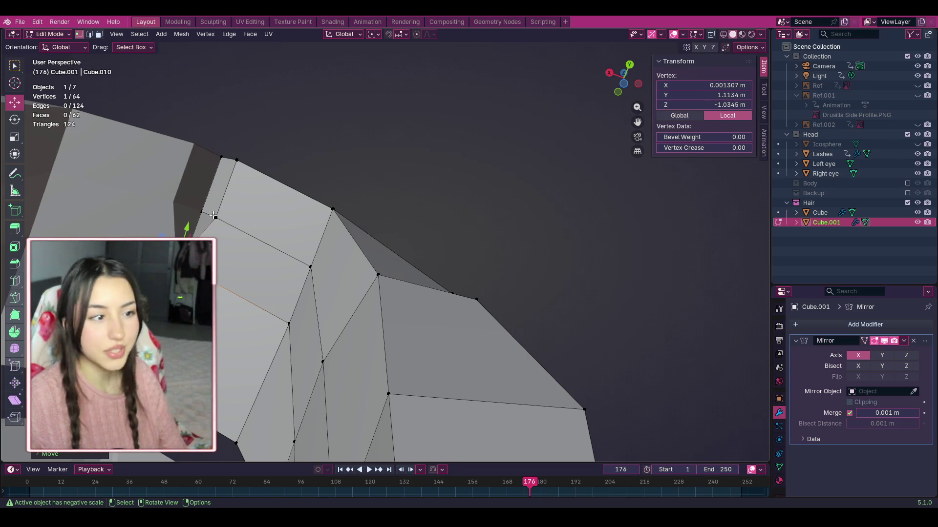
pyautogui.moveTo(215, 218)
pyautogui.mouseDown()
pyautogui.moveTo(195, 210)
pyautogui.moveTo(237, 160)
pyautogui.moveTo(215, 158)
pyautogui.mouseUp()
pyautogui.click(232, 161)
pyautogui.click(215, 158)
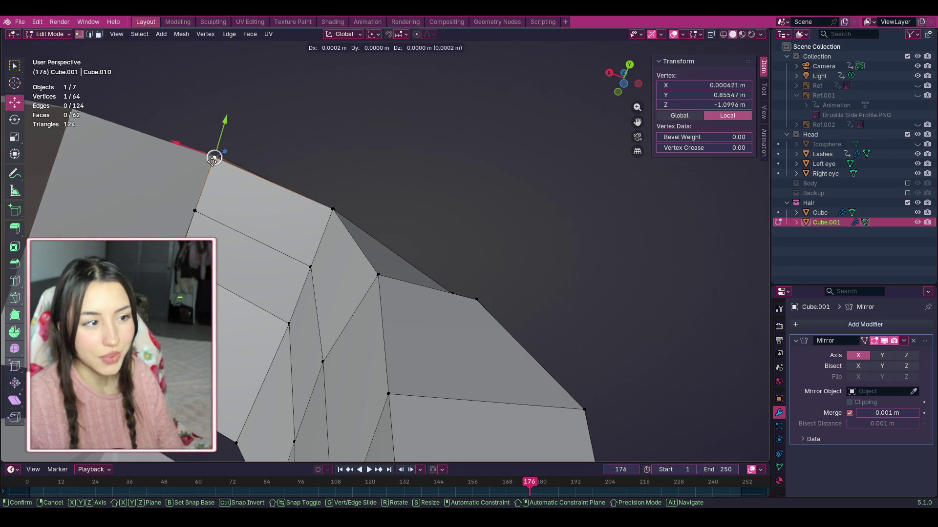
pyautogui.hotkey('alt', 'a')
pyautogui.moveTo(623, 78)
pyautogui.mouseDown()
pyautogui.moveTo(611, 74)
pyautogui.moveTo(583, 105)
pyautogui.mouseUp()
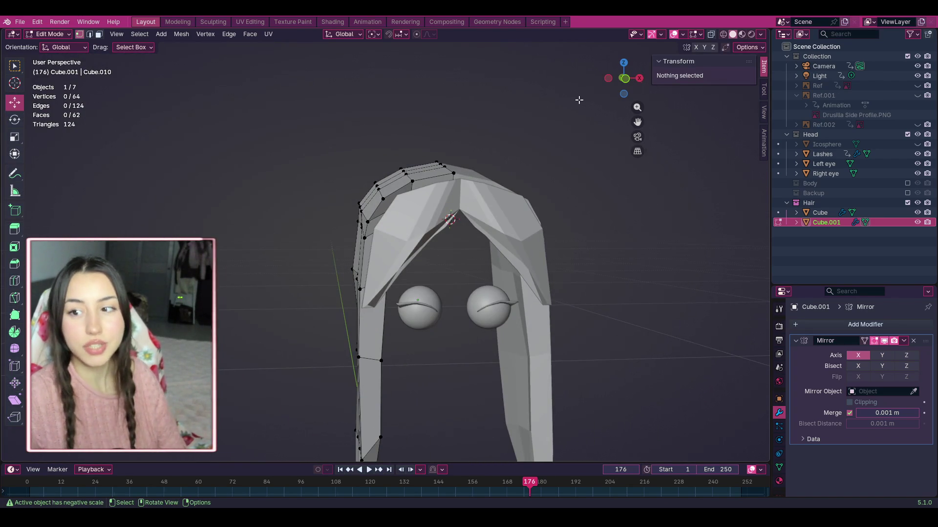
pyautogui.scroll(-2, 579, 99)
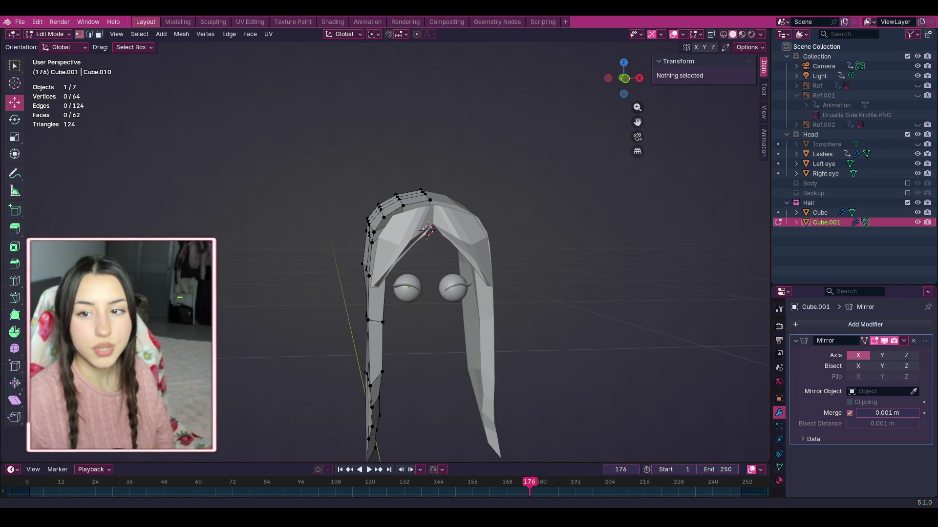
pyautogui.scroll(-2, 579, 100)
pyautogui.moveTo(624, 77)
pyautogui.mouseDown()
pyautogui.moveTo(547, 83)
pyautogui.moveTo(645, 78)
pyautogui.moveTo(586, 80)
pyautogui.moveTo(628, 79)
pyautogui.mouseUp()
# Step: Tick the Body collection in the Outliner and zoom in from Right Orthographic view
pyautogui.click(907, 184)
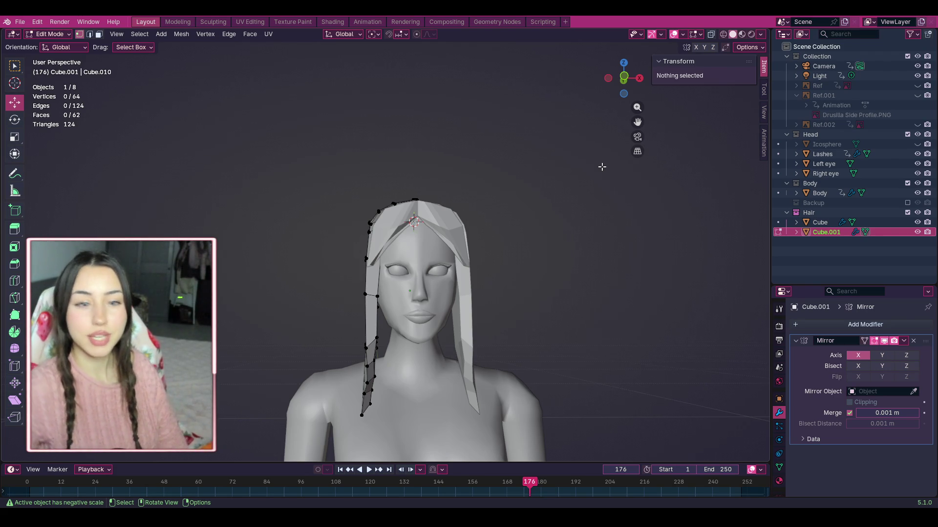
pyautogui.click(640, 78)
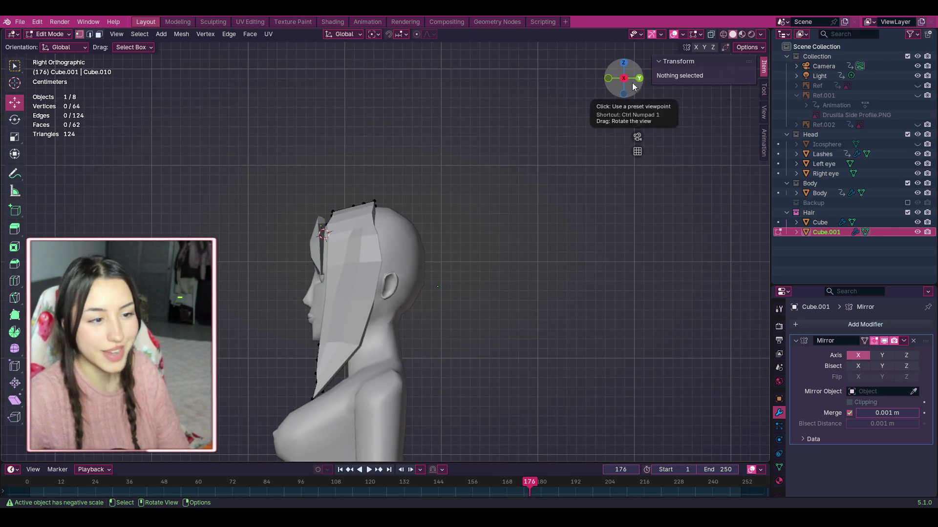
pyautogui.scroll(1, 477, 302)
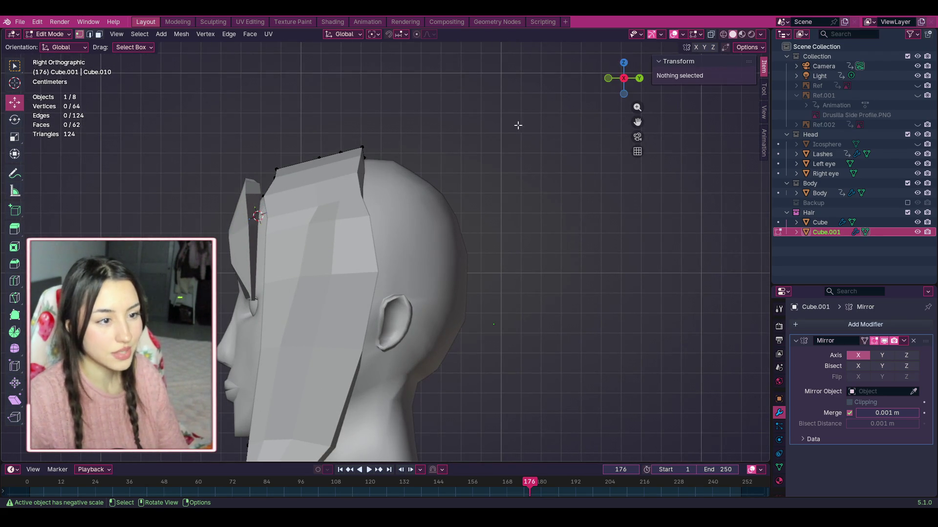
pyautogui.scroll(2, 389, 162)
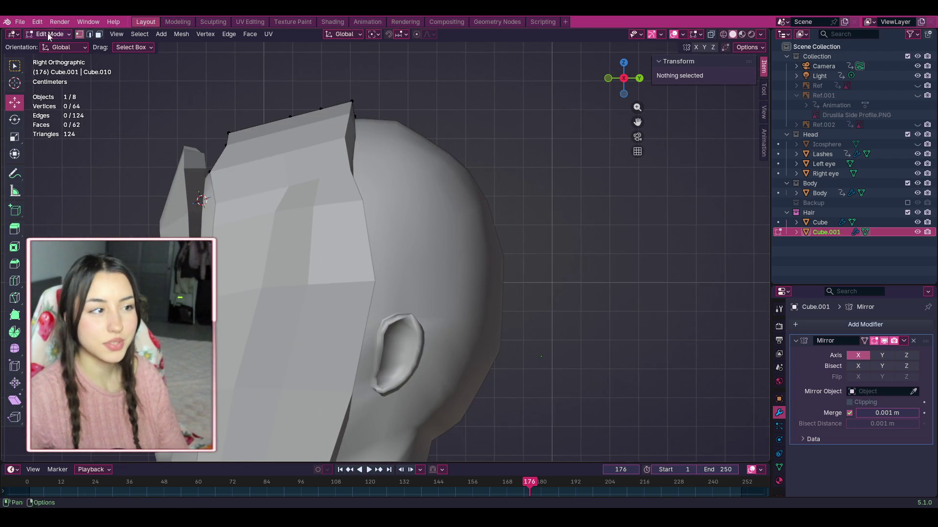
pyautogui.click(75, 43)
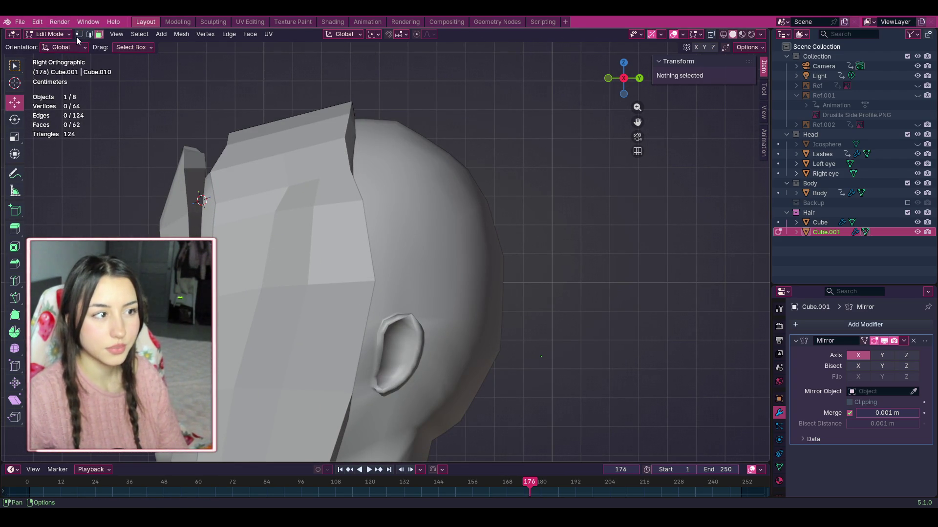
pyautogui.moveTo(616, 99)
pyautogui.mouseDown()
pyautogui.moveTo(562, 103)
pyautogui.moveTo(562, 142)
pyautogui.moveTo(562, 112)
pyautogui.moveTo(533, 108)
pyautogui.moveTo(371, 161)
pyautogui.mouseUp()
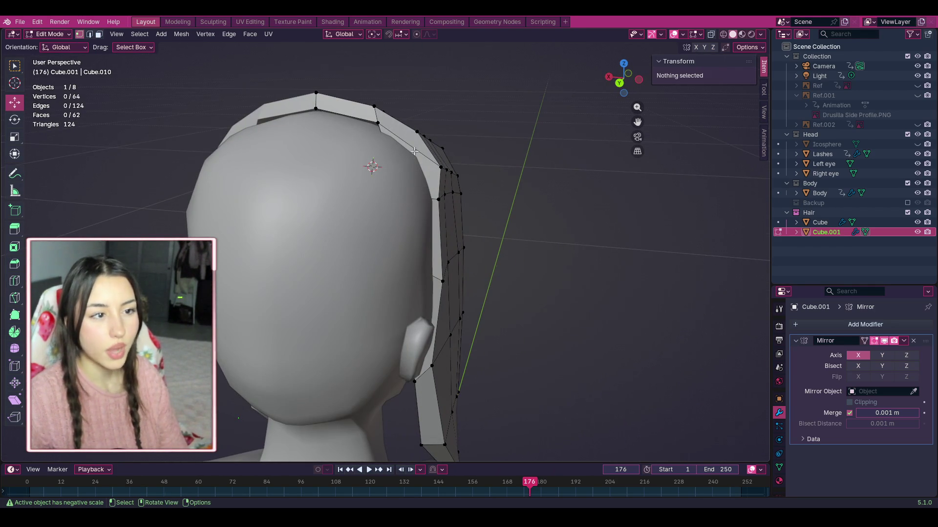
# Step: Box-select the vertices along the hair top and move them toward the crown
pyautogui.moveTo(624, 78)
pyautogui.mouseDown()
pyautogui.moveTo(557, 86)
pyautogui.moveTo(557, 105)
pyautogui.moveTo(420, 105)
pyautogui.mouseUp()
pyautogui.moveTo(356, 133)
pyautogui.mouseDown()
pyautogui.moveTo(407, 187)
pyautogui.moveTo(399, 196)
pyautogui.moveTo(402, 164)
pyautogui.mouseUp()
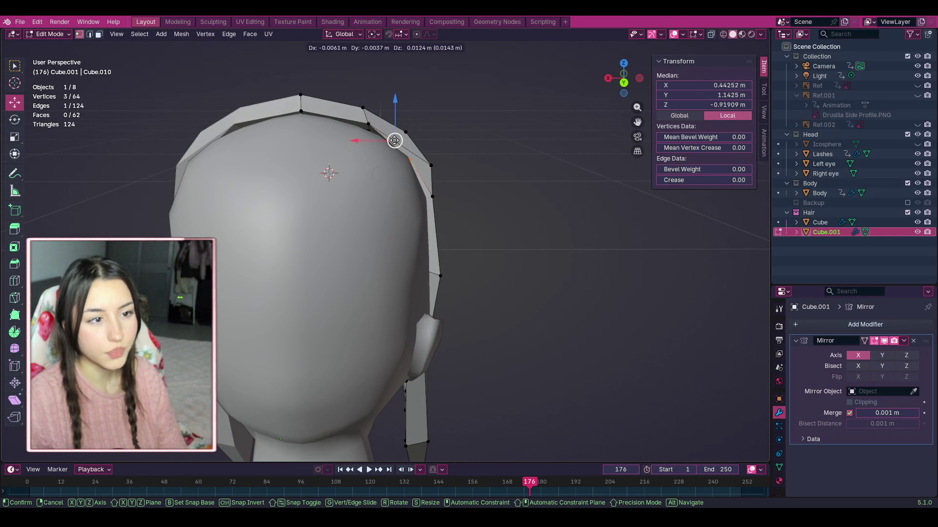
pyautogui.moveTo(392, 140); pyautogui.dragTo(390, 139)
# Step: Nudge two individual top vertices closer to the head
pyautogui.moveTo(624, 78); pyautogui.dragTo(551, 84)
pyautogui.click(364, 131)
pyautogui.moveTo(370, 131); pyautogui.dragTo(371, 129)
pyautogui.click(475, 118)
pyautogui.click(309, 110)
pyautogui.moveTo(309, 109); pyautogui.dragTo(309, 110)
pyautogui.click(469, 88)
# Step: Orbit and zoom through top-down and front views to check the hair cap's fit
pyautogui.scroll(10, 597, 105)
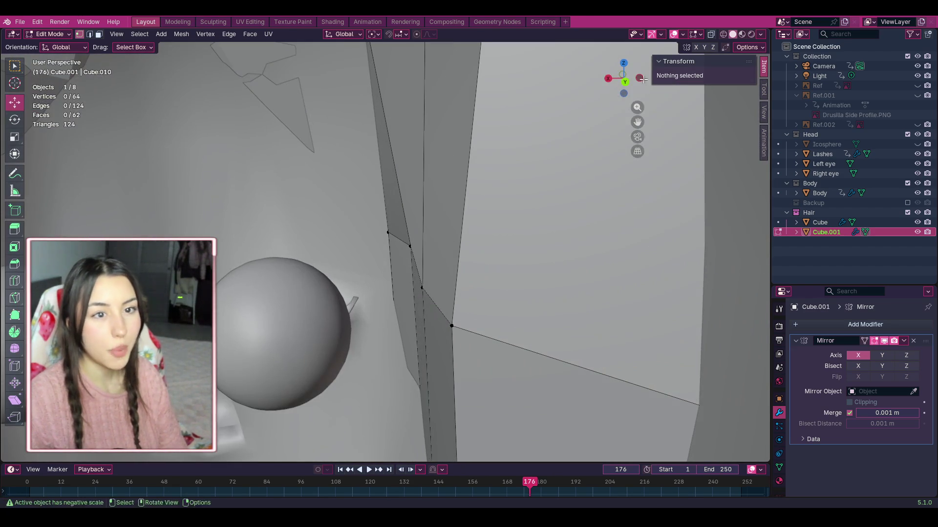
pyautogui.moveTo(643, 79)
pyautogui.mouseDown()
pyautogui.moveTo(654, 156)
pyautogui.moveTo(640, 167)
pyautogui.moveTo(611, 129)
pyautogui.moveTo(537, 143)
pyautogui.mouseUp()
pyautogui.scroll(-10, 537, 143)
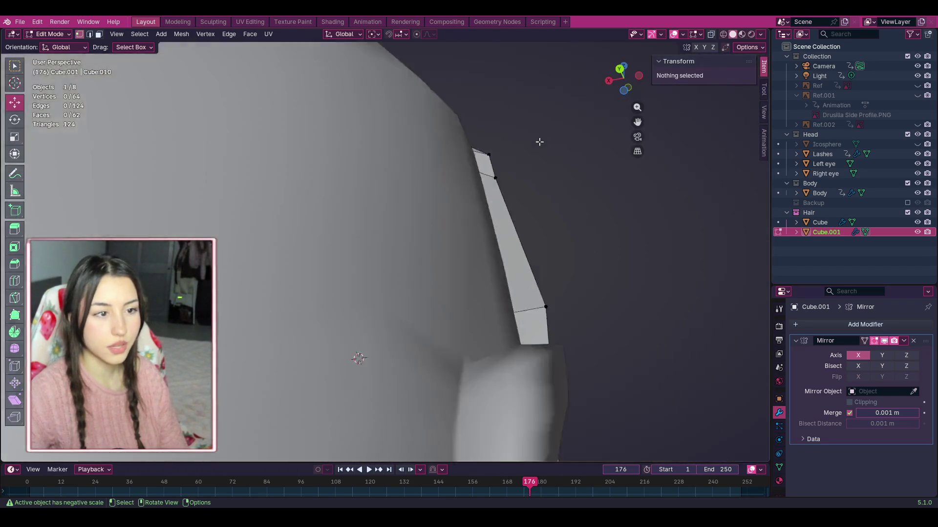
pyautogui.click(638, 80)
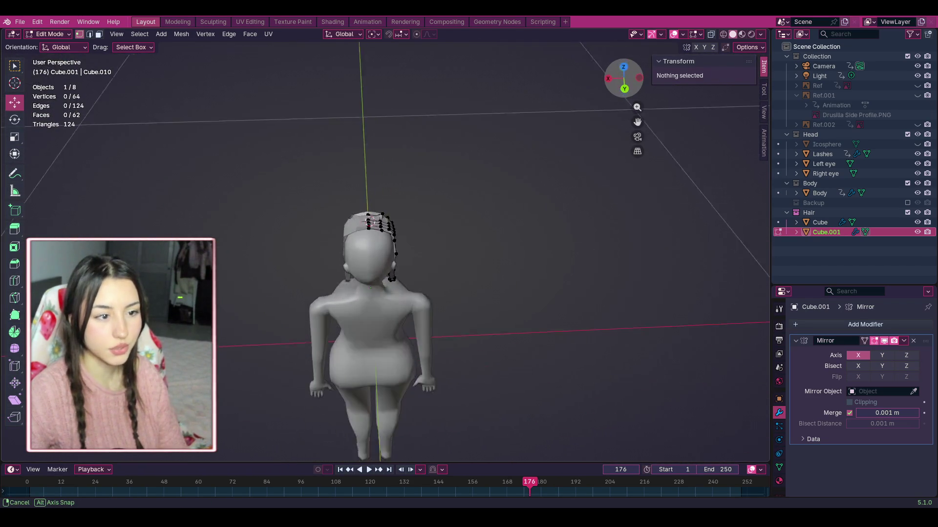
pyautogui.scroll(5, 559, 130)
pyautogui.moveTo(628, 78); pyautogui.dragTo(613, 82)
pyautogui.scroll(2, 335, 139)
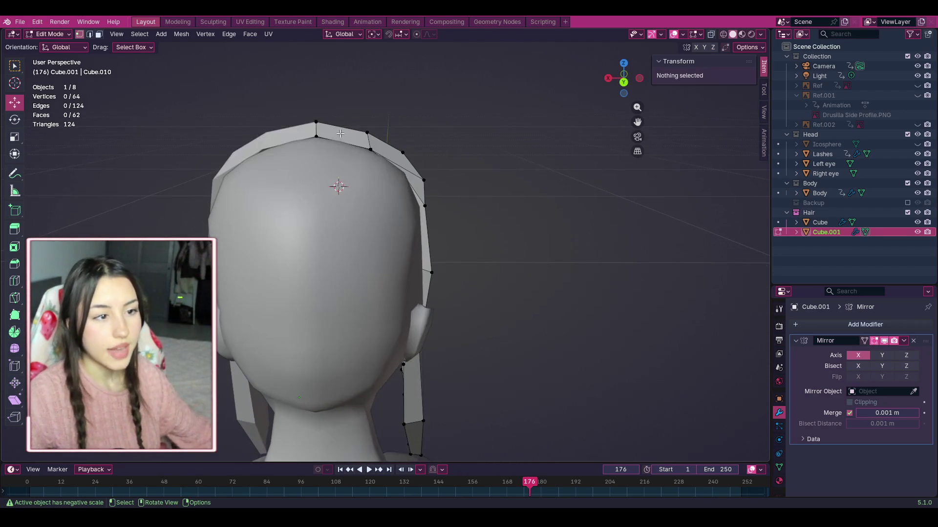
pyautogui.scroll(3, 344, 190)
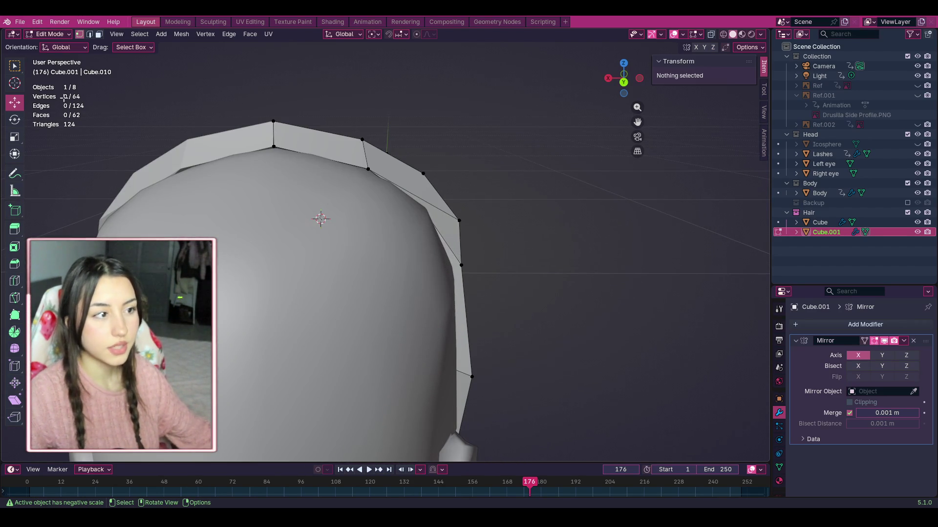